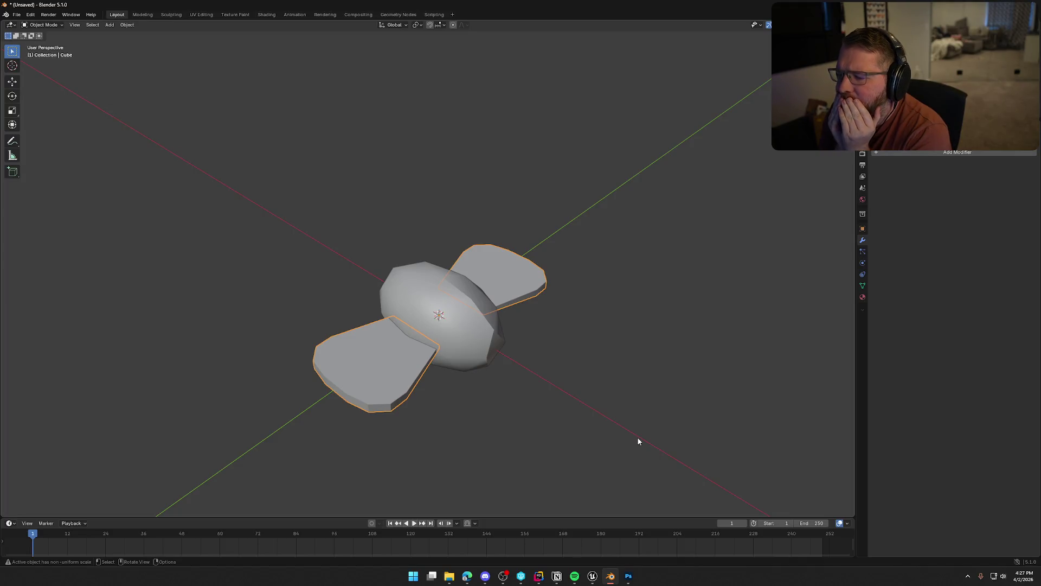
Inspect the fly's wing mesh up close in Edit Mode, briefly checking the Unreal material editor
mouse_move(638, 441)
left_mouse_down()
mouse_move(470, 401)
mouse_move(430, 418)
mouse_move(447, 424)
mouse_move(548, 277)
mouse_move(596, 229)
mouse_move(488, 282)
left_mouse_up()
key("Tab")
scroll(392, 344, "up", 3)
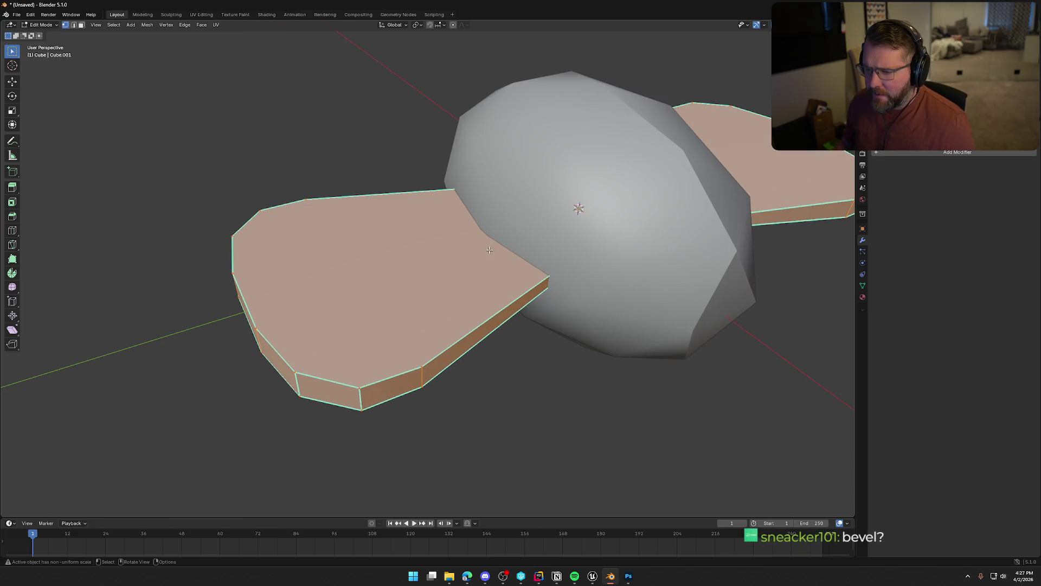
left_click(592, 576)
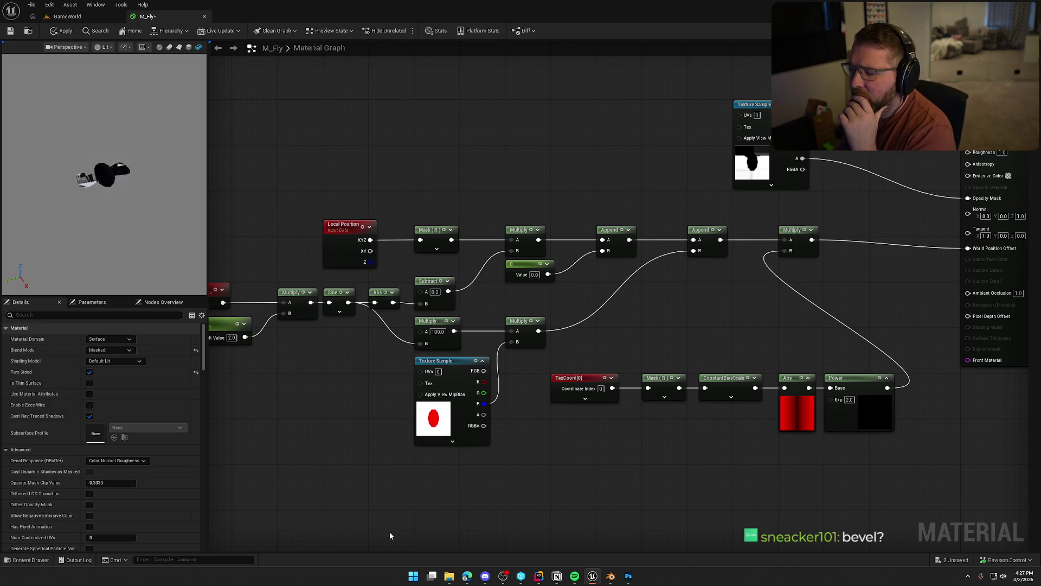
left_click(610, 576)
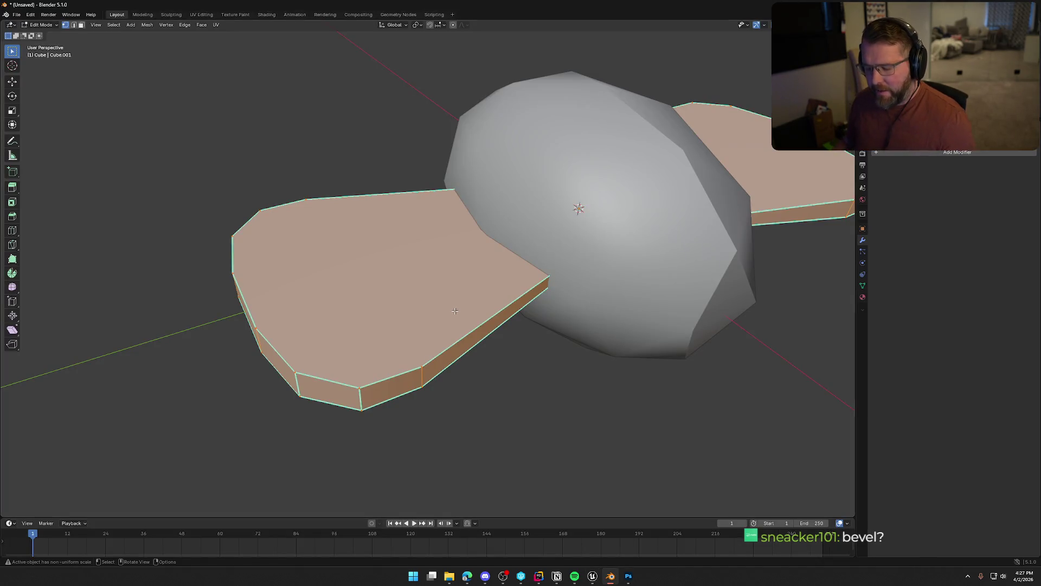
Deselect the wing faces, return to Object Mode and bring up the Apply transforms menu
left_click_drag(400, 297, 408, 295)
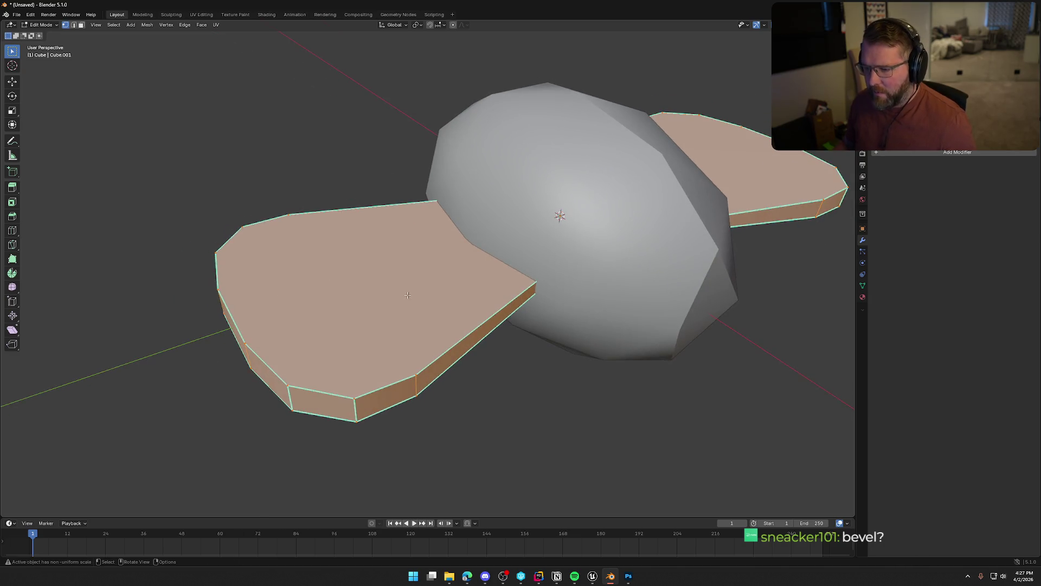
key("alt+a")
key("Tab")
right_click(409, 299)
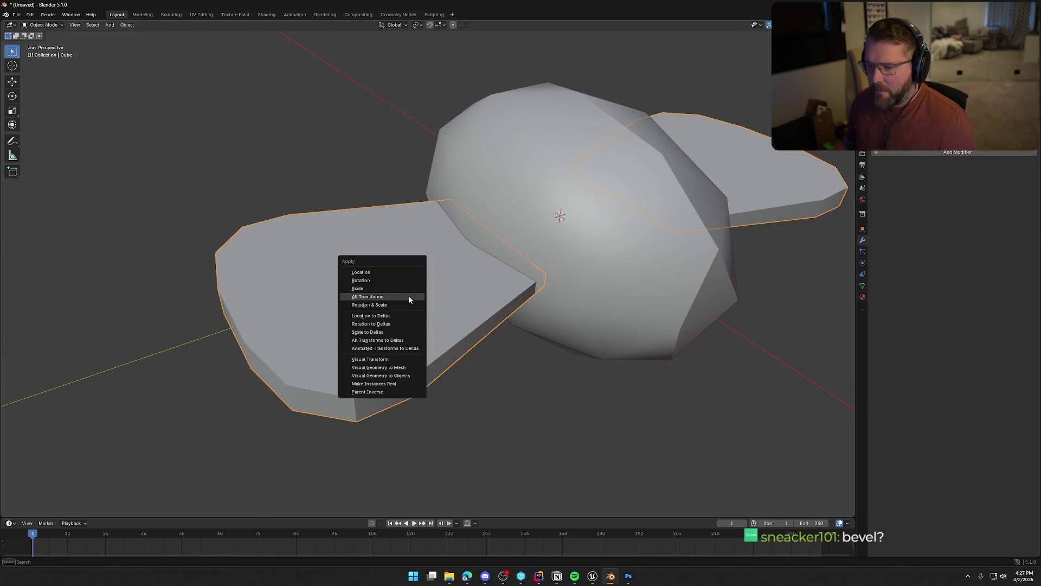
Apply All Transforms to the fly, then select both wings' top faces in Edit Mode
left_click(395, 296)
key("Tab")
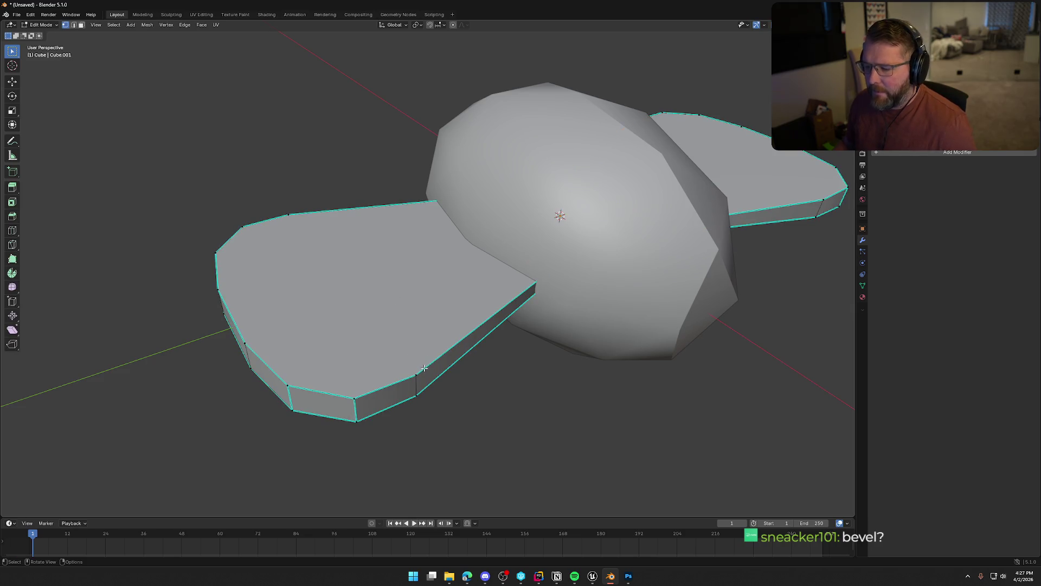
left_click(371, 275)
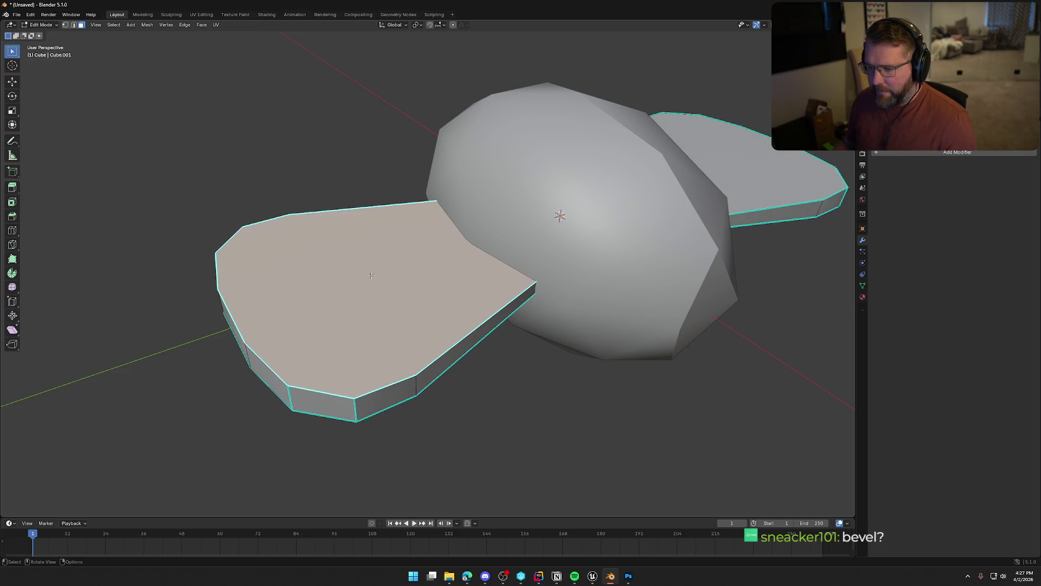
left_click(715, 215, "shift")
Try a bevel on the wing faces, cancel it, and return to Object Mode
key("ctrl+b")
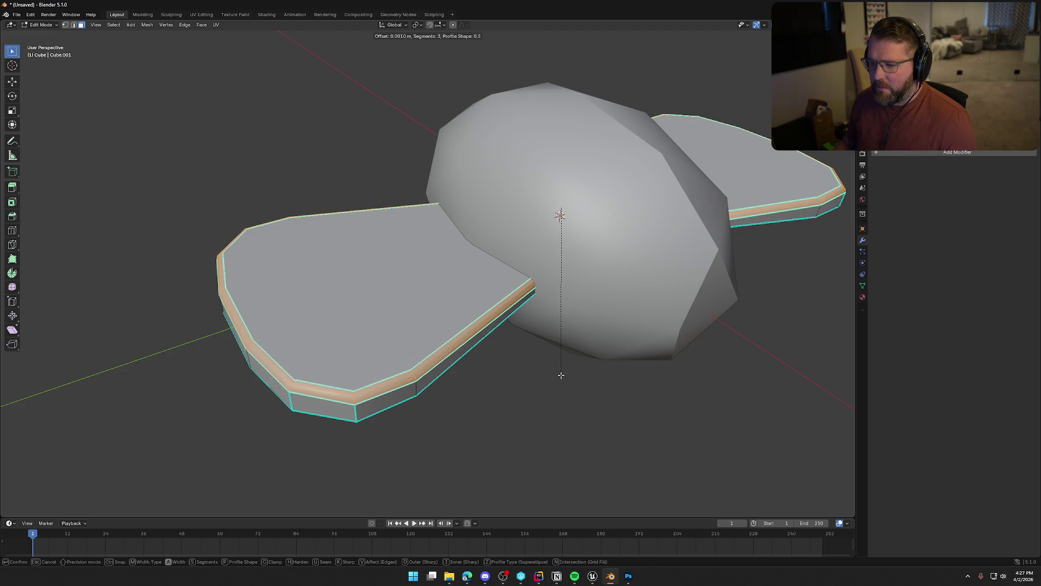
key("Escape")
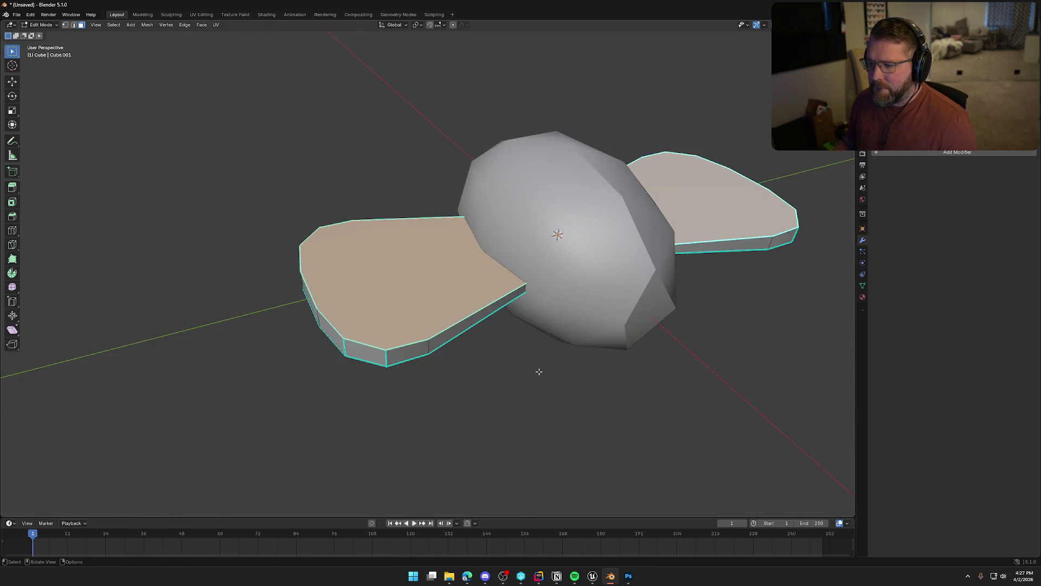
mouse_move(539, 372)
left_mouse_down()
mouse_move(600, 344)
mouse_move(542, 356)
left_mouse_up()
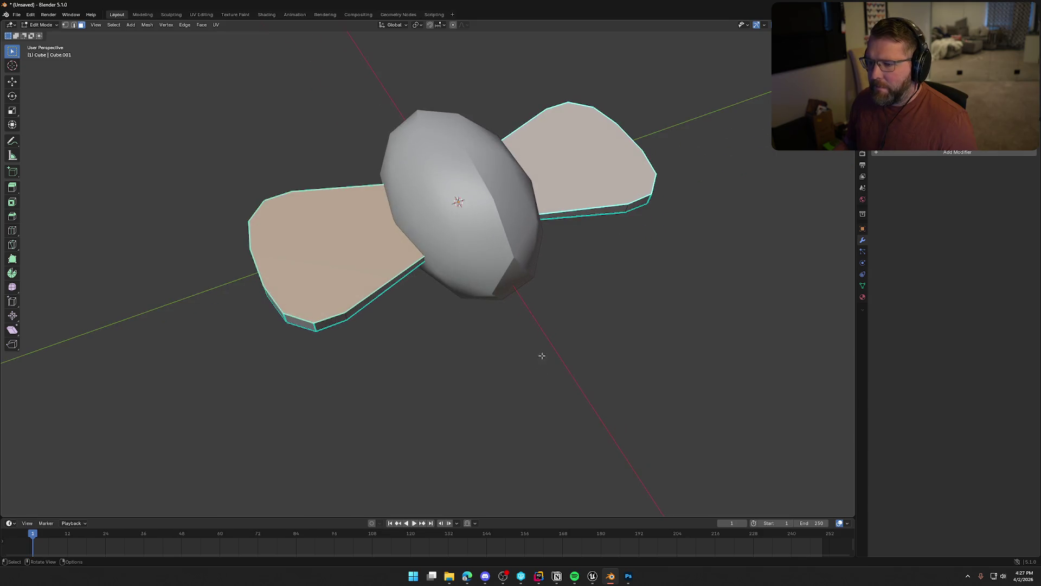
key("Tab")
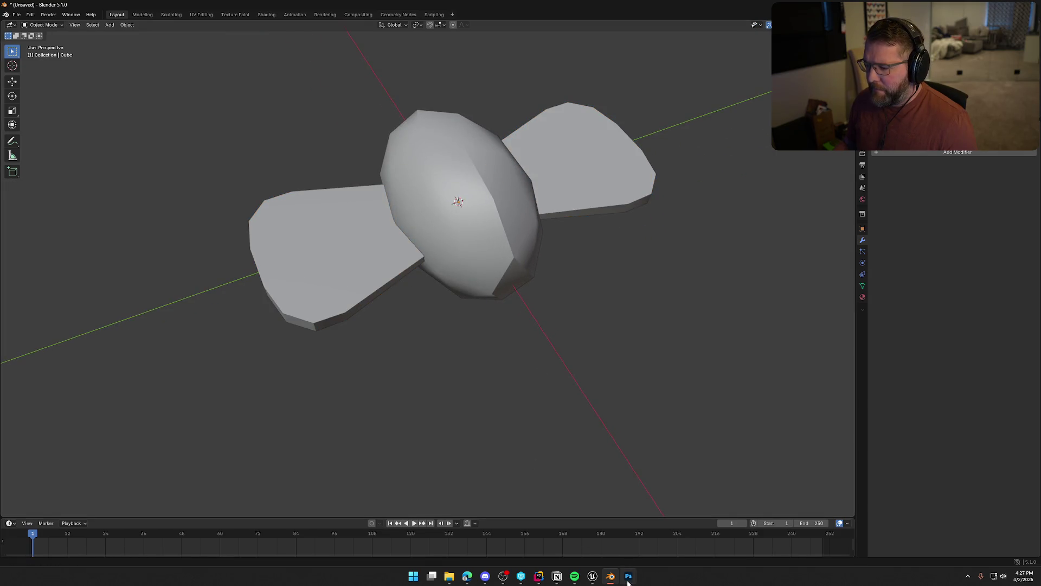
left_click(592, 576)
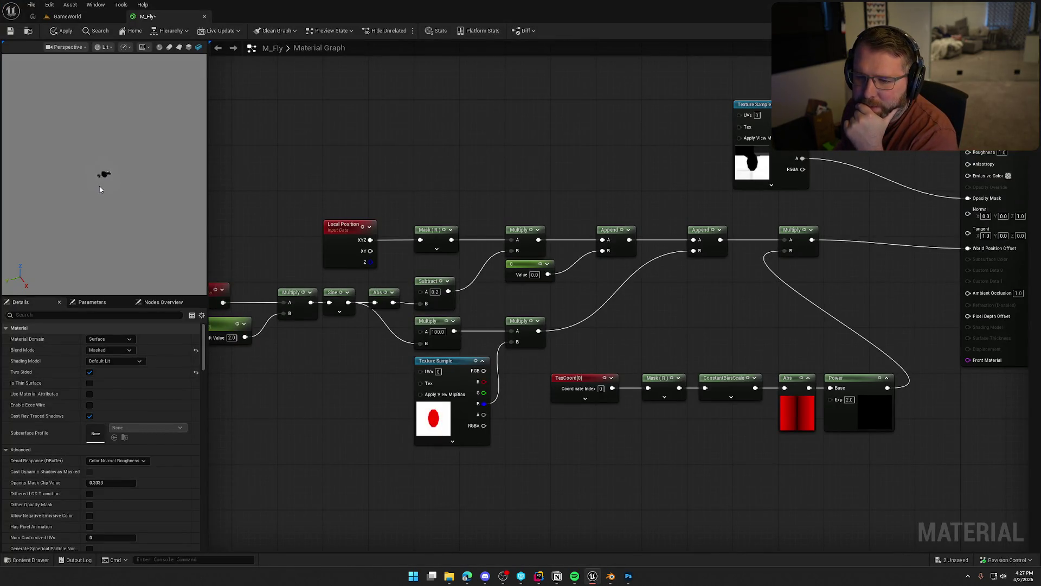
scroll(103, 188, "down", 3)
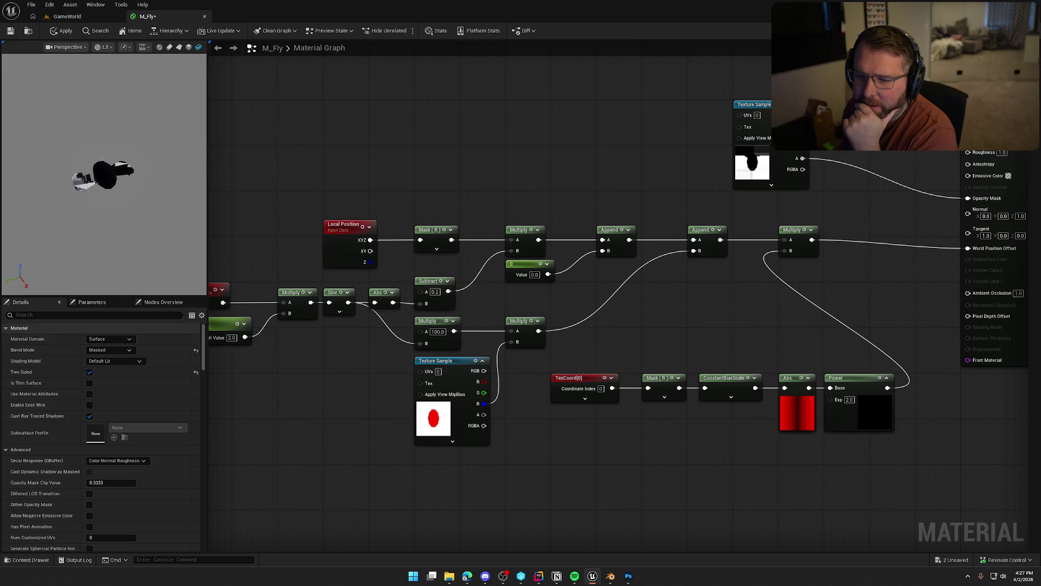
scroll(104, 186, "up", 2)
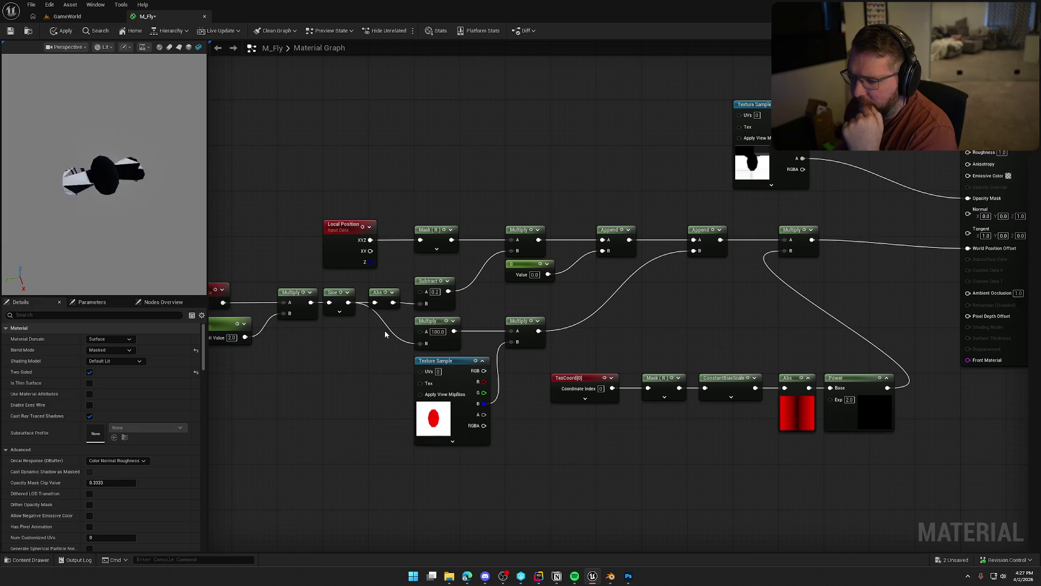
left_click_drag(682, 329, 729, 288)
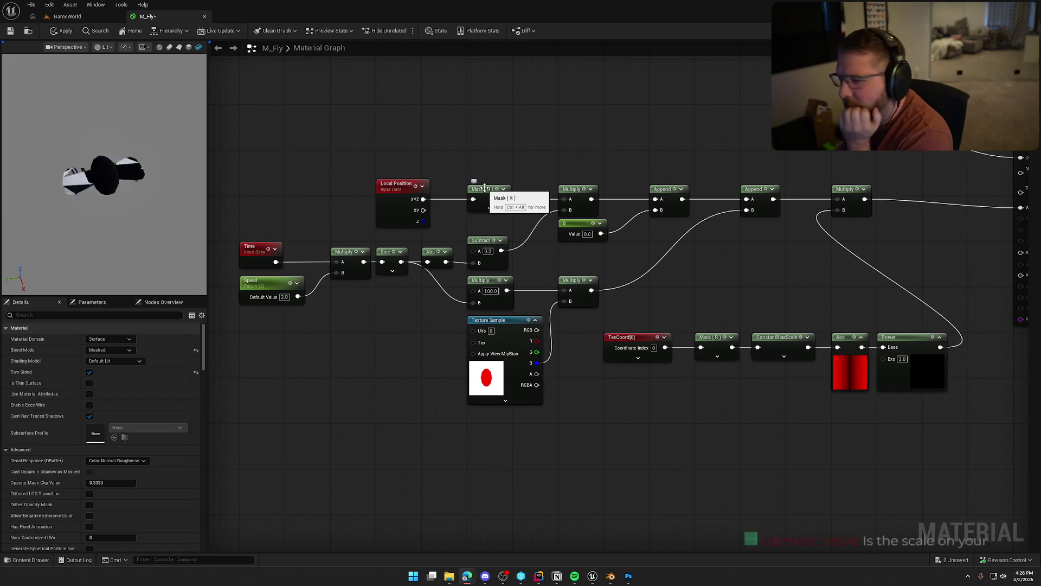
Test the Mask node's G and B channels, then leave it masking only R
left_click(485, 189)
left_click(93, 351)
left_click(93, 340)
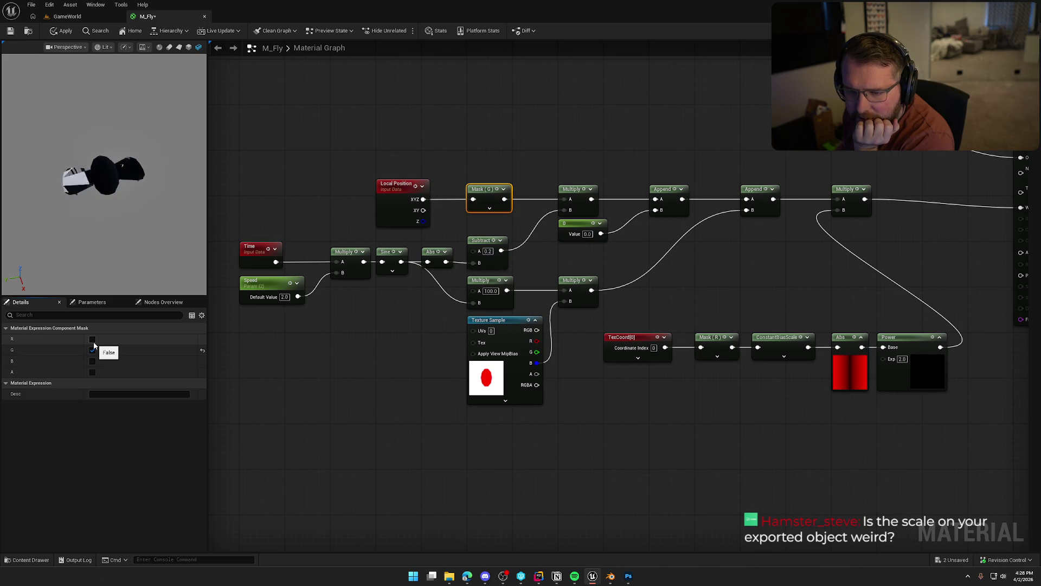
left_click(93, 360)
left_click(92, 351)
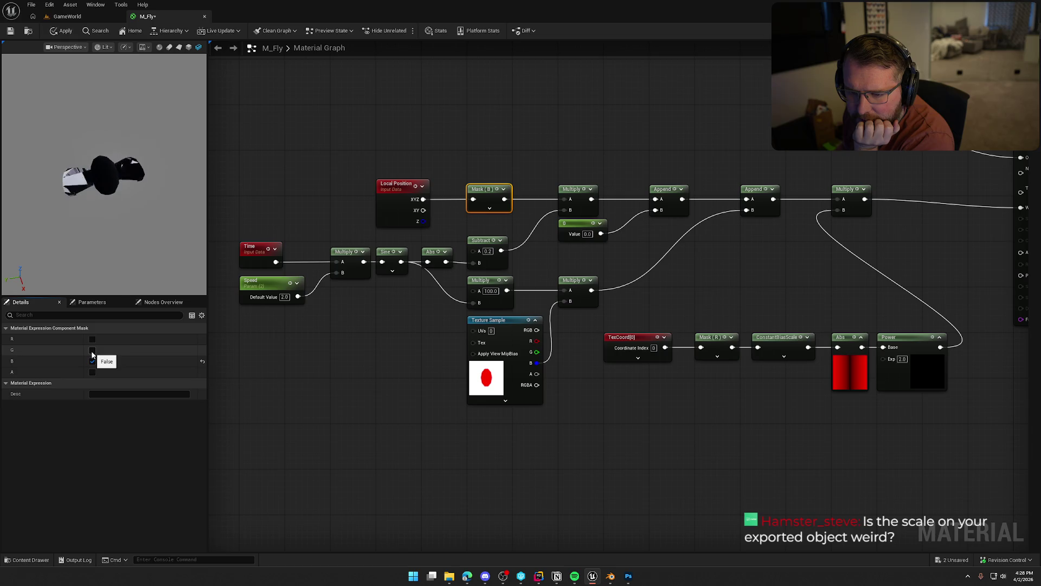
left_click(92, 339)
left_click(92, 361)
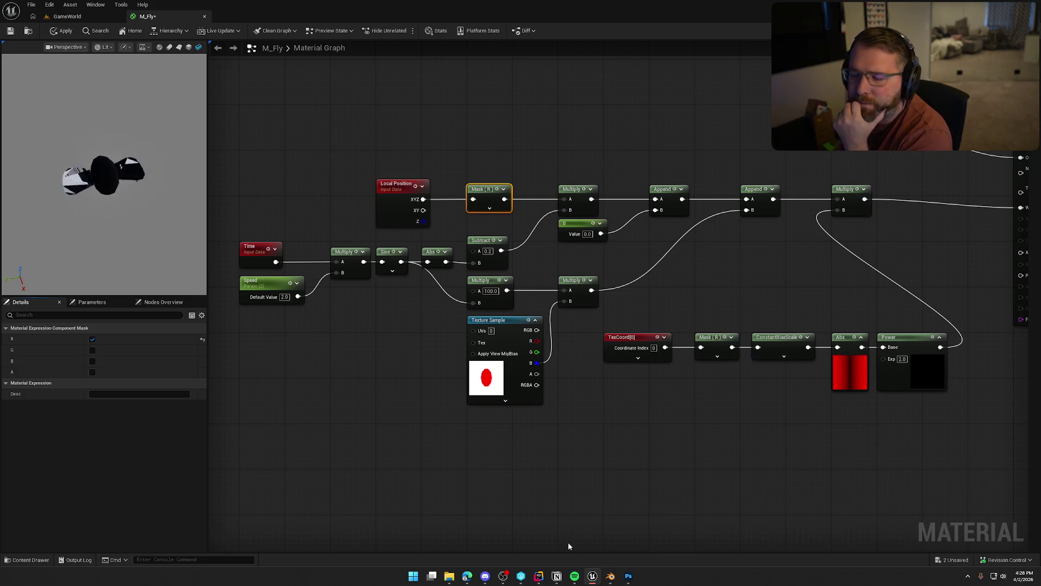
left_click(610, 576)
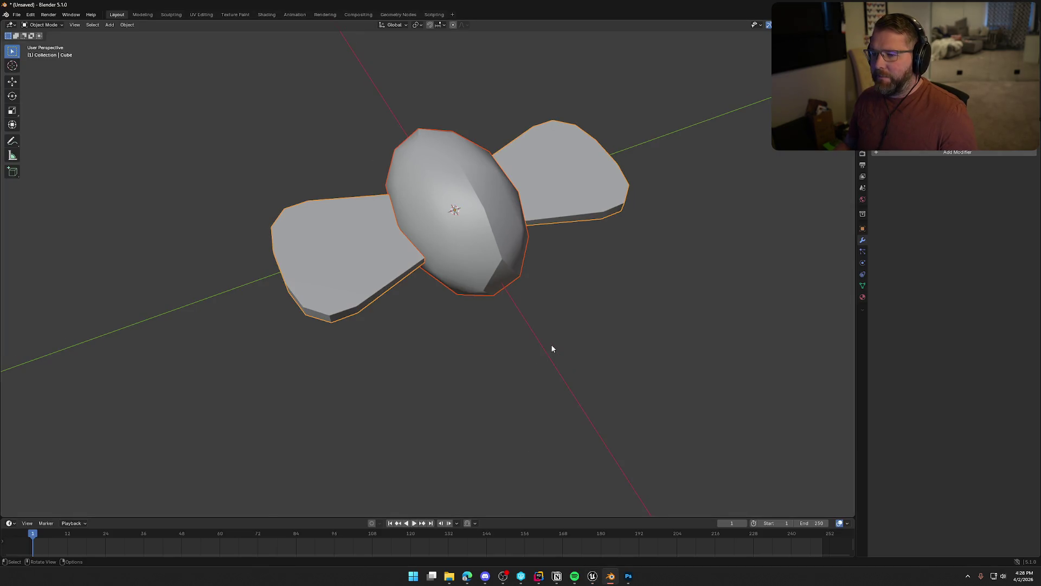
Deselect the fly and export it as FBX, overwriting the existing SM_Fly.fbx
right_click(551, 344)
left_click(551, 344)
left_click(564, 349)
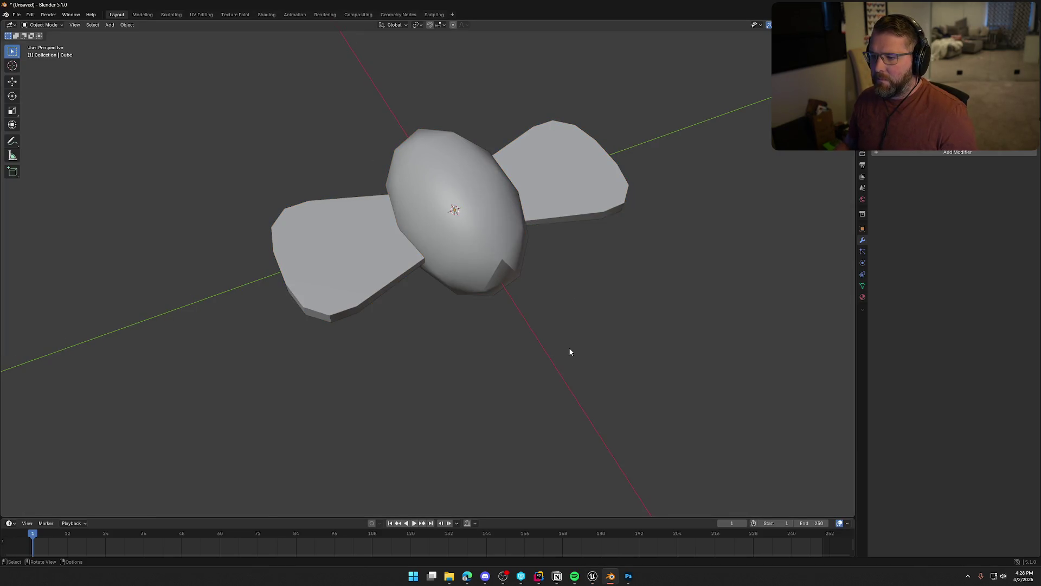
left_click(18, 15)
mouse_move(70, 138)
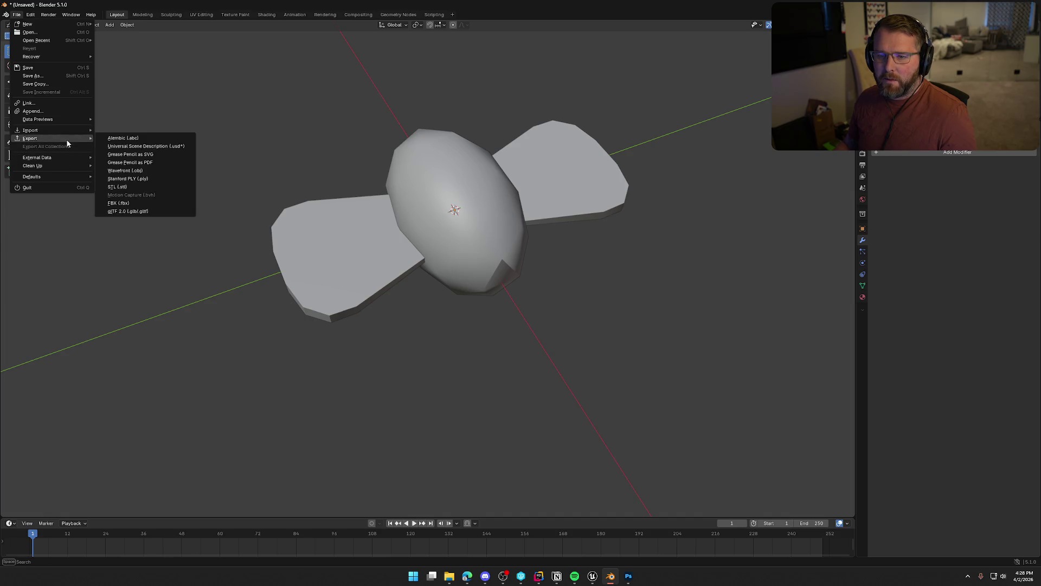
left_click(139, 200)
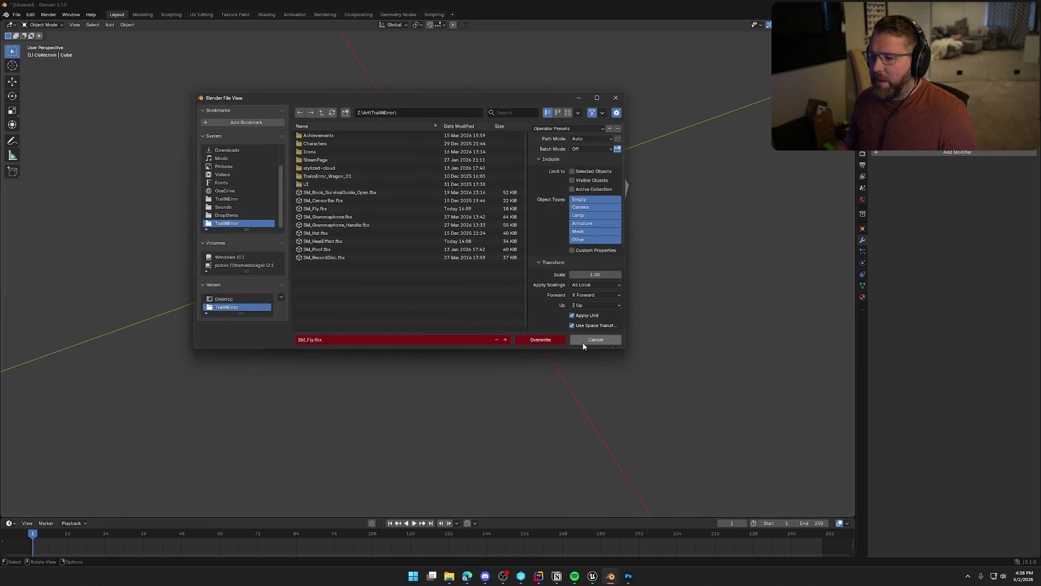
left_click(553, 339)
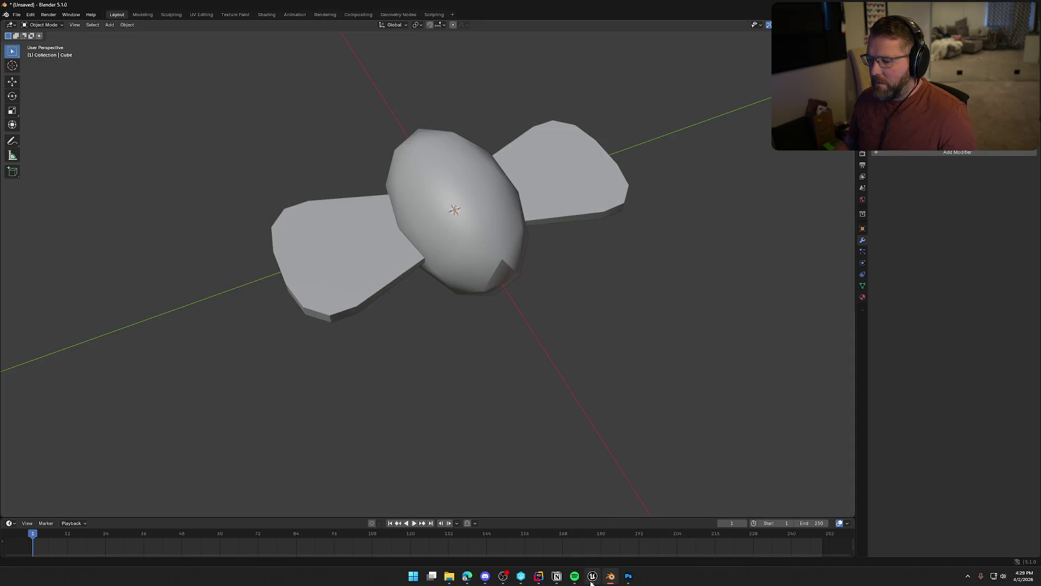
left_click(592, 576)
Reimport the SM_Fly mesh from the Content Drawer using the updated FBX
key("ctrl+space")
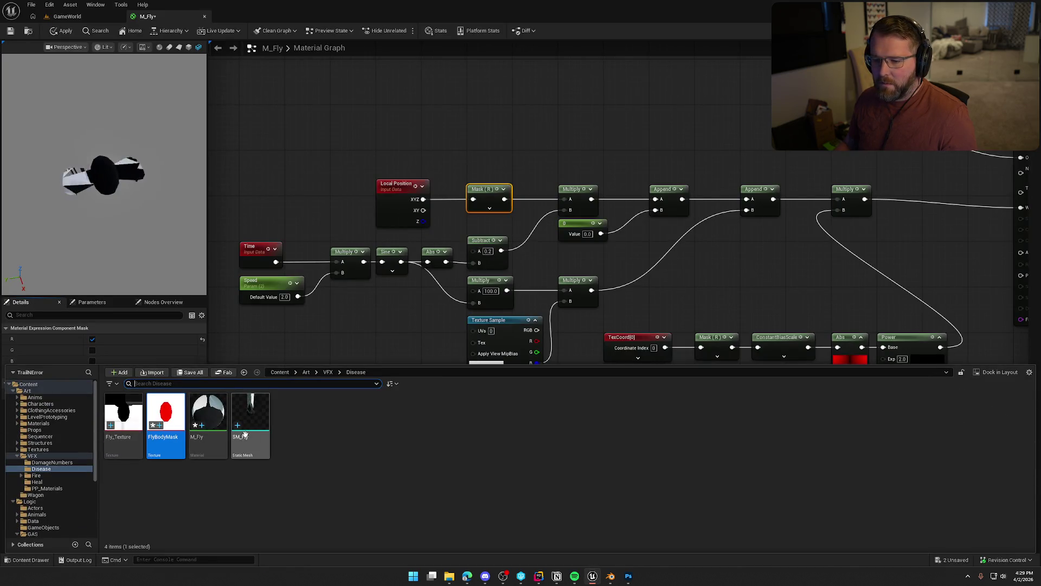
left_click(246, 433)
right_click(245, 434)
left_click(288, 431)
left_click(262, 420)
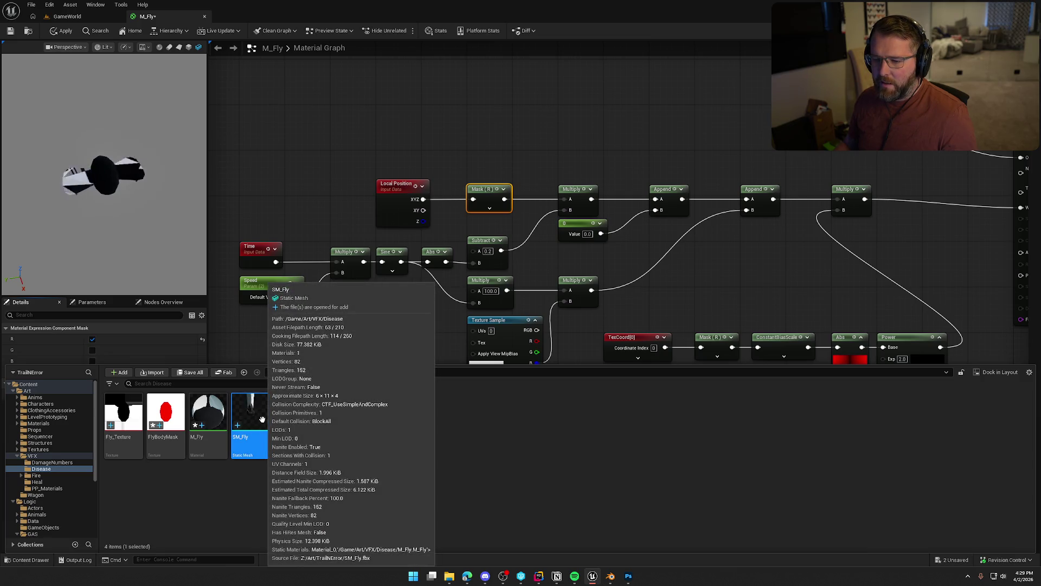
right_click(260, 416)
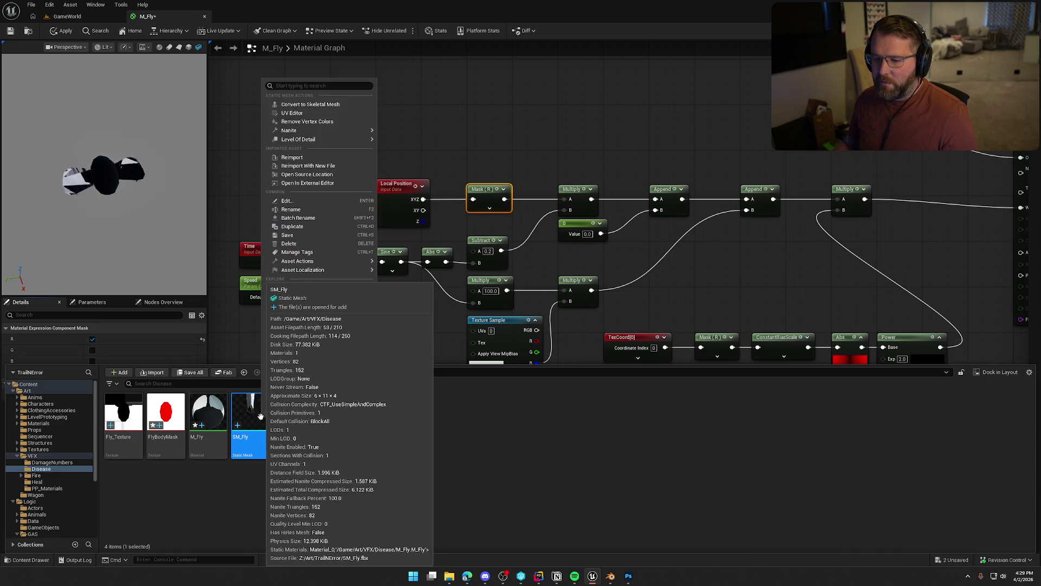
left_click(292, 157)
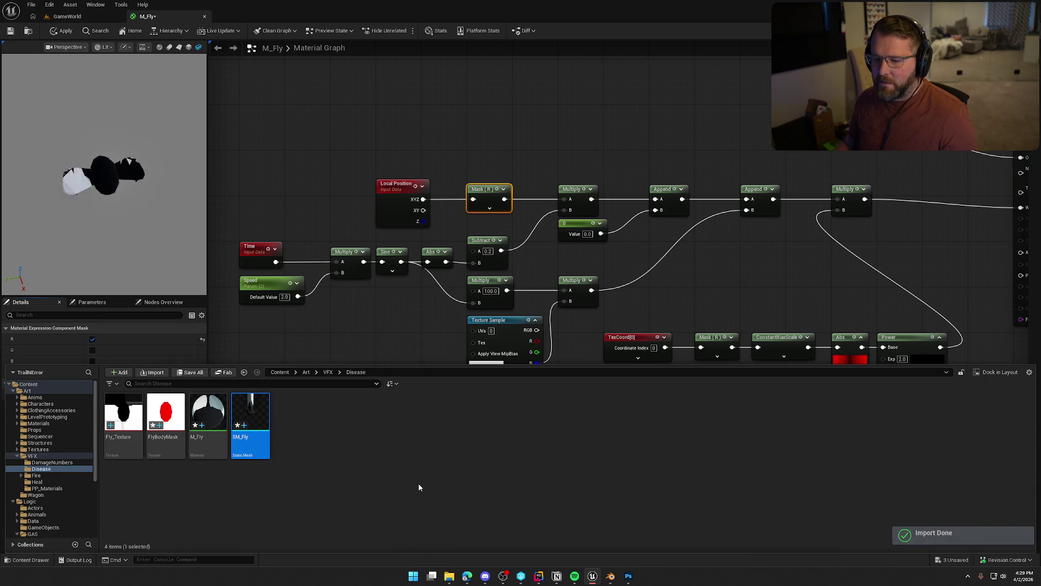
Save all unsaved assets and switch to the GameWorld level
left_click(418, 480)
key("ctrl+shift+s")
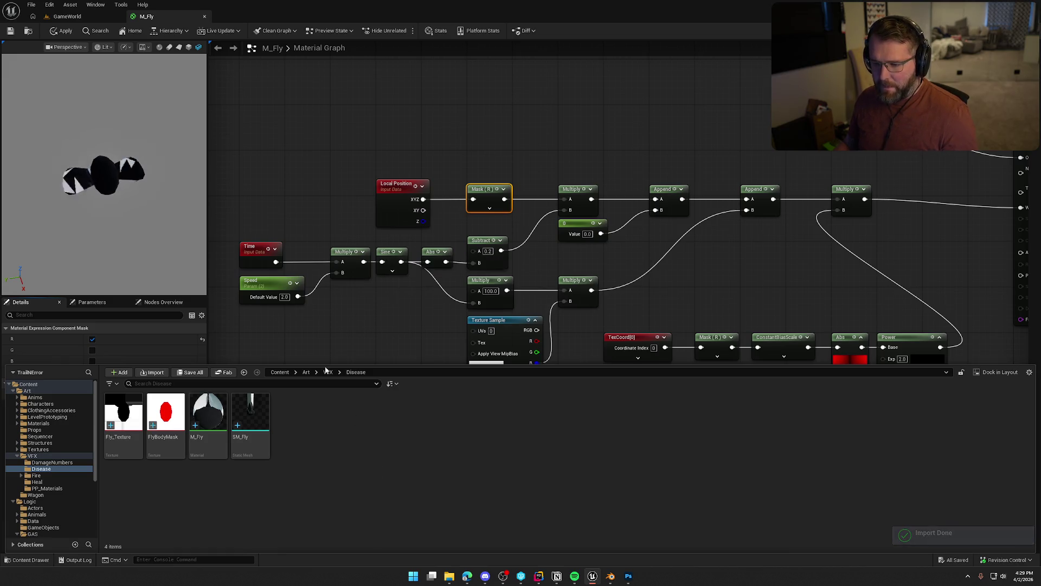
left_click(67, 16)
scroll(418, 304, "up", 3)
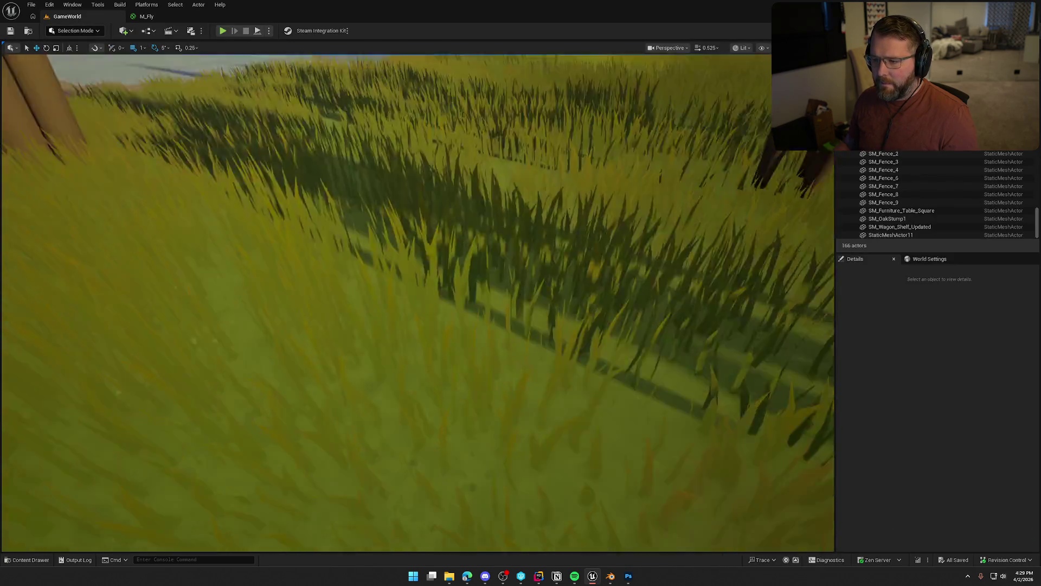
Drag SM_Fly from the Content Drawer into the GameWorld level above the grass and deselect it
key("ctrl+space")
mouse_move(247, 414)
left_mouse_down()
mouse_move(330, 322)
mouse_move(292, 117)
left_mouse_up()
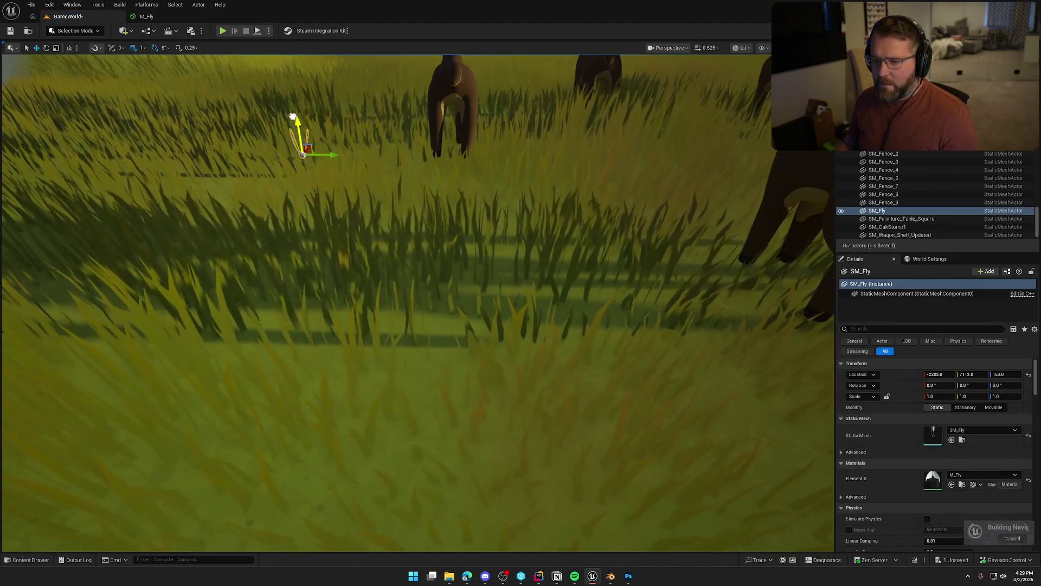
key("Escape")
scroll(418, 274, "down", 5)
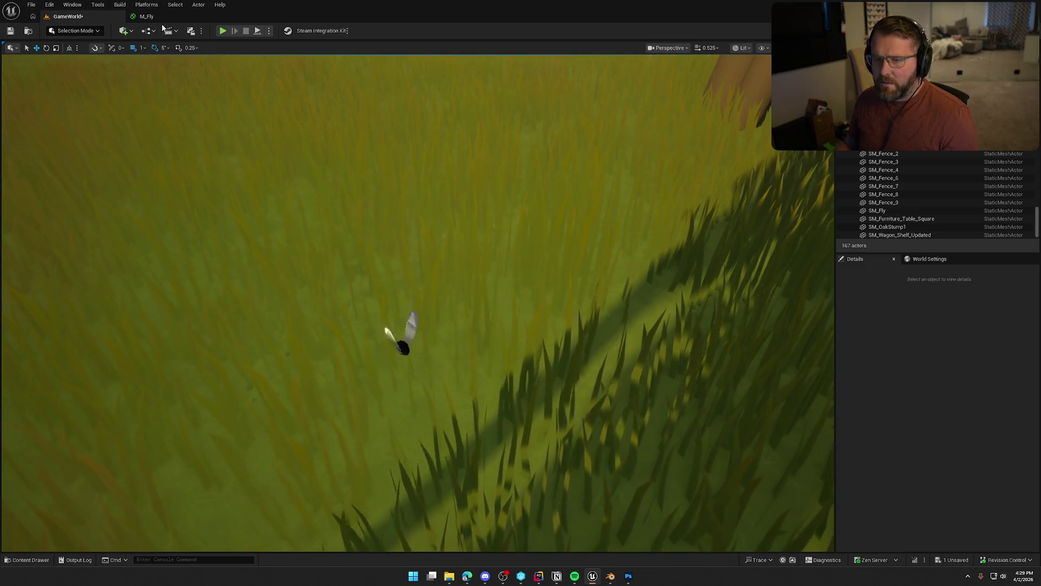
left_click(164, 16)
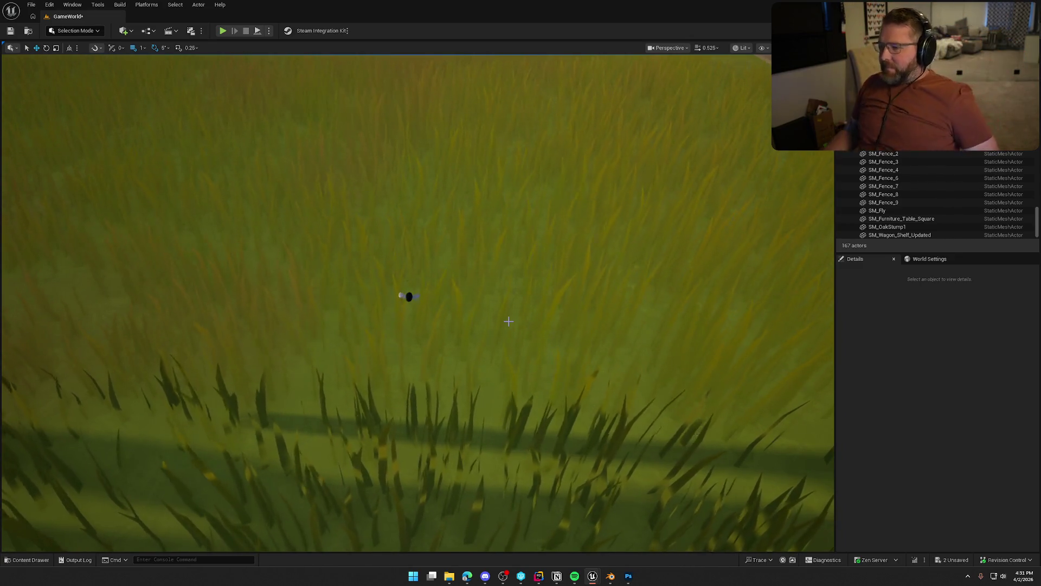
Move the viewport camera toward the placed fly, then bring Photoshop to the front
key("w")
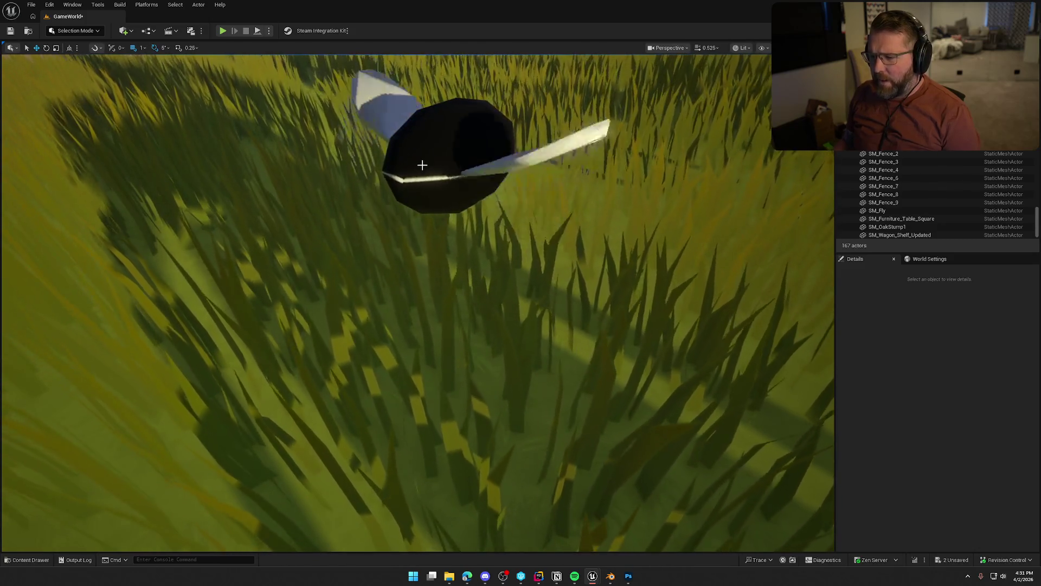
left_click(629, 577)
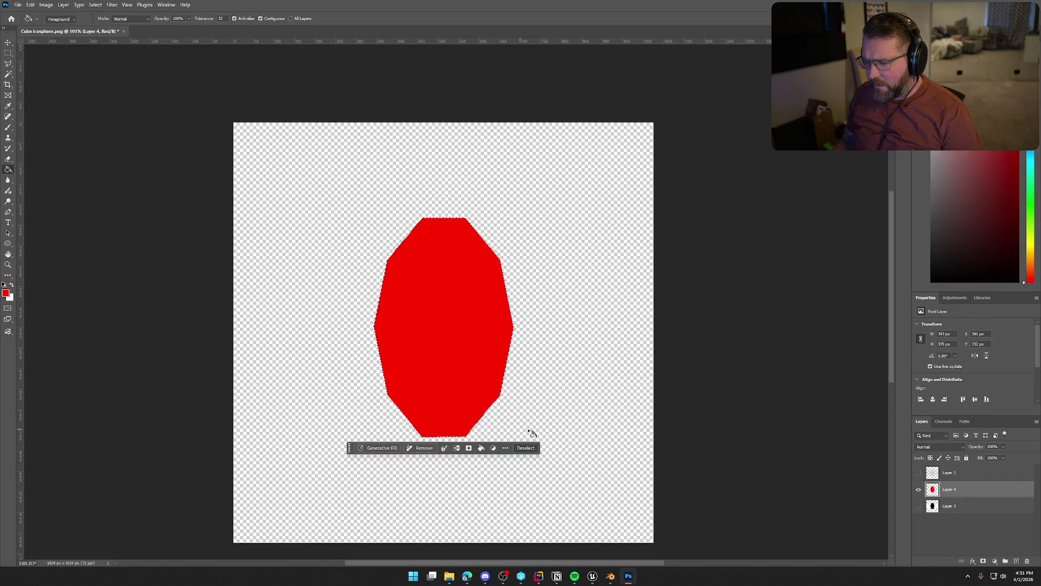
Hide Layer 4's red body, show and select Layer 3's black octagon artwork, and clear the selection
left_click(919, 490)
left_click(918, 506)
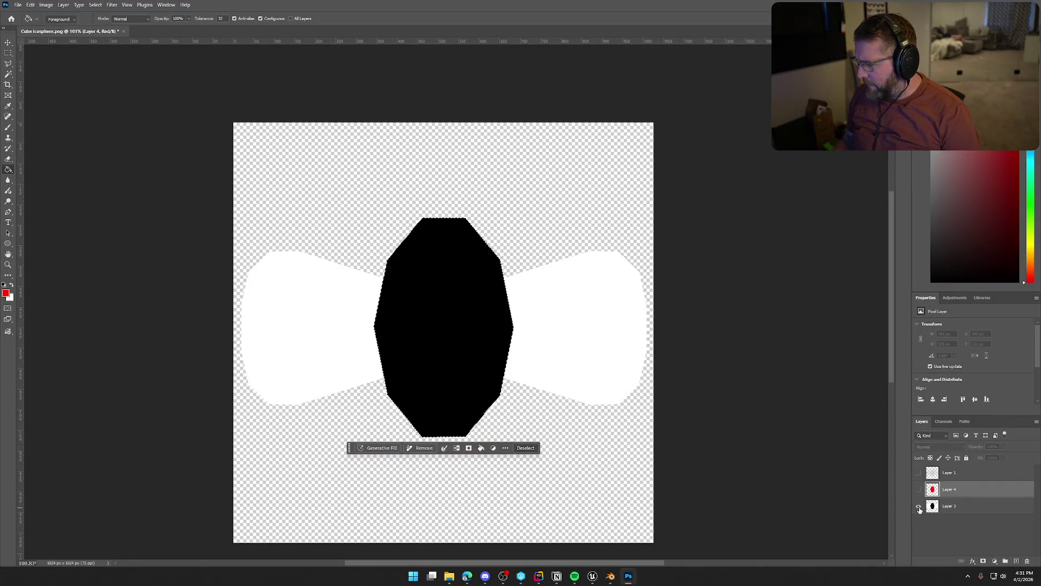
key("ctrl+d")
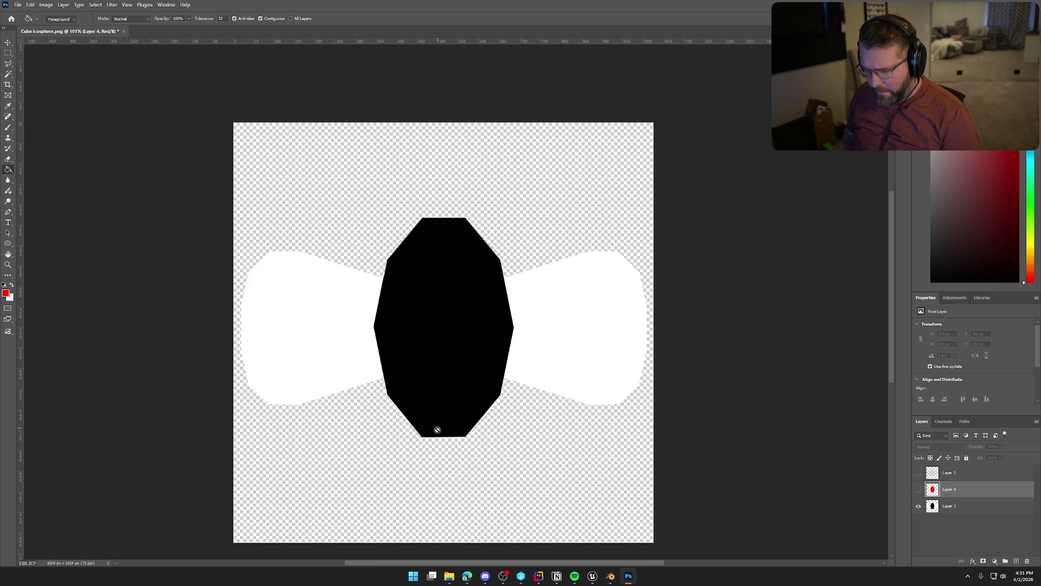
scroll(434, 472, "up", 3)
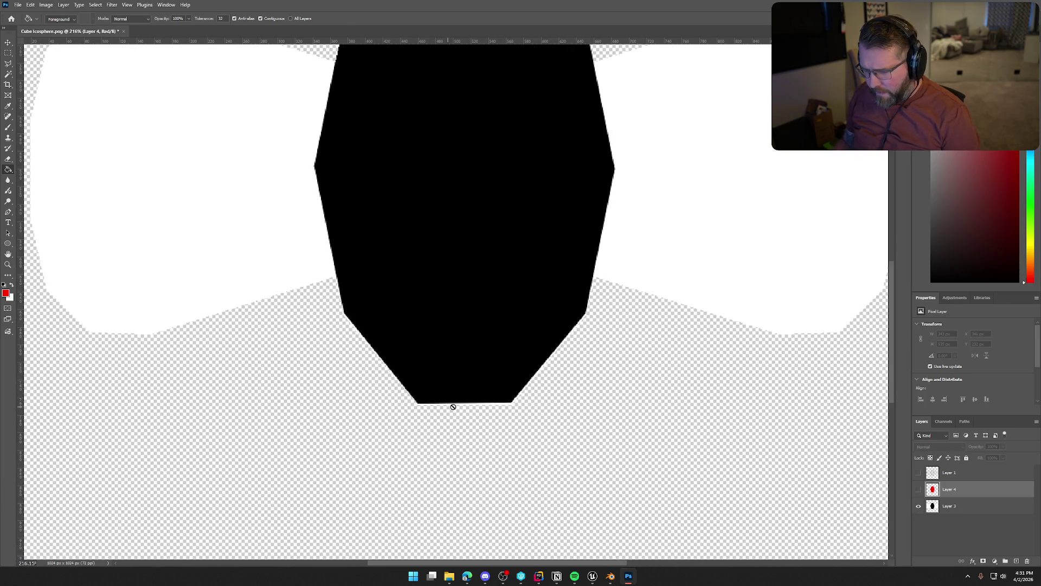
left_click(956, 509)
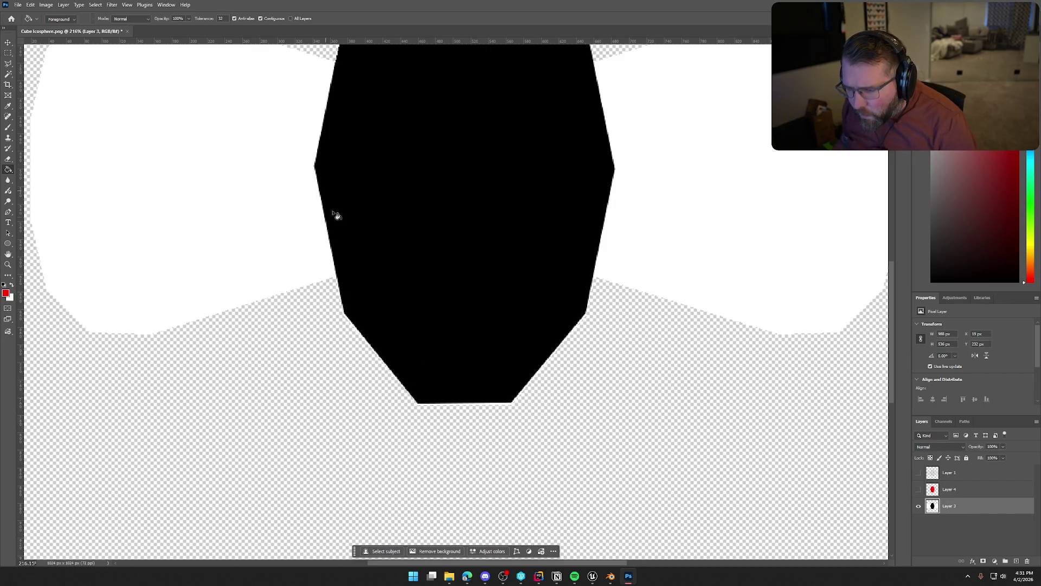
Zoom the canvas back to fit and add a new empty layer
scroll(599, 246, "up", 5)
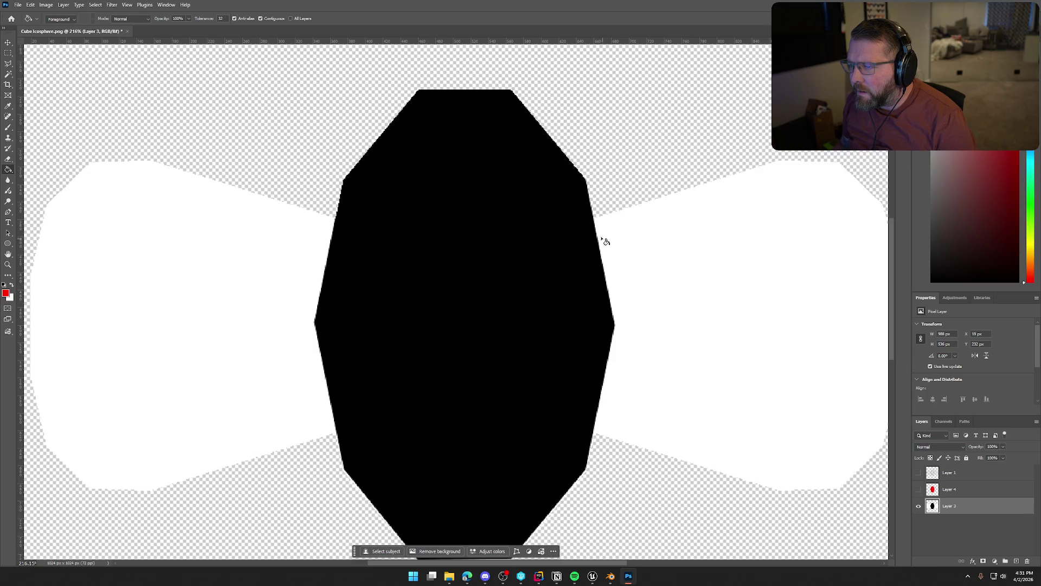
scroll(603, 240, "down", 20)
scroll(602, 244, "up", 20)
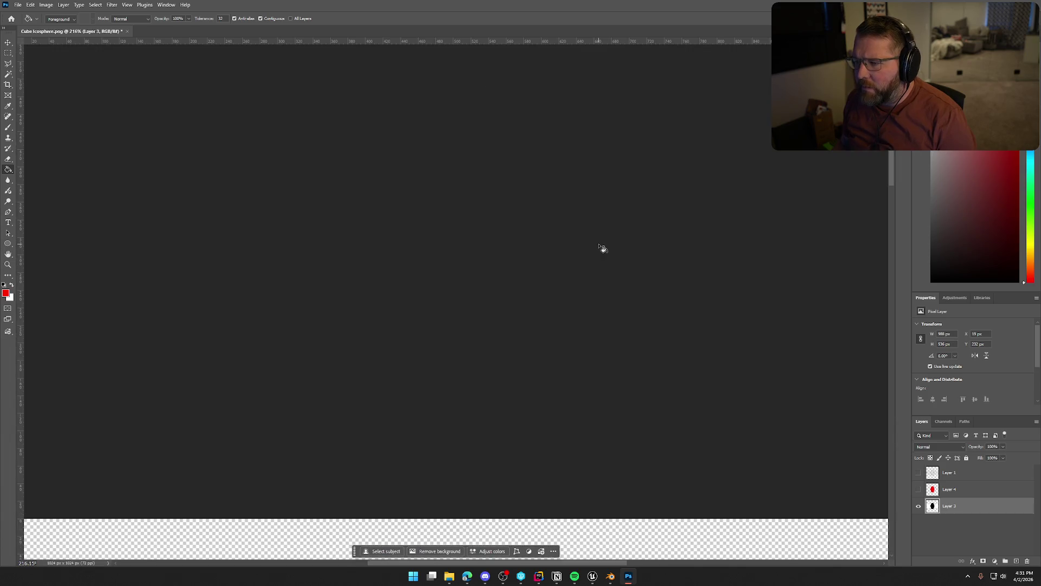
scroll(601, 248, "down", 15)
scroll(601, 245, "down", 5)
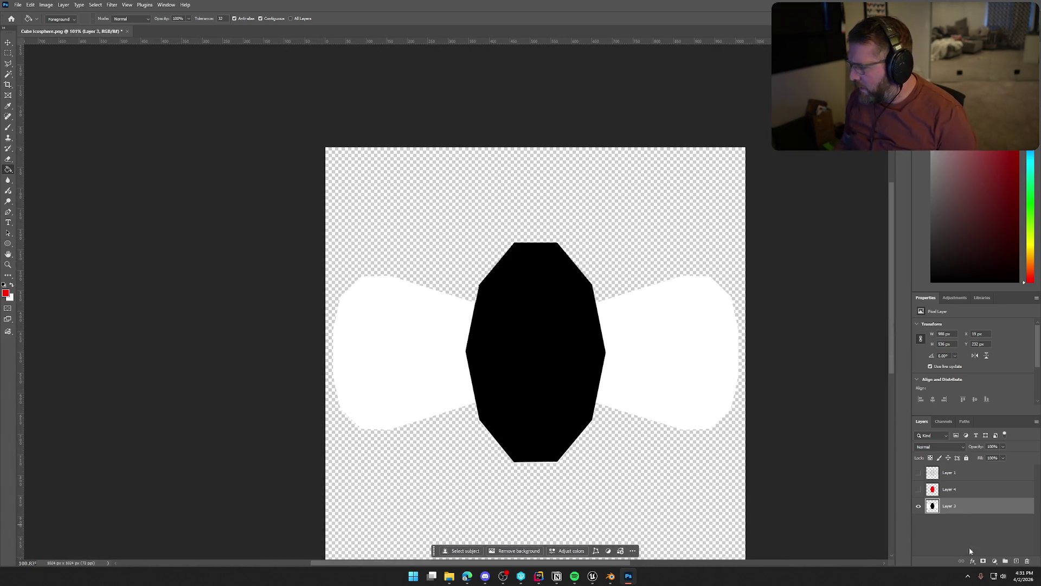
left_click(1016, 562)
Move Layer 5 beneath Layer 3 and fill it solid red
left_click_drag(970, 529, 970, 537)
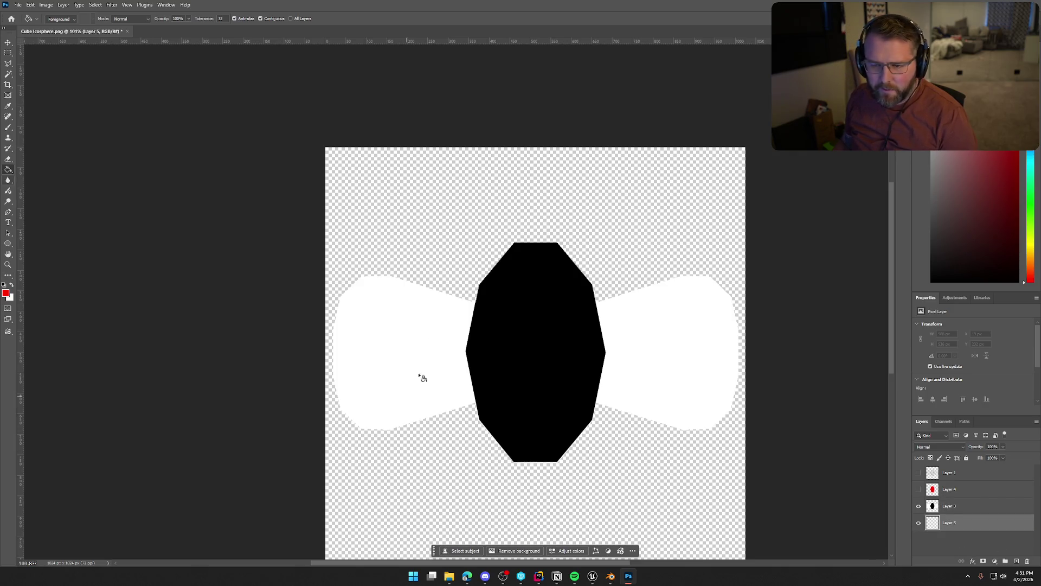
left_click(456, 322)
scroll(569, 488, "down", 5)
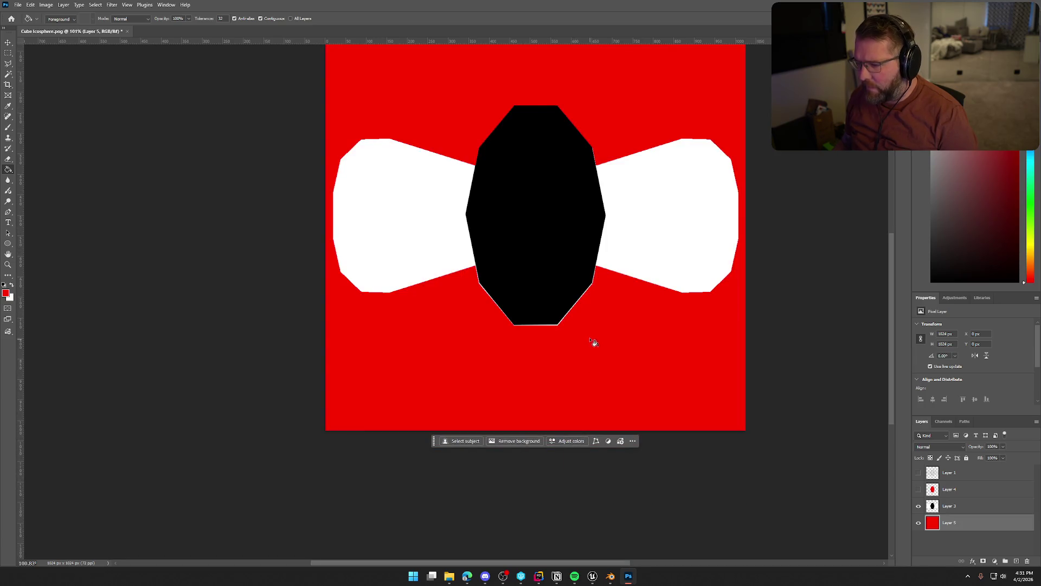
scroll(569, 335, "up", 5)
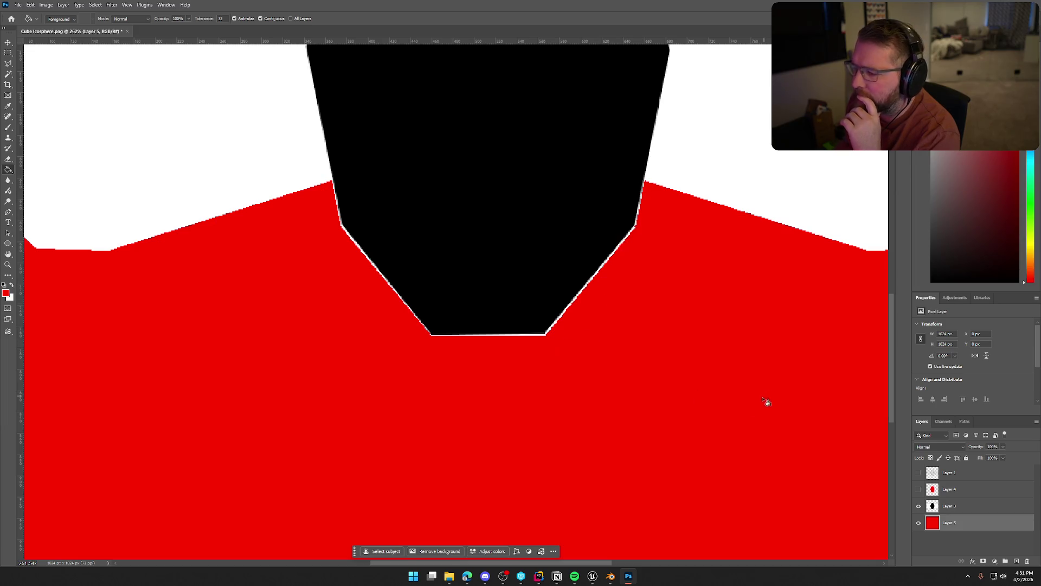
scroll(586, 362, "down", 3)
scroll(615, 320, "up", 3)
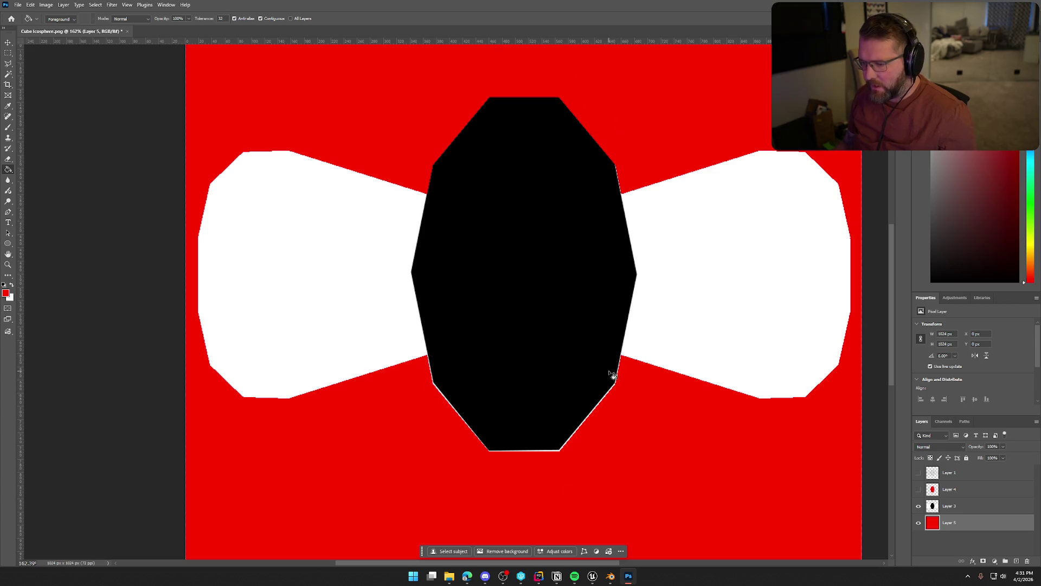
scroll(572, 493, "up", 2)
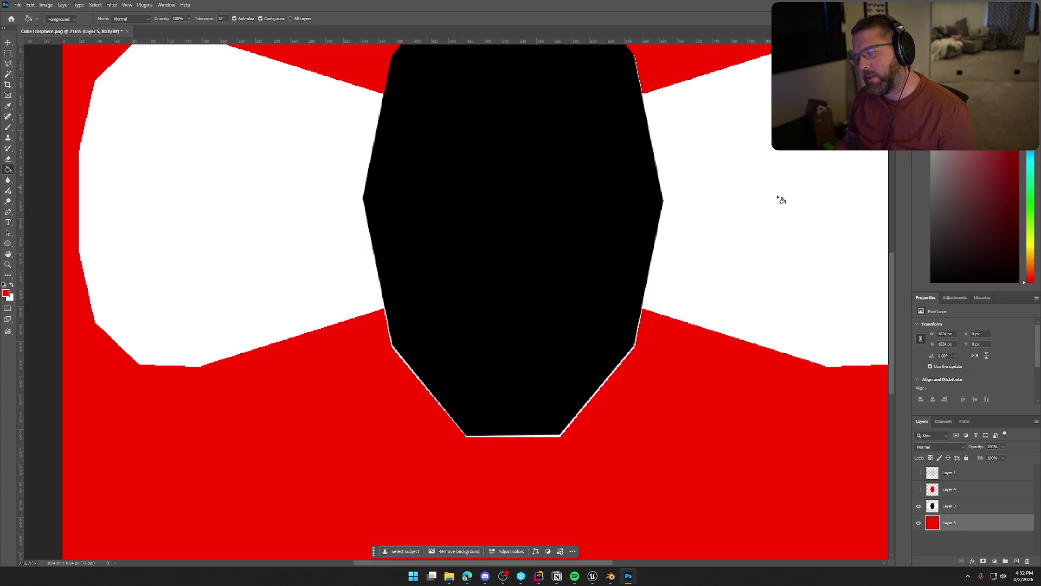
On Layer 3, Magic Wand the thin white strip along the bottom edge
left_click(946, 507)
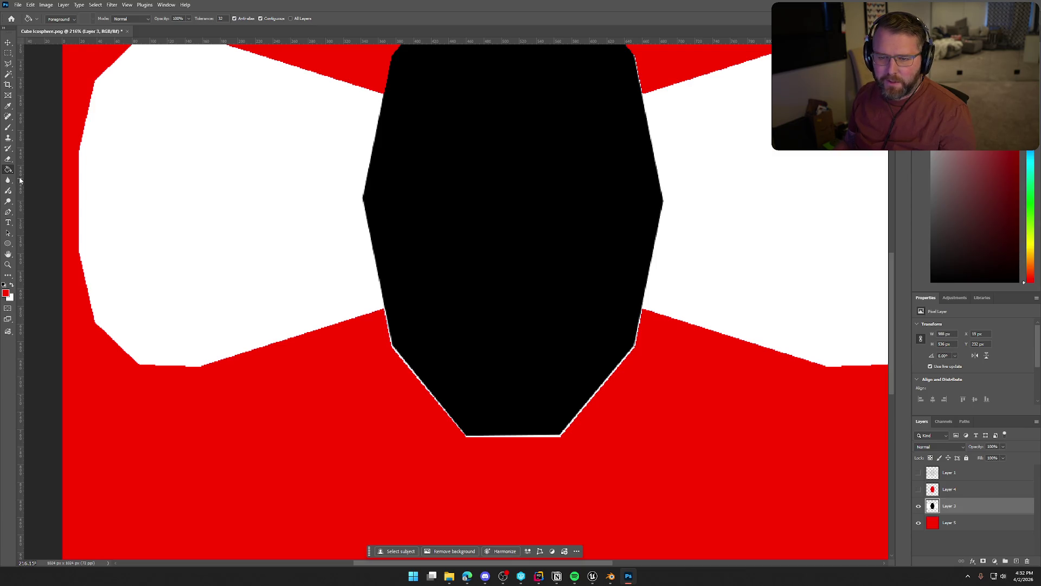
left_click(8, 149)
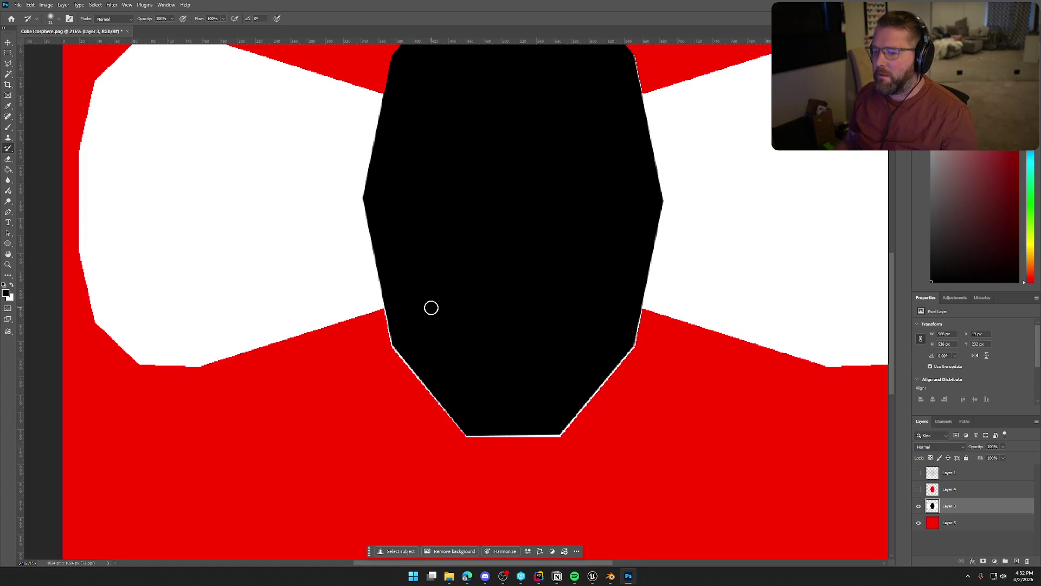
left_click(9, 77)
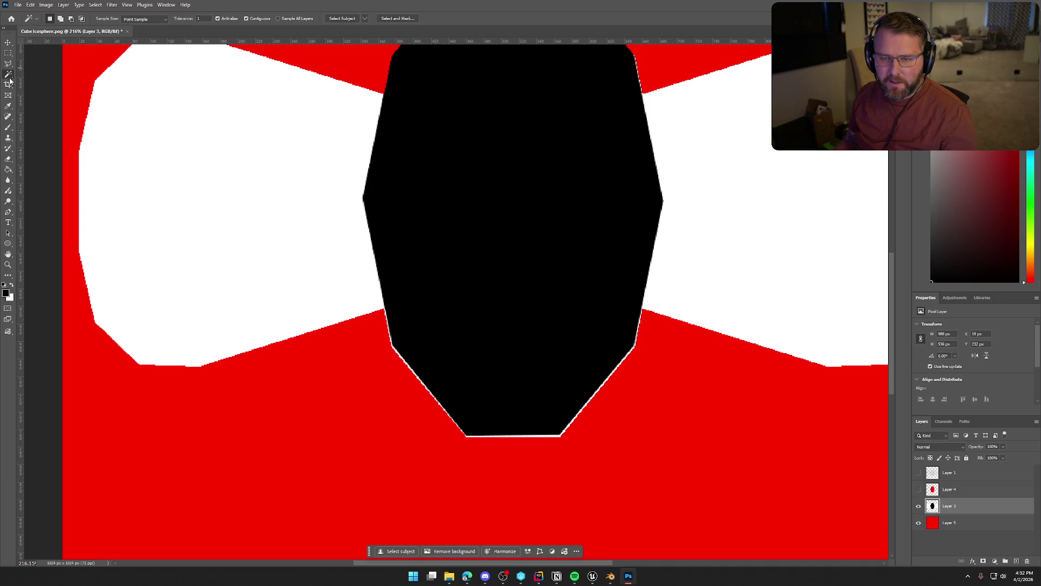
left_click(512, 436)
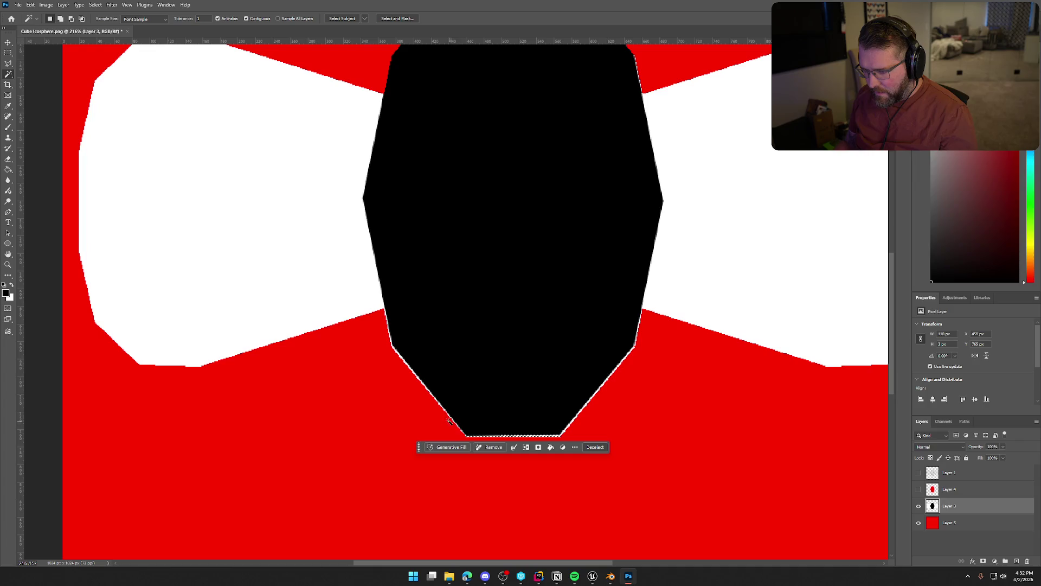
scroll(523, 465, "up", 5)
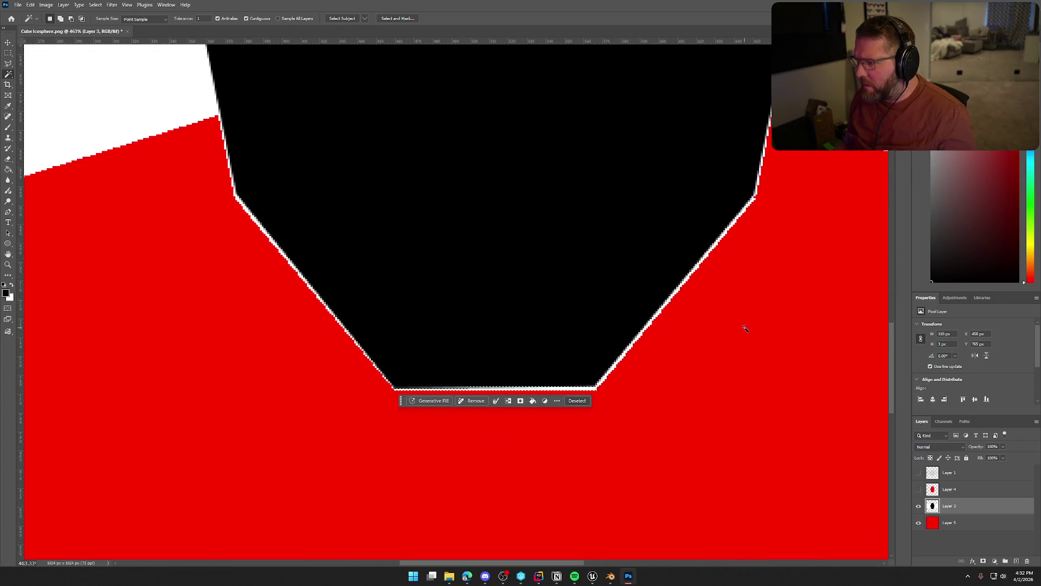
scroll(748, 329, "up", 2)
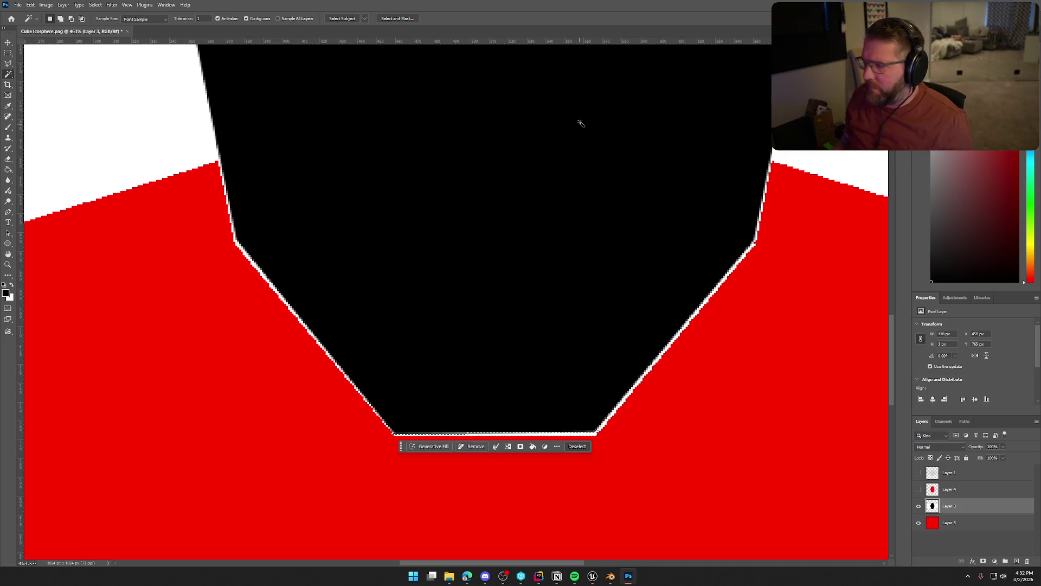
Compare against the fly in Unreal Engine, then clear the white-edge selection
key("alt+Tab")
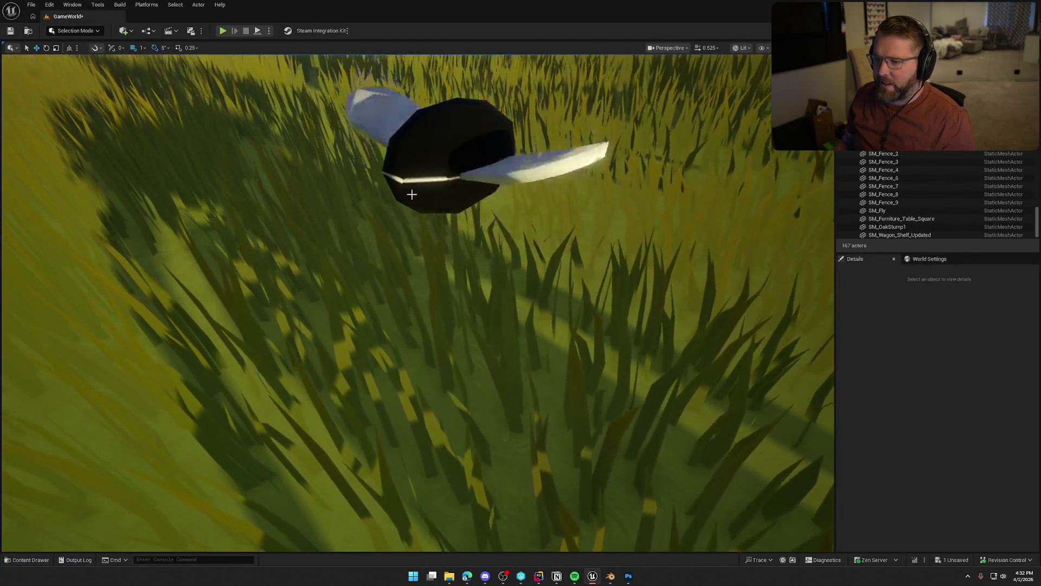
left_click(628, 576)
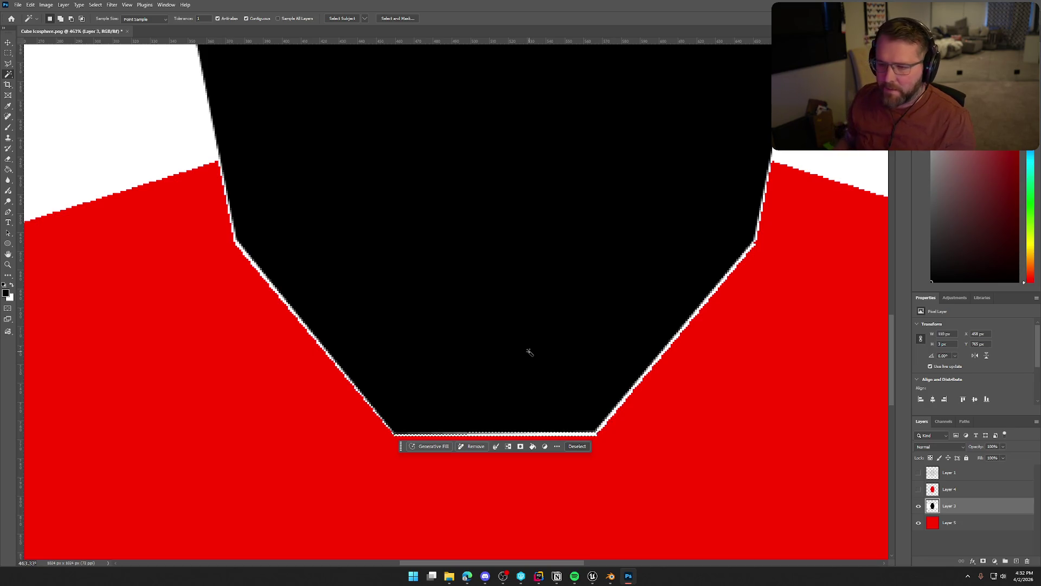
key("ctrl+d")
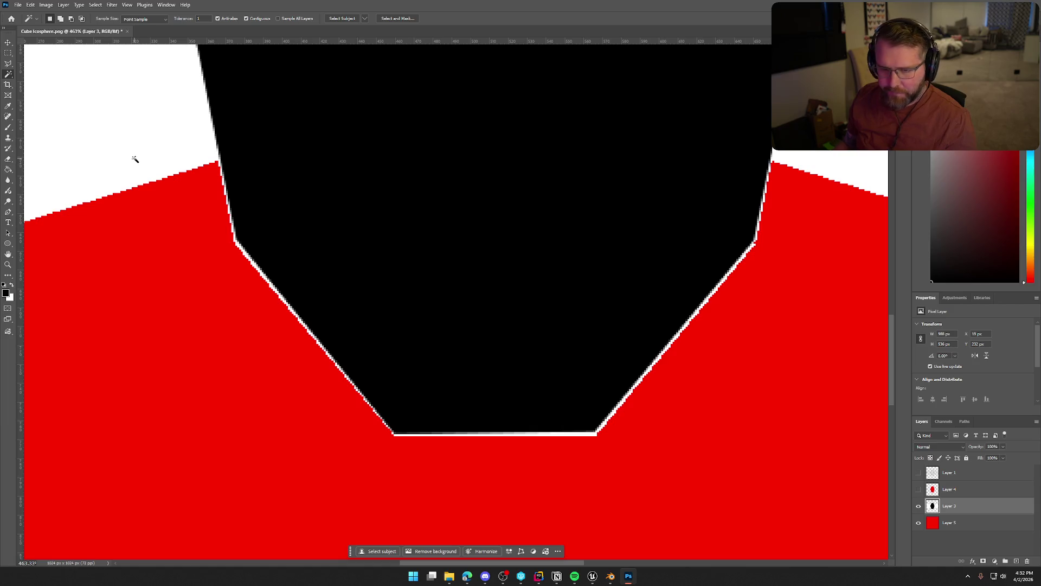
left_click(9, 64)
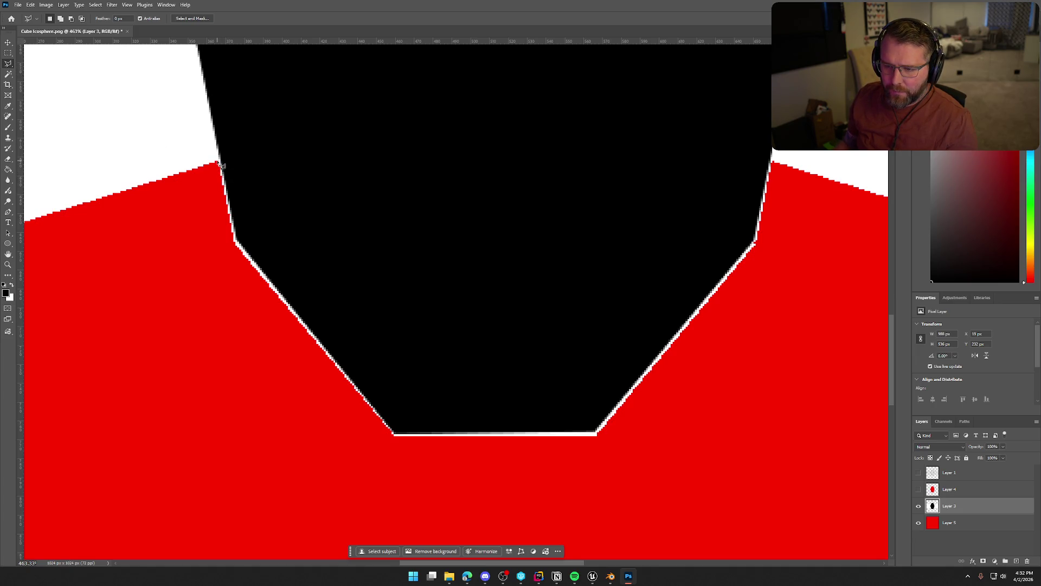
Draw a Polygonal Lasso selection around the black shape's lower edges
left_click(219, 162)
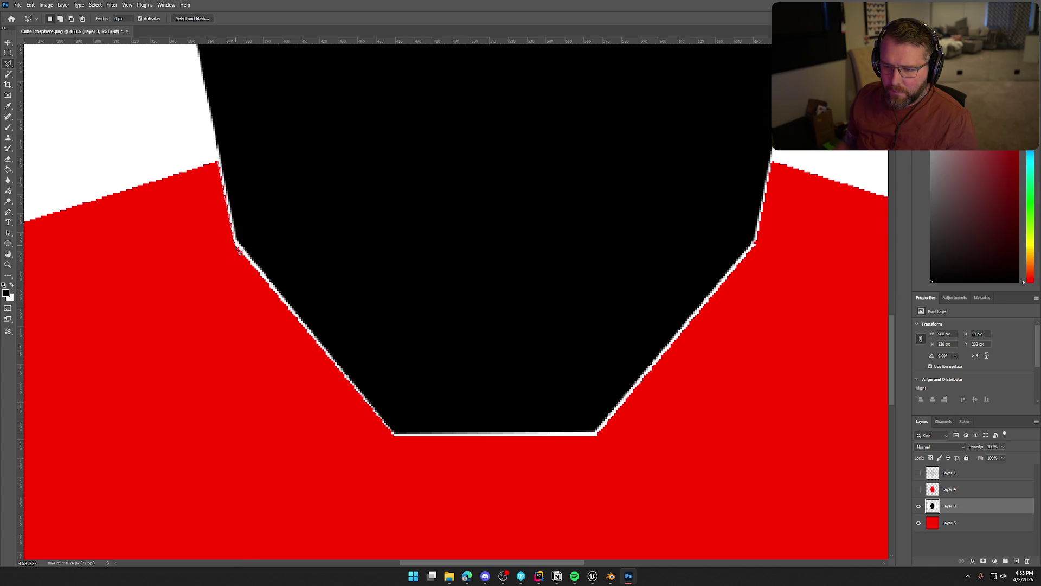
left_click(394, 435)
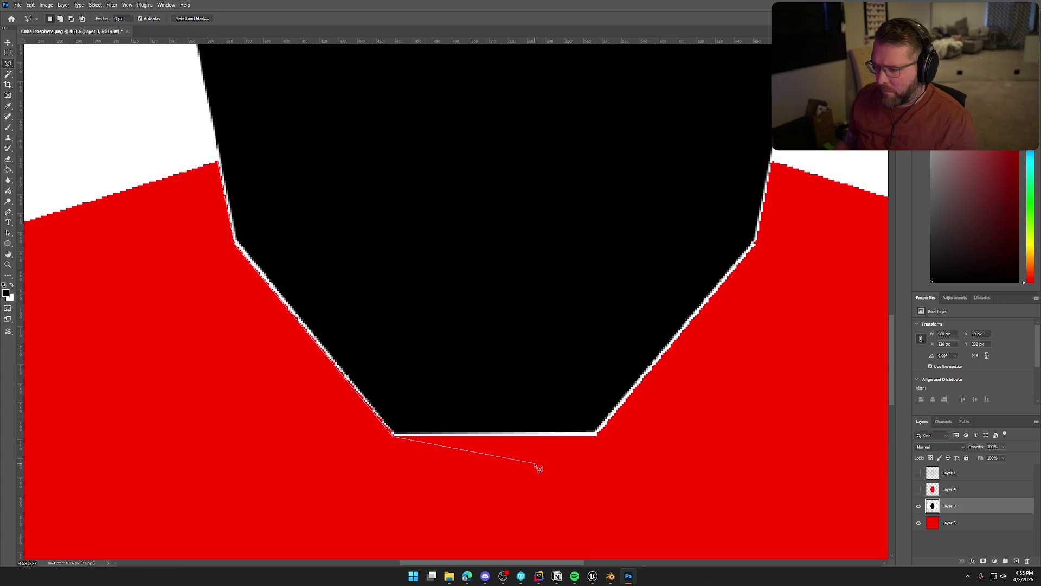
left_click(597, 433)
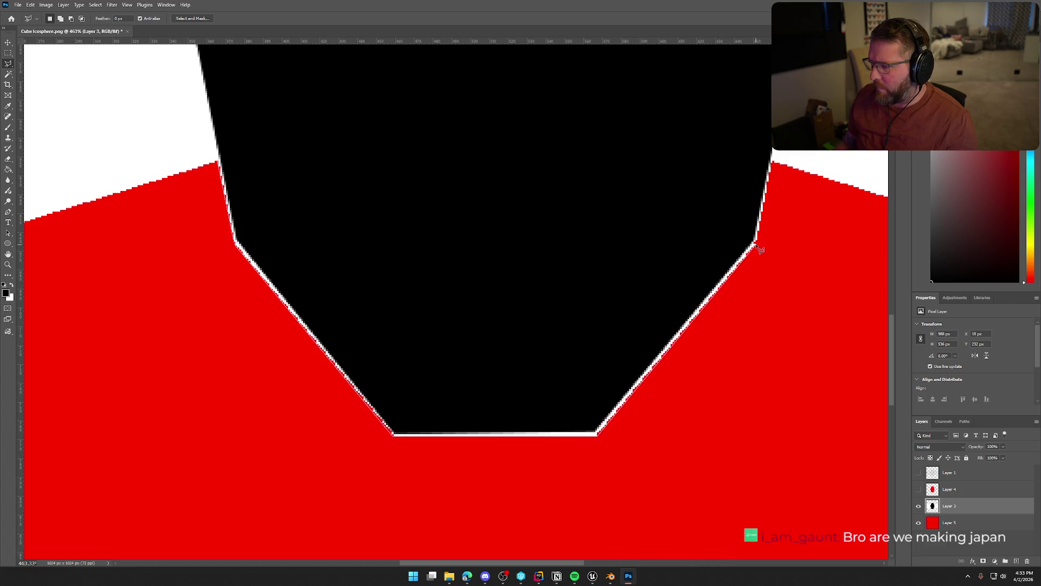
left_click(755, 244)
left_click(747, 147)
left_click(332, 106)
left_click(223, 166)
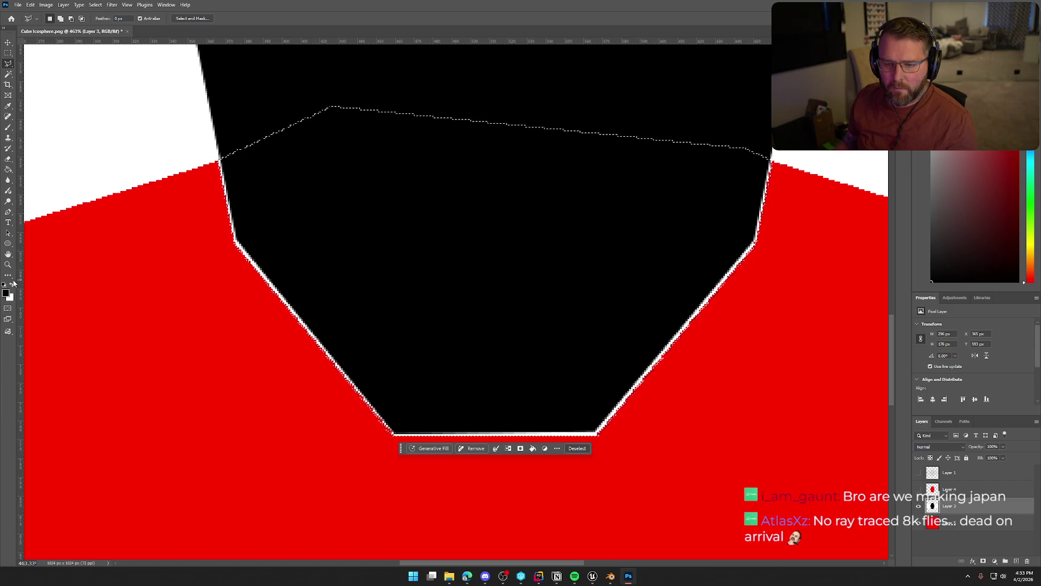
Fill the selection black with the Paint Bucket, deselect, and zoom out
left_click(9, 171)
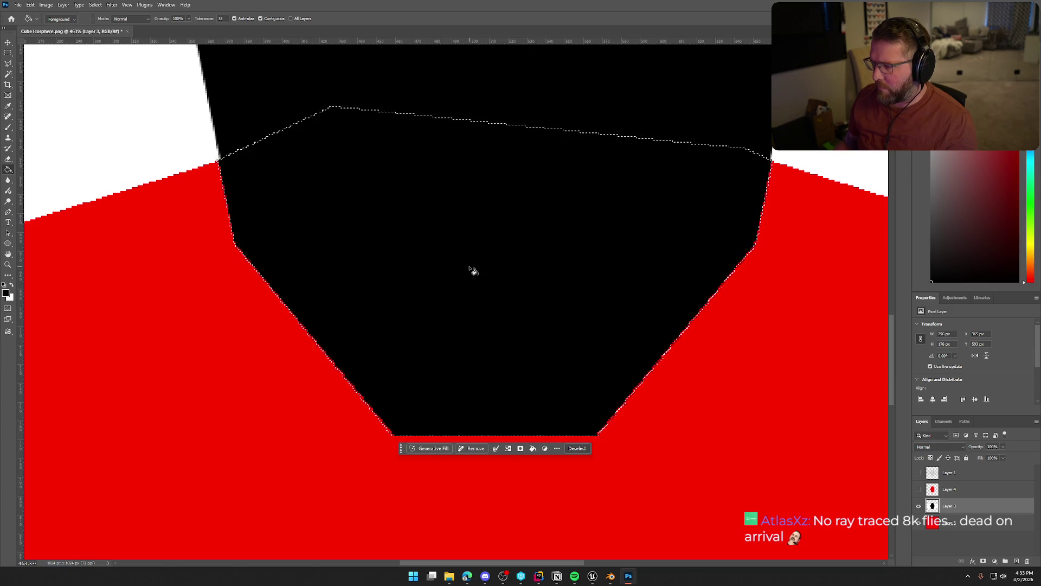
key("ctrl+d")
scroll(516, 318, "down", 6)
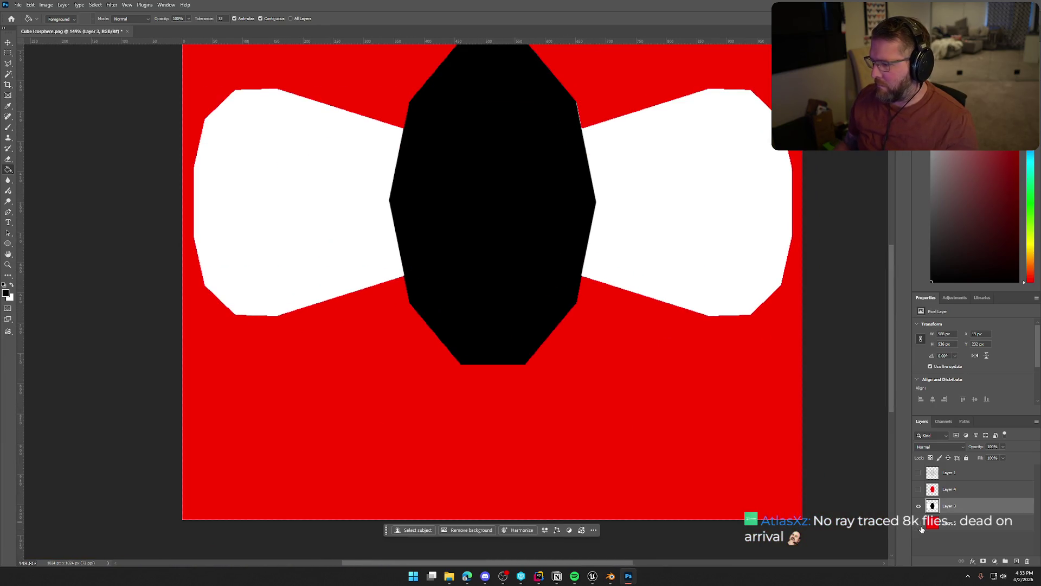
Hide the red background layer, quick-export the art as PNG over Fly_Texture.png, and return to Unreal
left_click(918, 522)
scroll(609, 349, "up", 3)
left_click(18, 4)
mouse_move(72, 148)
left_click(152, 157)
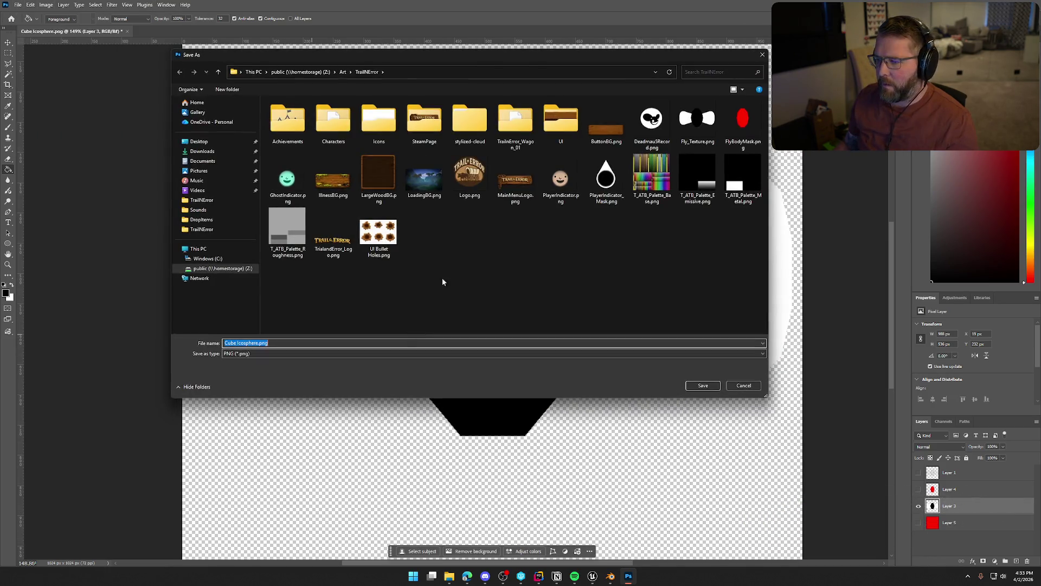
left_click(703, 385)
left_click(539, 285)
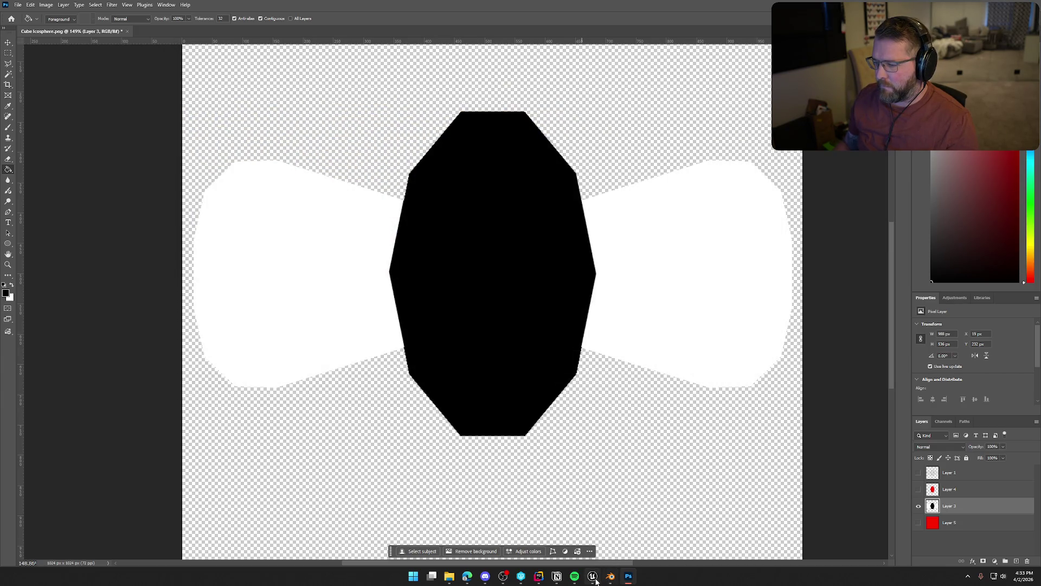
left_click(594, 578)
key("ctrl+space")
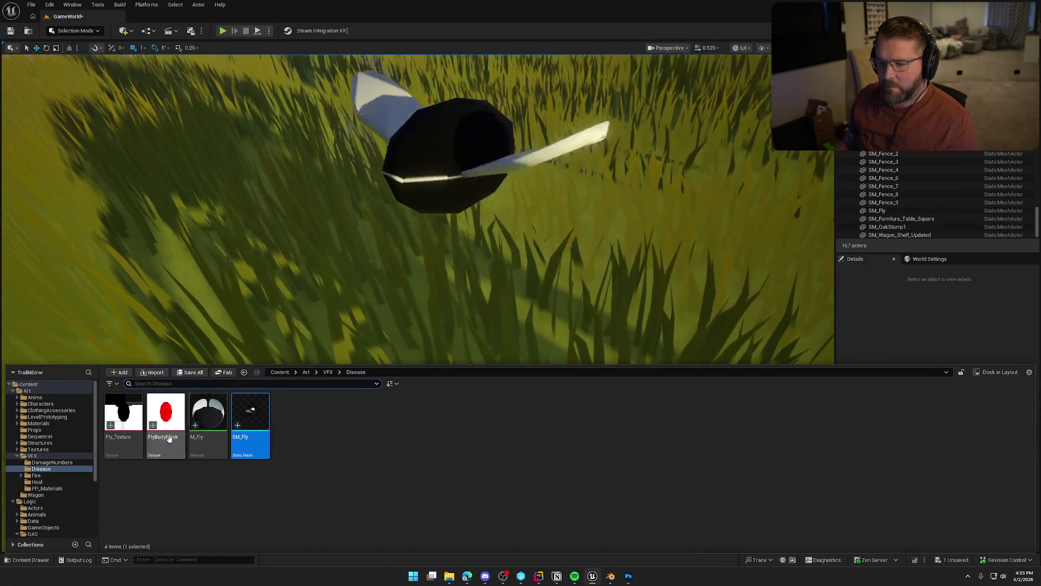
Reimport the Fly_Texture asset with the updated image
left_click(122, 415)
right_click(123, 415)
left_click(163, 158)
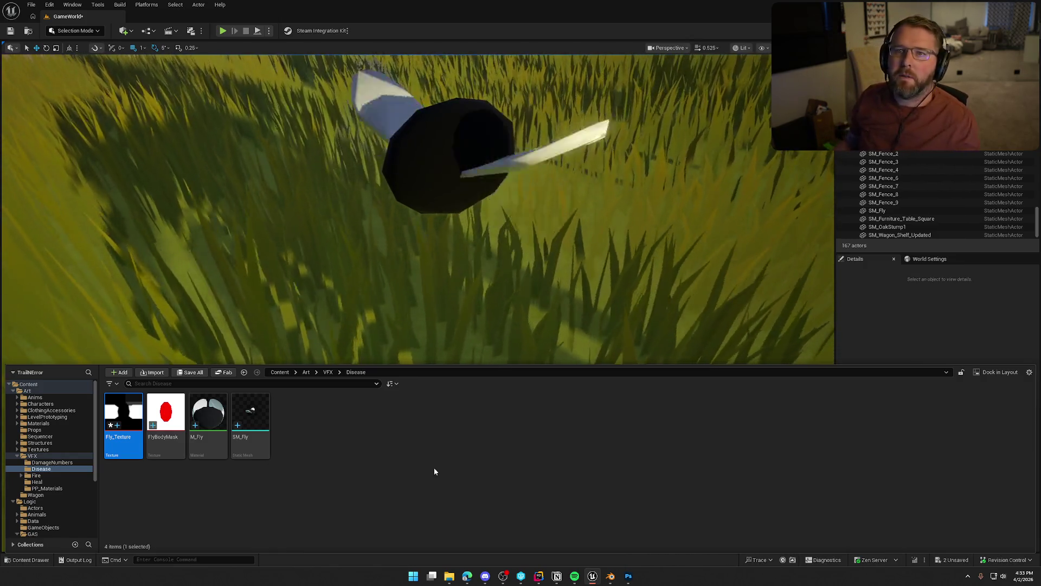
Find the test SM_Fly mesh on the grass in the level and delete it
left_click(958, 279)
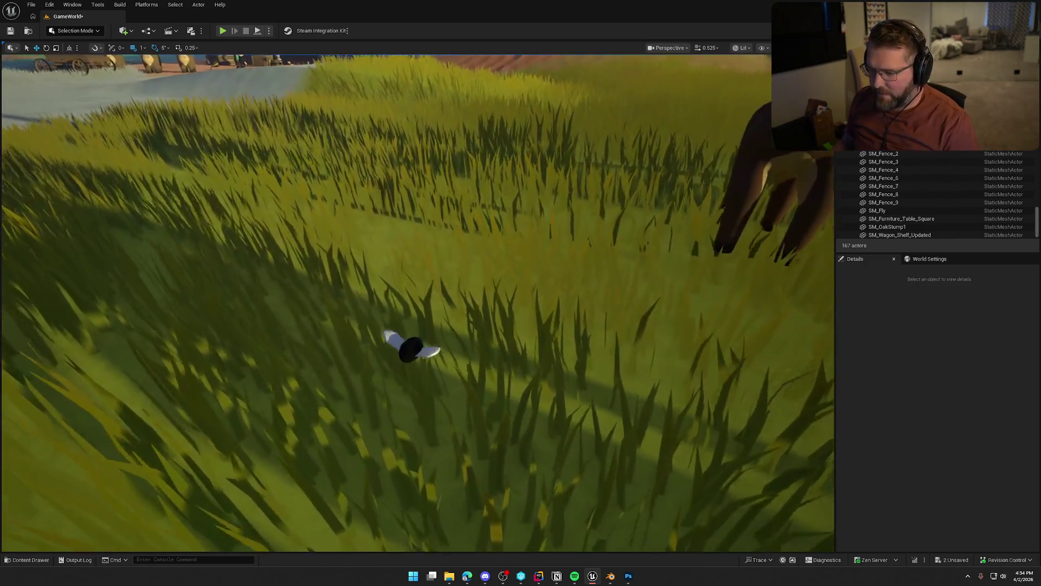
left_click_drag(625, 282, 625, 282)
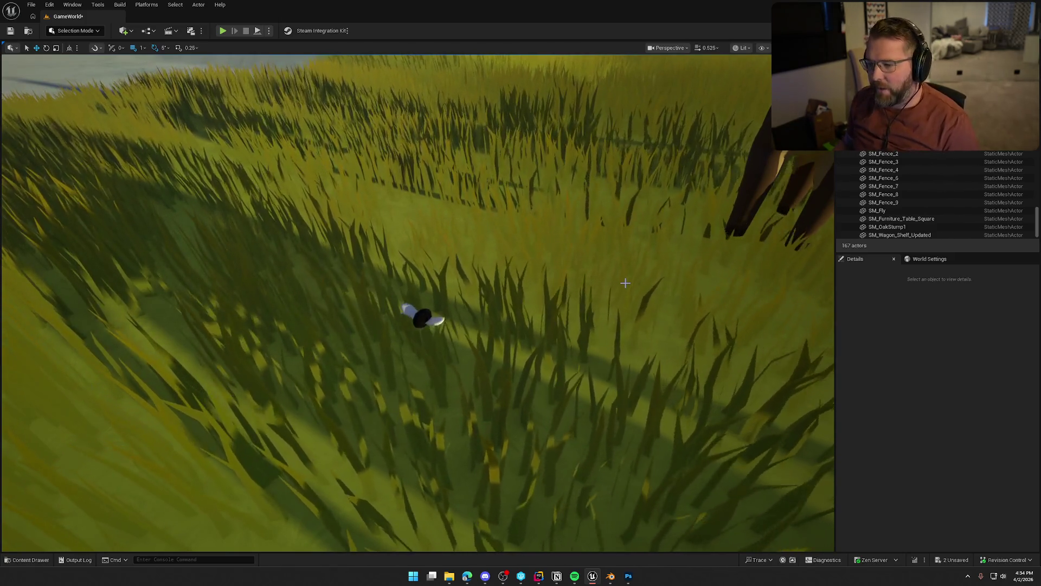
left_click_drag(625, 283, 625, 282)
left_click_drag(628, 372, 628, 372)
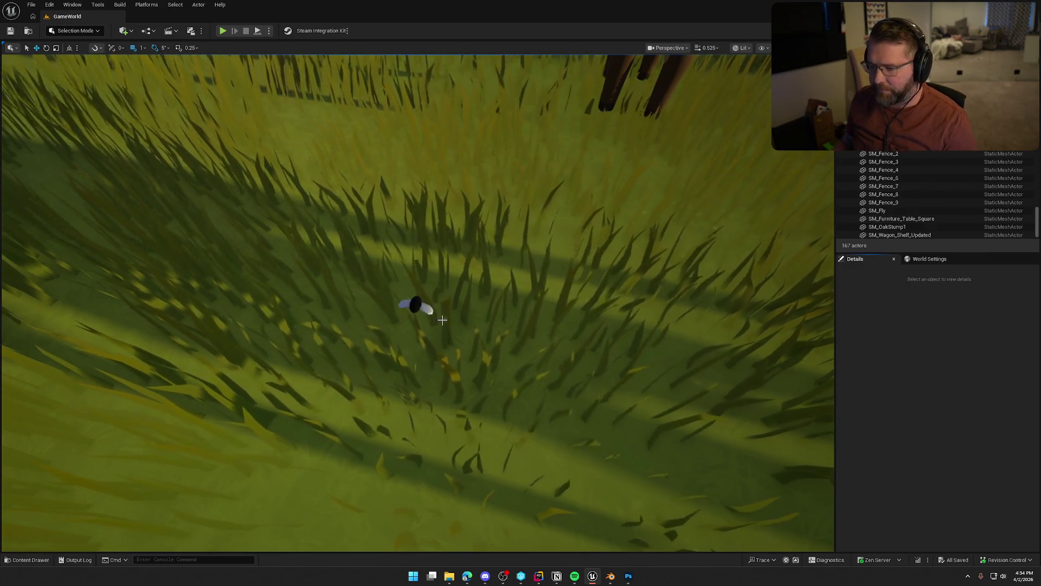
left_click(417, 302)
key("Delete")
key("ctrl+space")
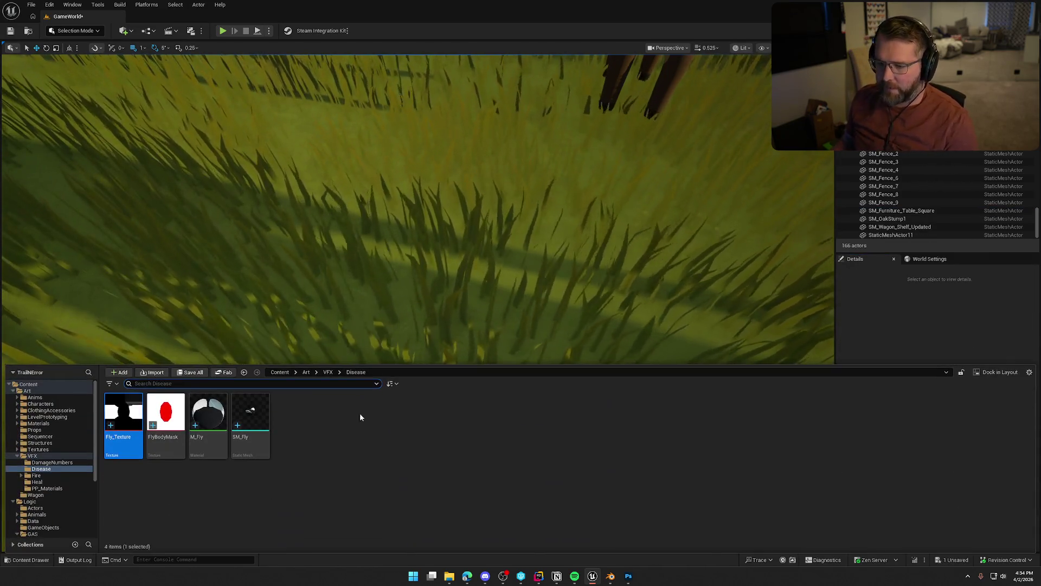
Create a Niagara system from the DefaultSystem template in Disease, name it NS_Flys, and save all
right_click(303, 453)
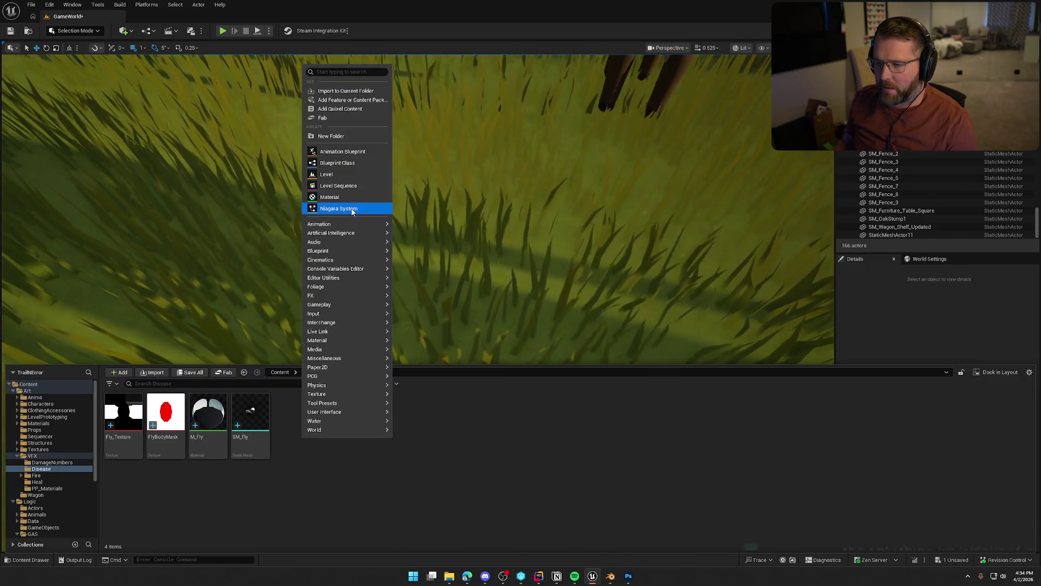
left_click(339, 209)
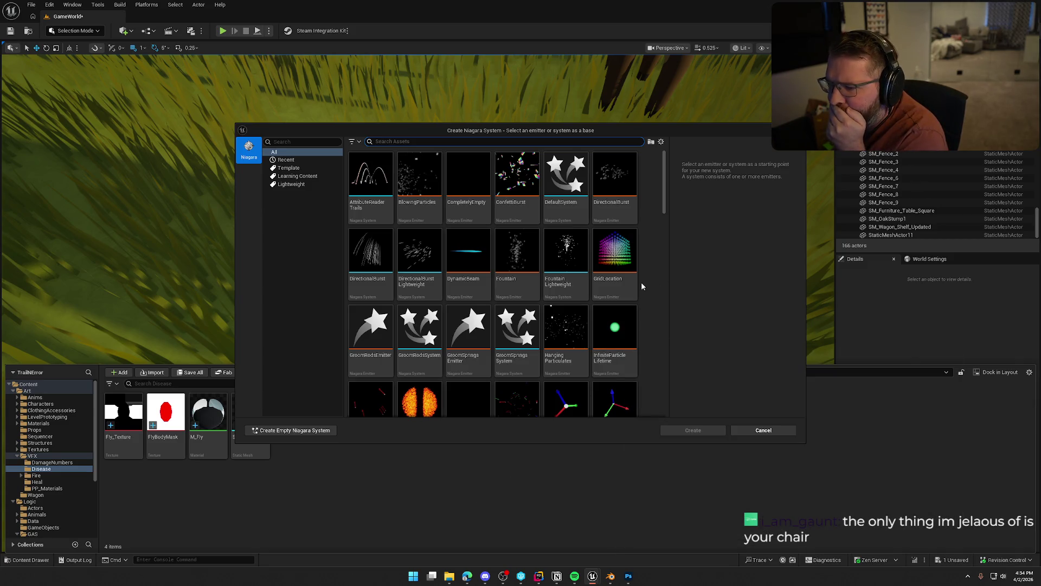
left_click(574, 177)
left_click(687, 429)
type("Flys")
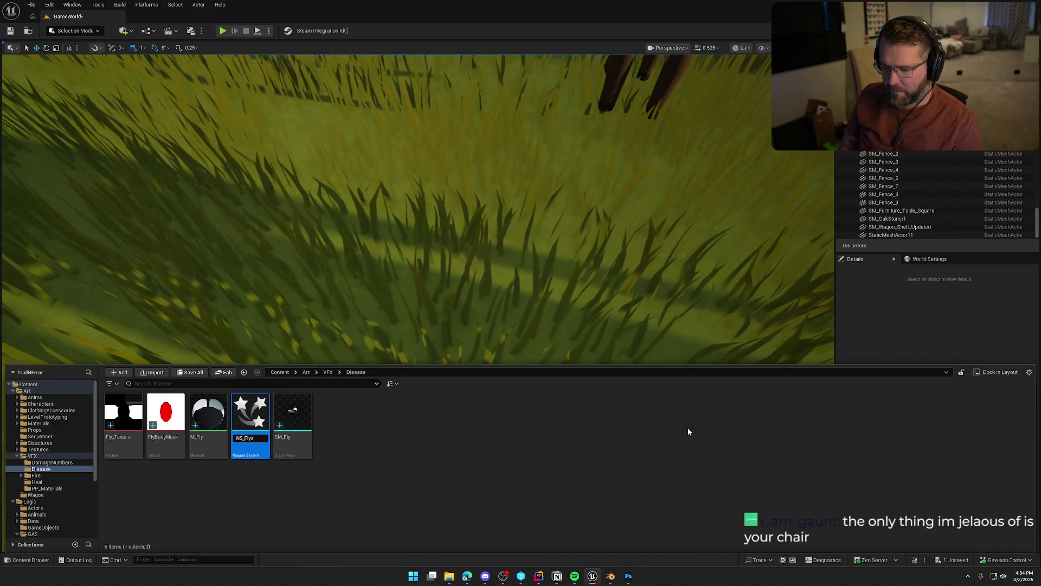
key("Return")
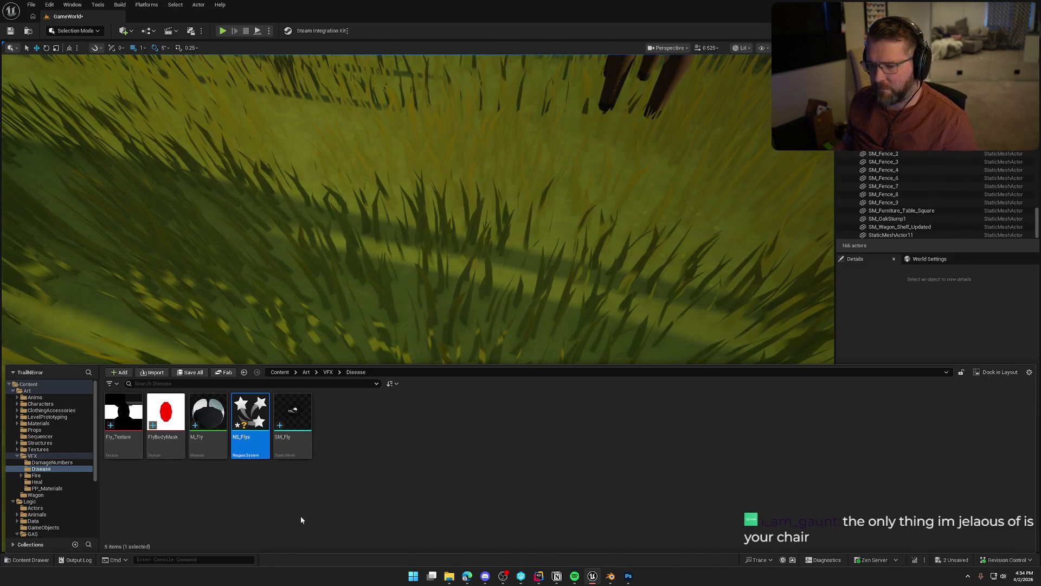
key("ctrl+shift+s")
right_click(731, 273)
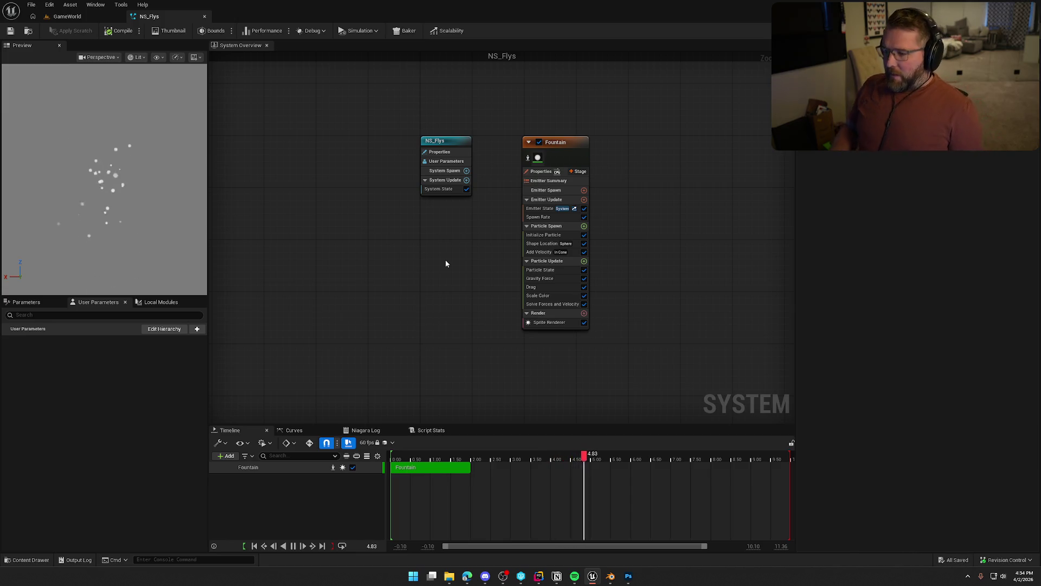
Add a Mesh Renderer using SM_Fly to the Fountain emitter and delete its Sprite Renderer
left_click(549, 323)
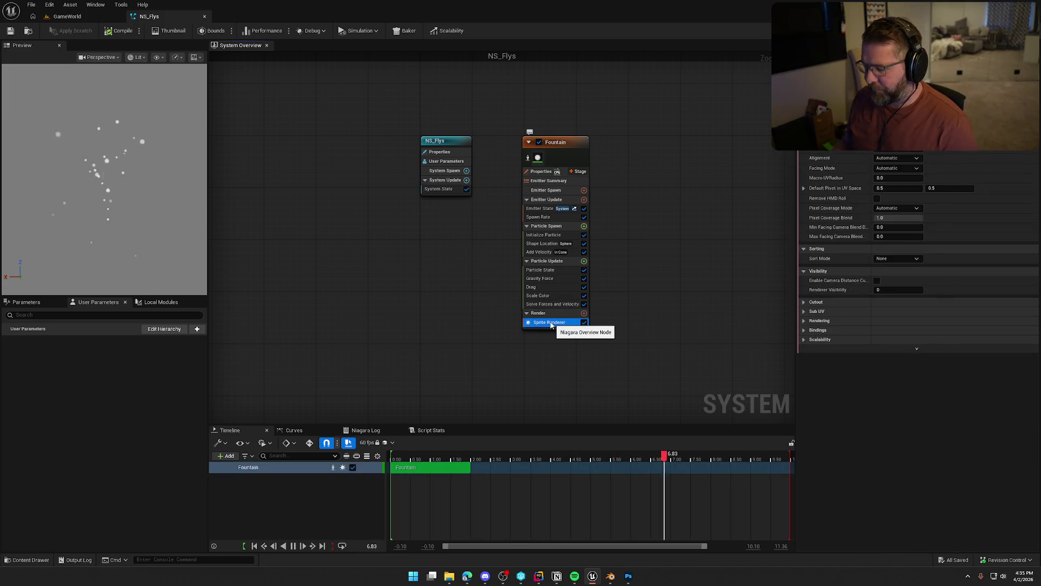
left_click(584, 313)
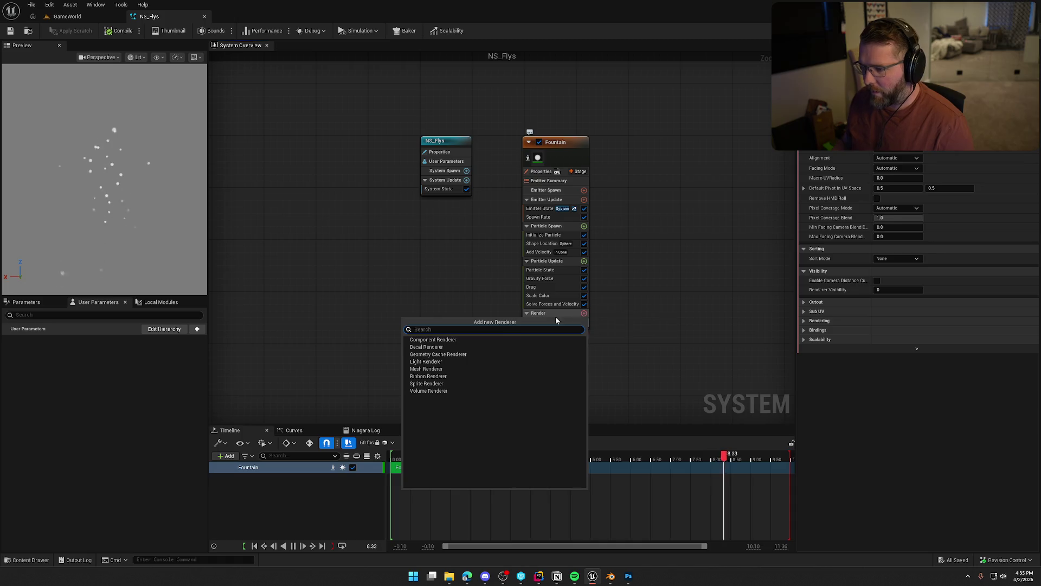
left_click(448, 369)
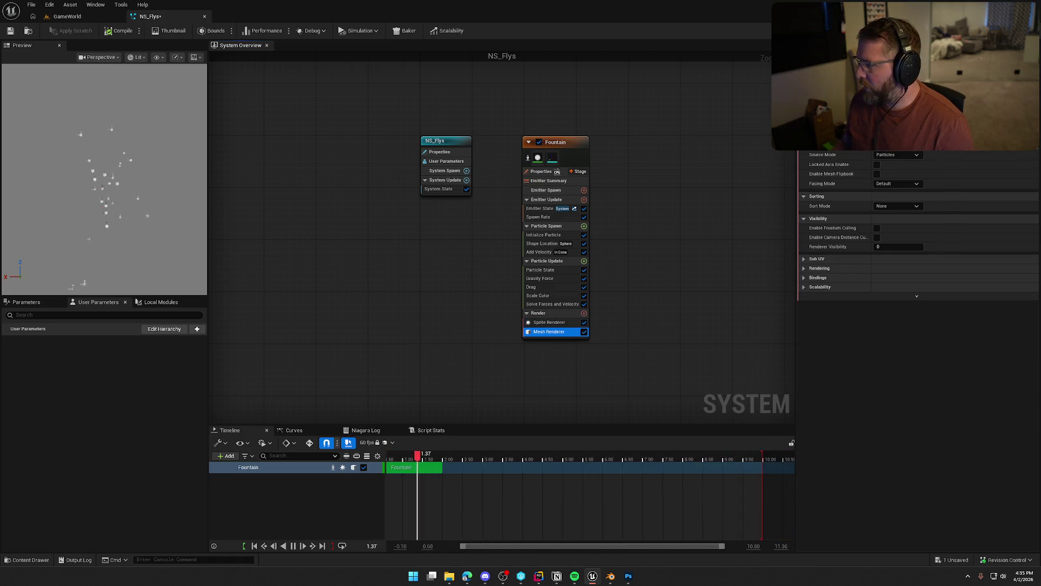
key("ctrl+space")
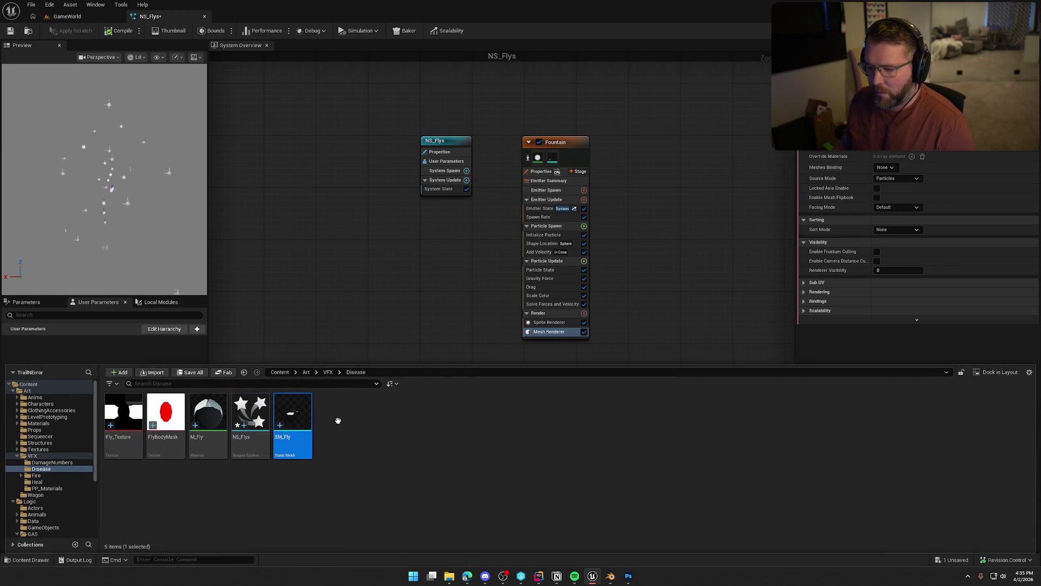
left_click_drag(338, 421, 911, 157)
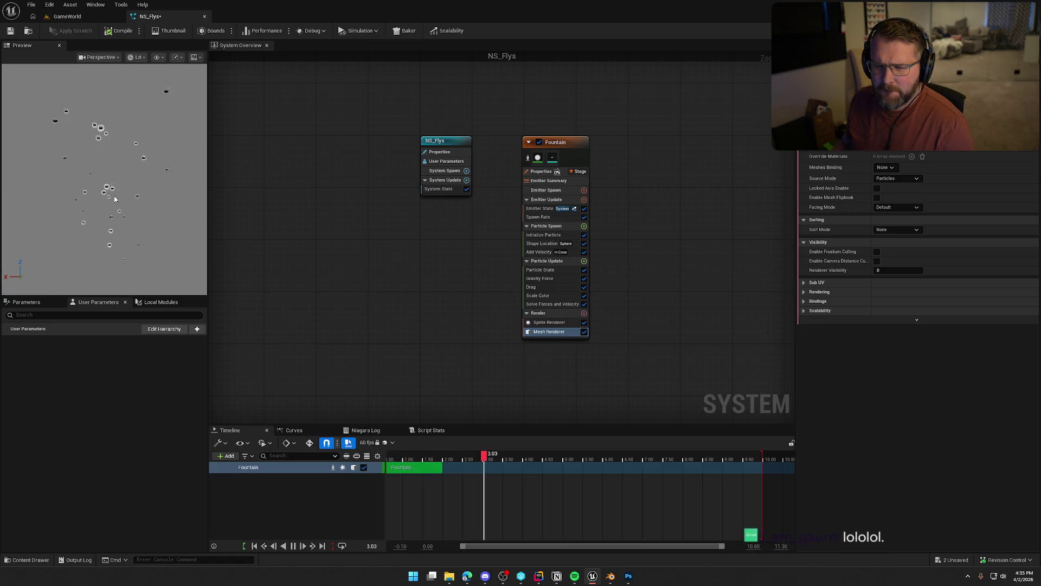
left_click(550, 322)
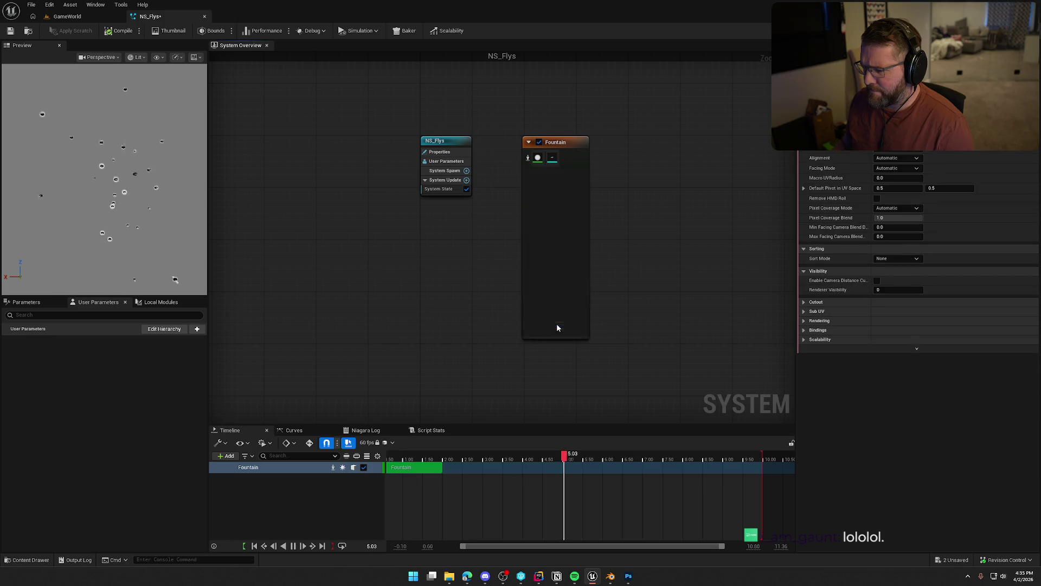
key("Delete")
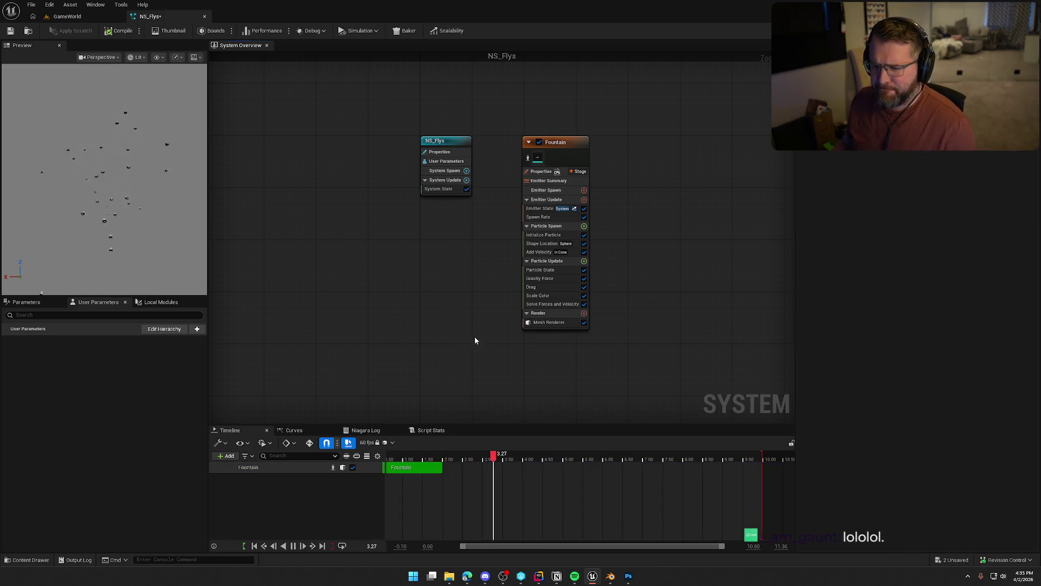
Review the mesh renderer, Initialize Particle, Spawn Rate and Emitter State settings
left_click(553, 323)
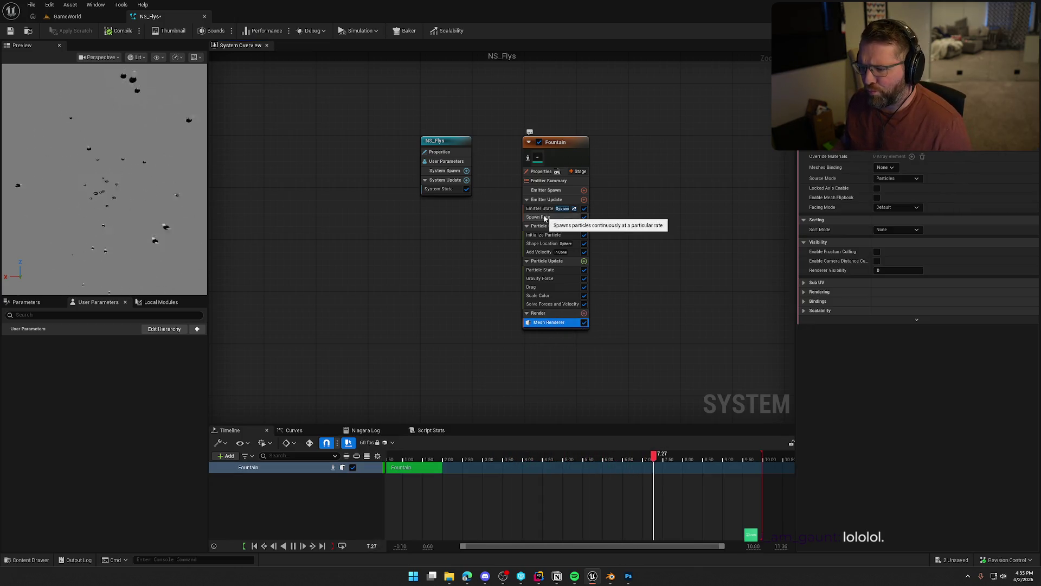
left_click(547, 234)
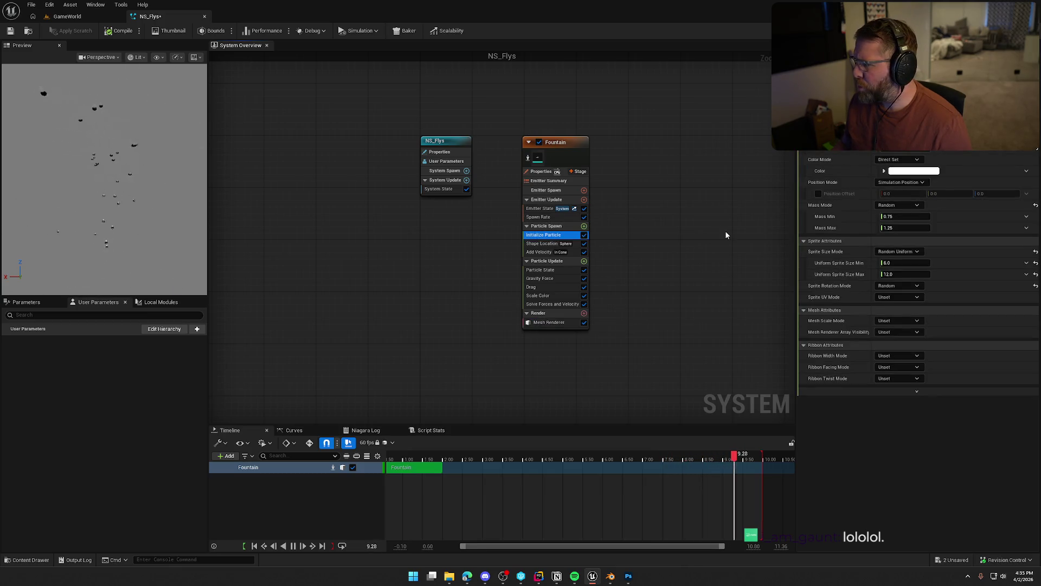
left_click(548, 217)
left_click(544, 209)
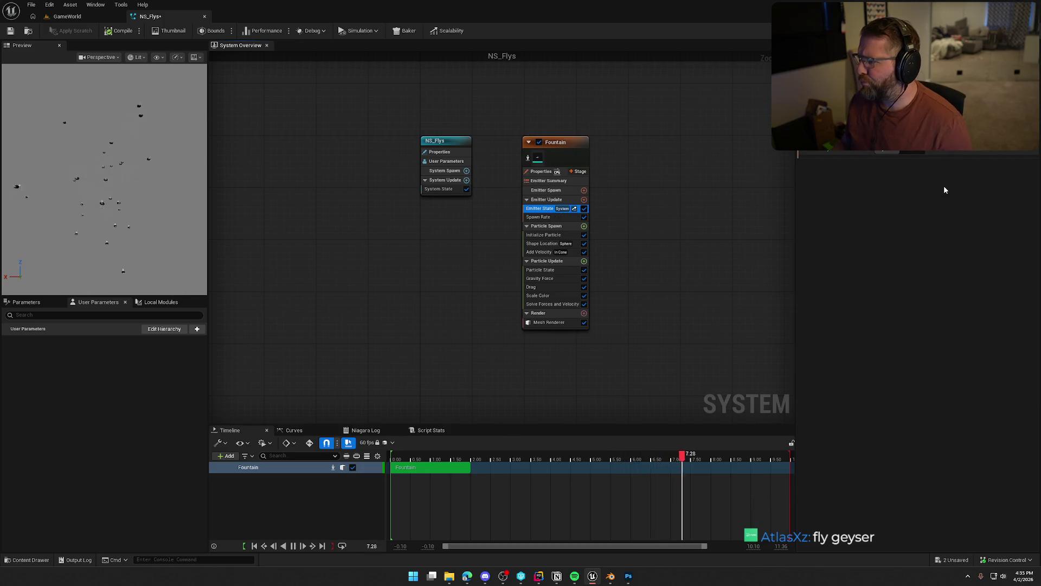
left_click(542, 237)
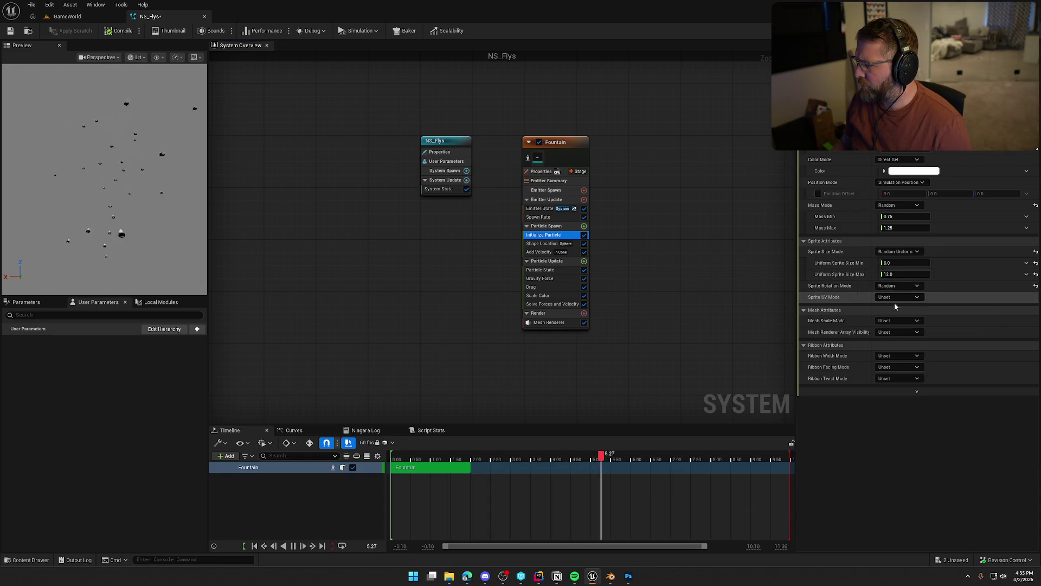
In Initialize Particle, set Sprite Rotation Mode to Unset and reset Sprite Size Mode to Unset
left_click(898, 285)
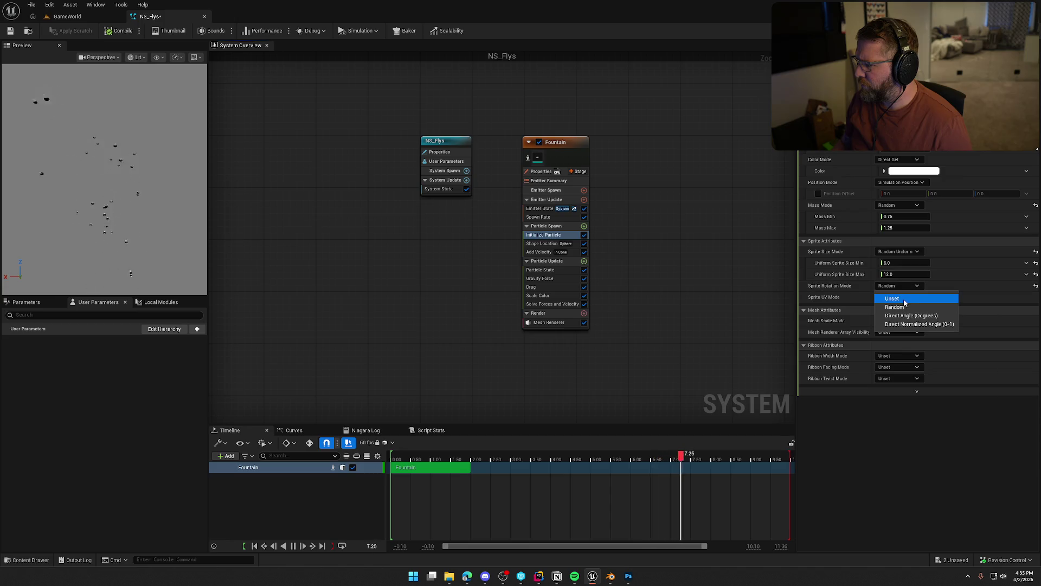
left_click(911, 300)
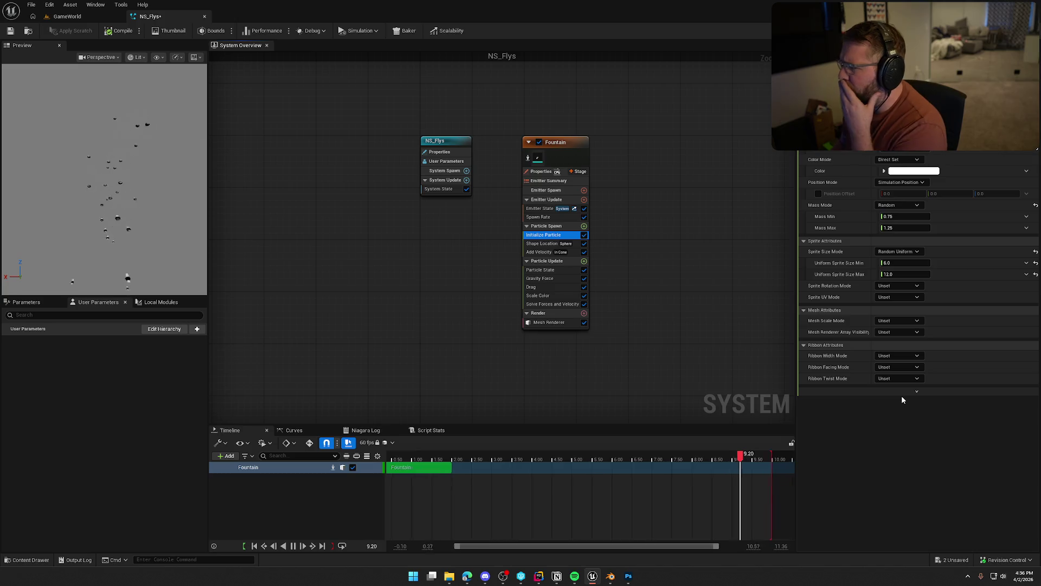
left_click(1035, 252)
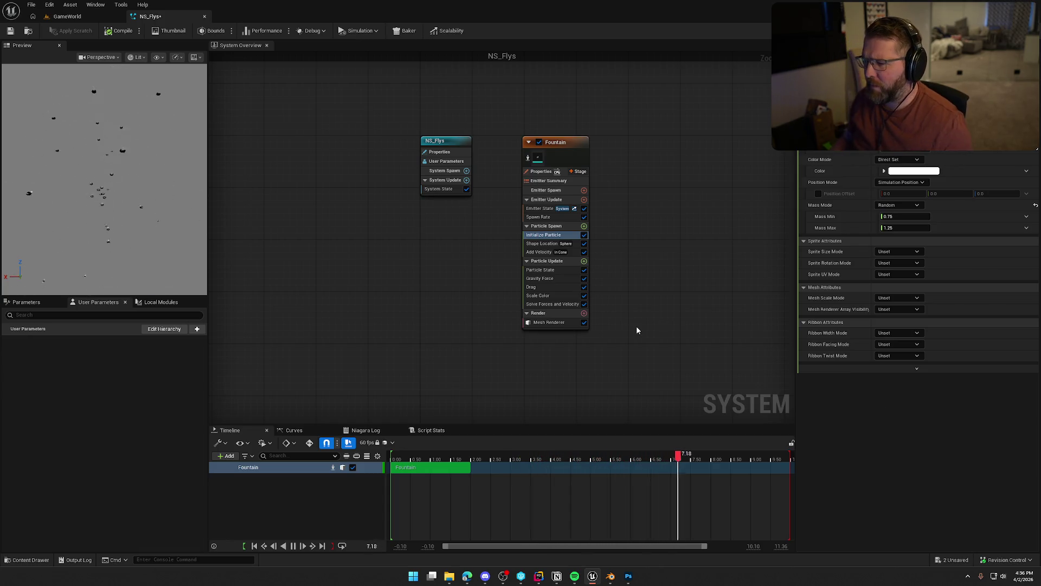
left_click(546, 244)
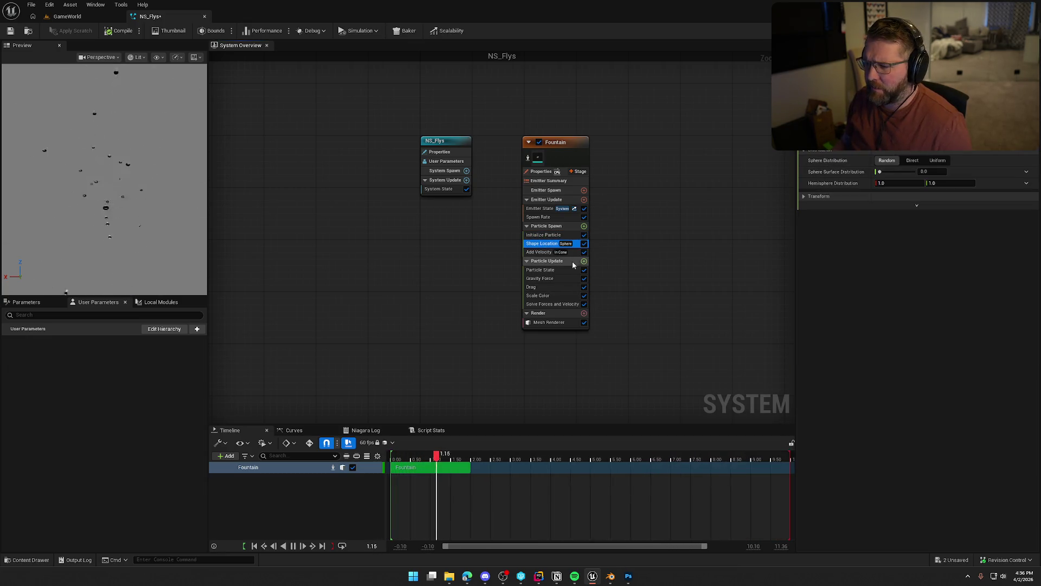
Delete the Add Velocity and Gravity Force modules from the Fountain emitter
left_click(566, 251)
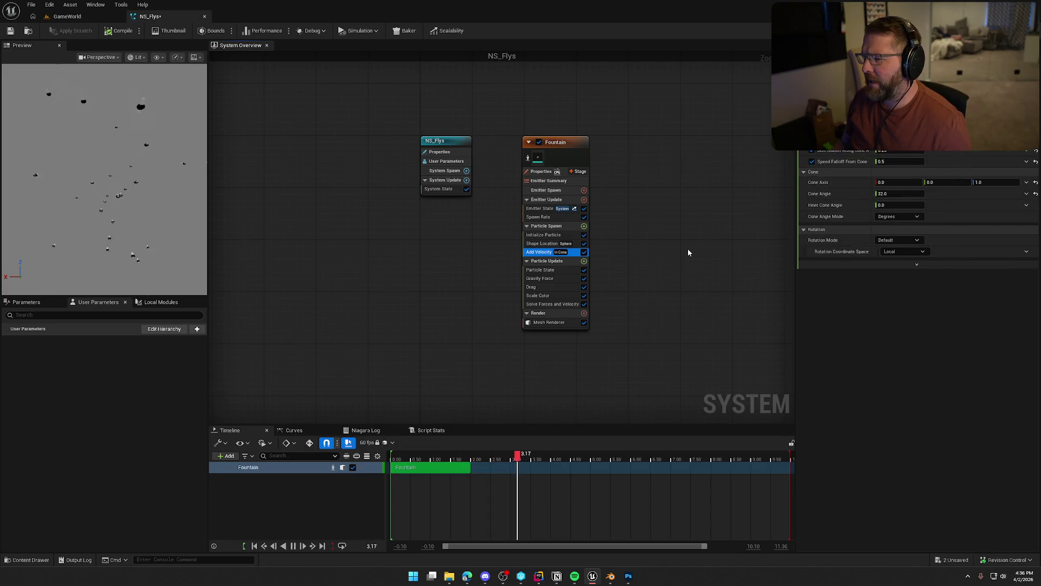
key("Delete")
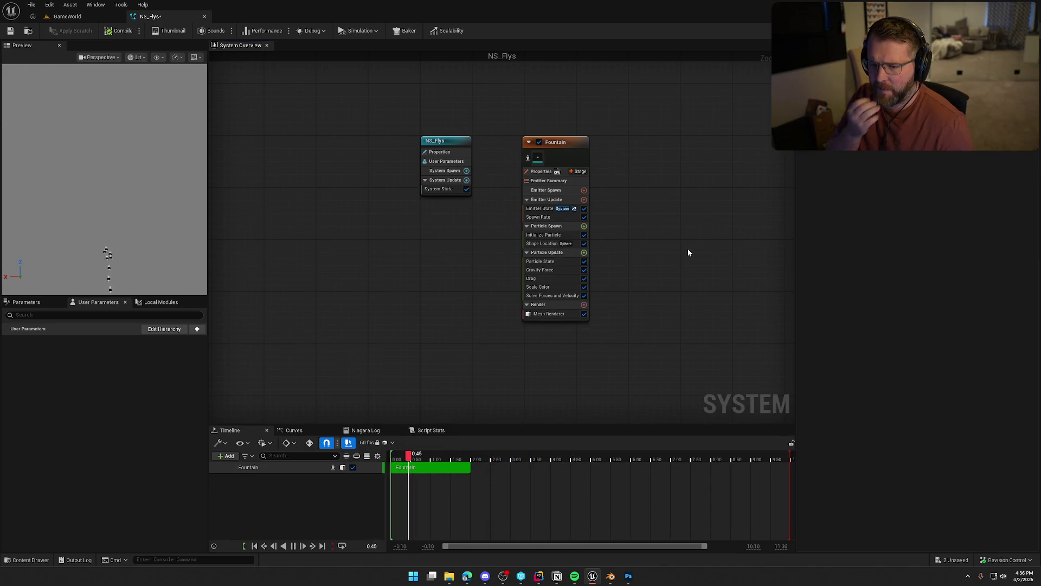
left_click(559, 270)
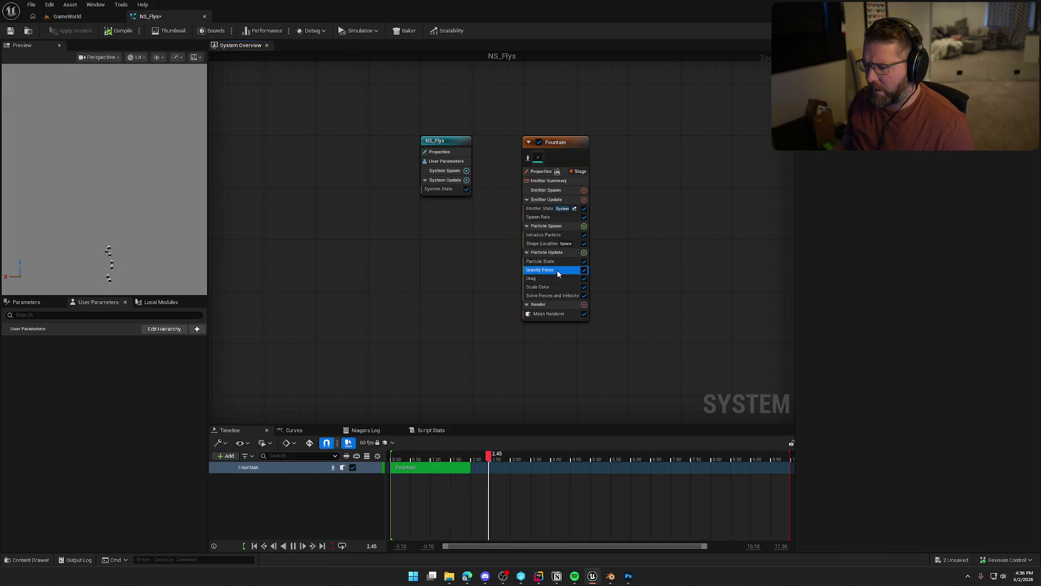
key("Delete")
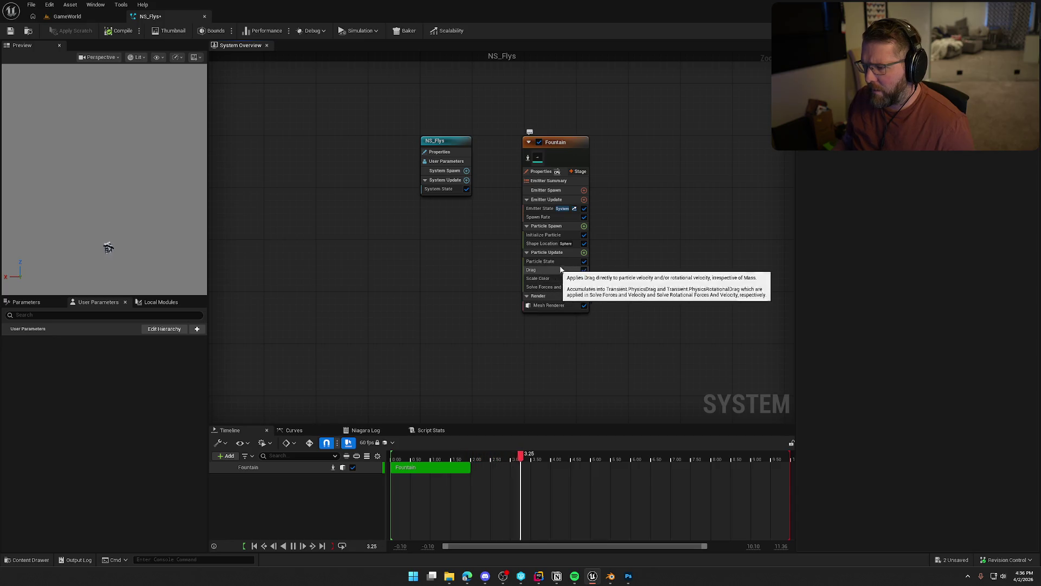
Add a Vortex Force module to Particle Update
left_click(584, 252)
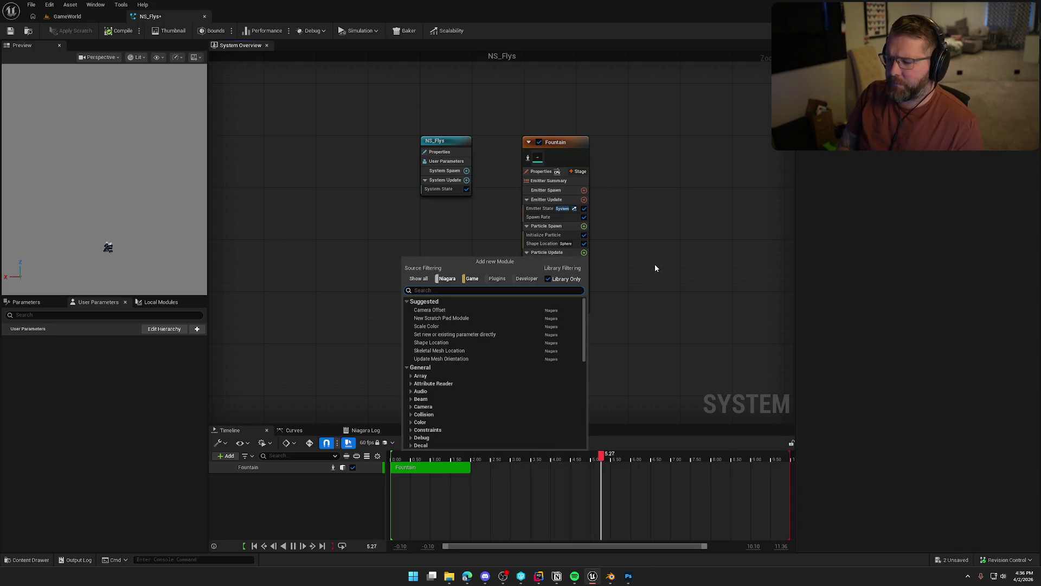
type("vort")
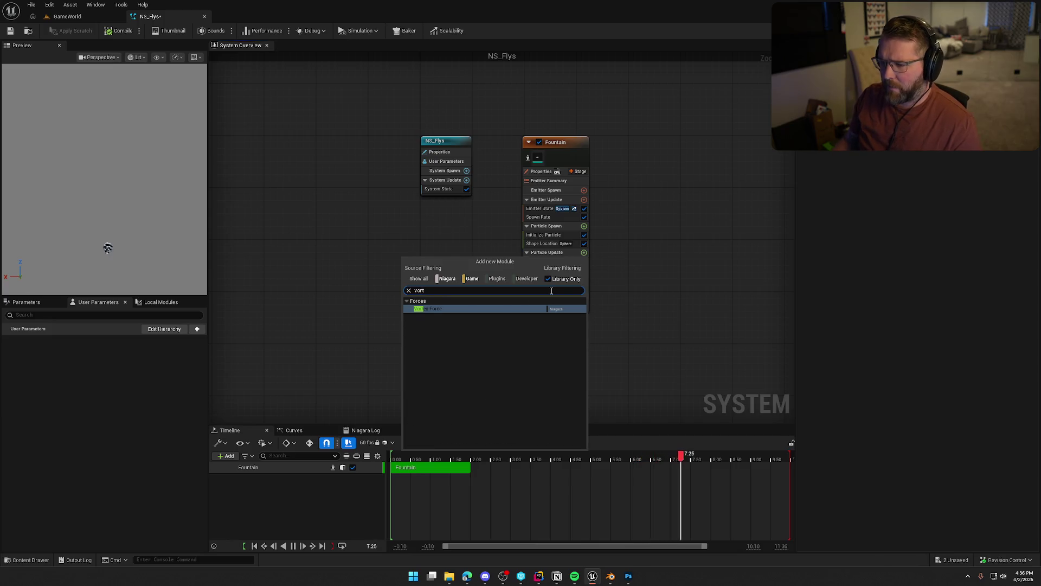
left_click(432, 309)
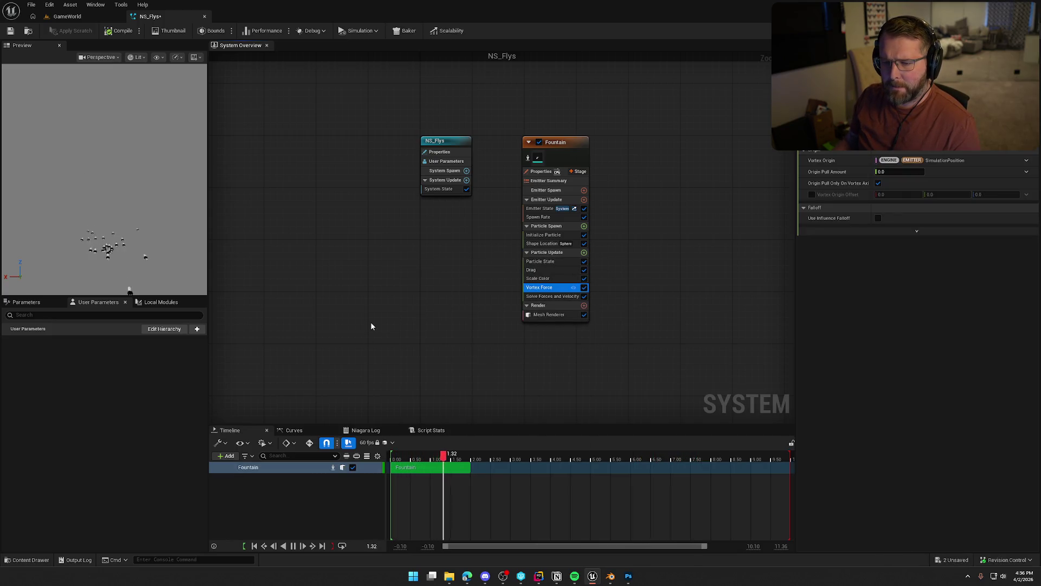
left_click(151, 229)
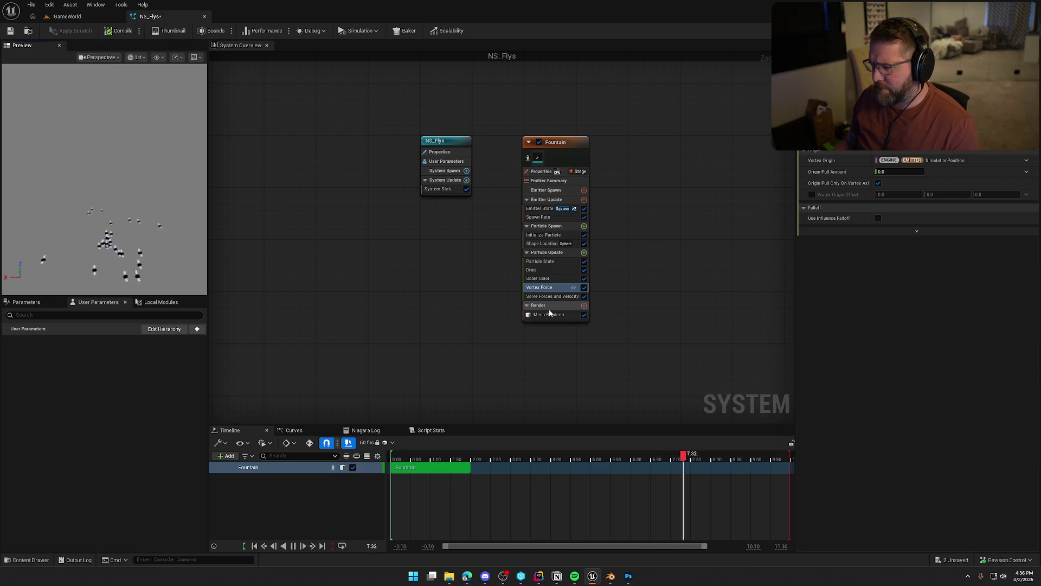
Add a linear Add Velocity module to Particle Spawn
left_click(584, 226)
type("vel")
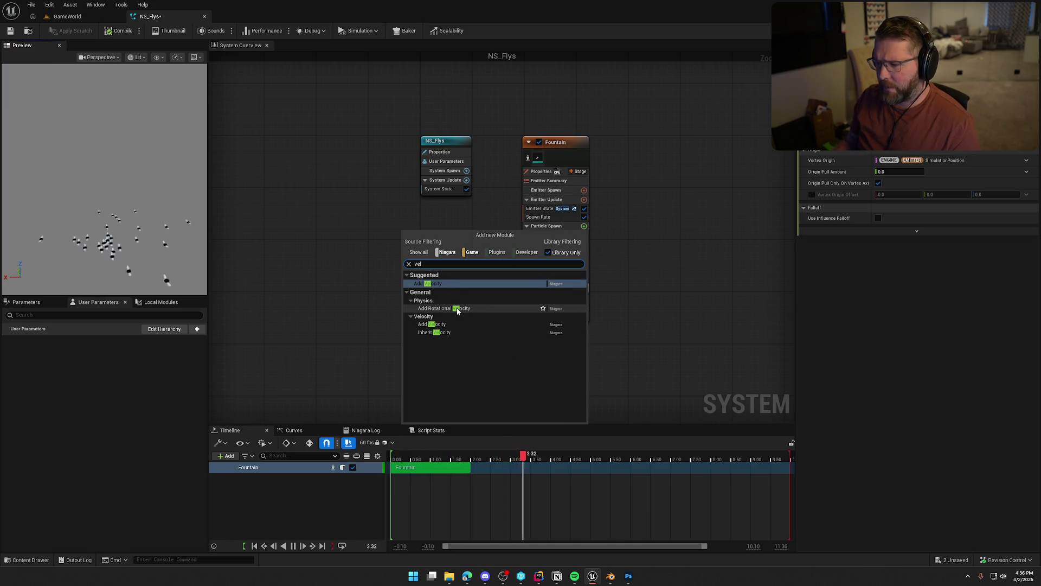
left_click(435, 284)
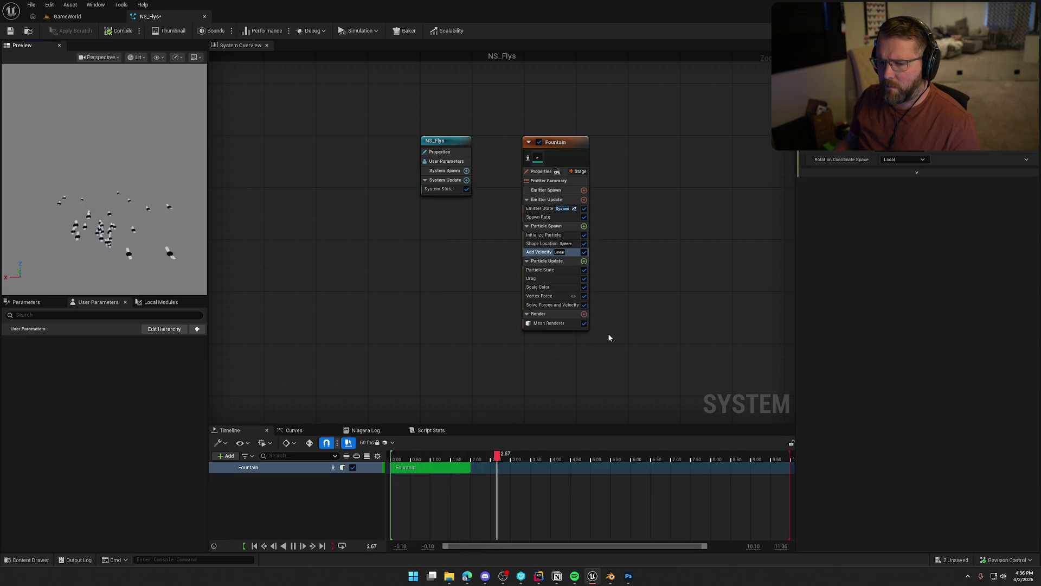
Add Update Mesh Orientation to Particle Update, then remove it again
left_click(583, 261)
type("ro")
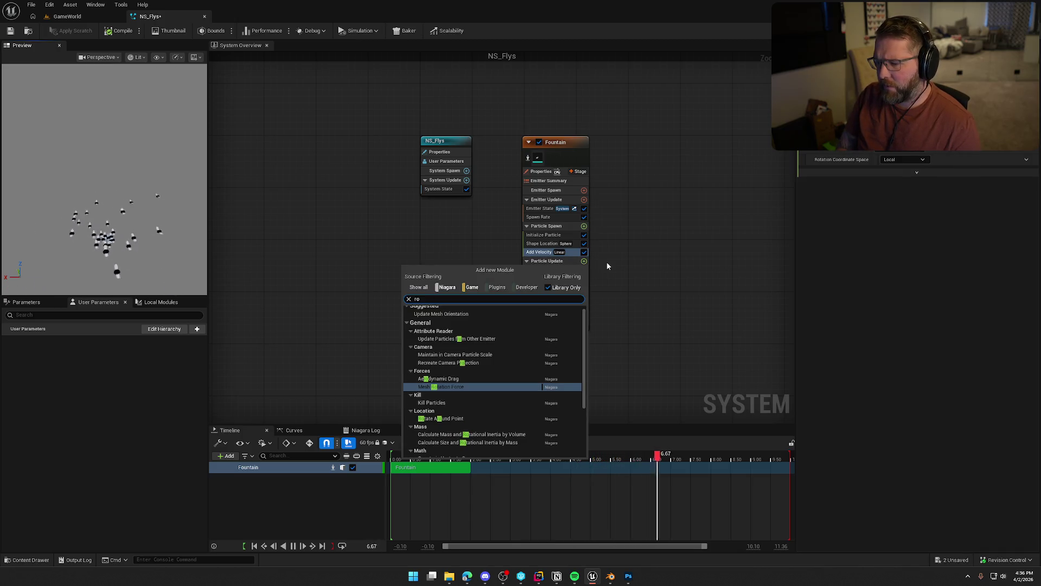
type("t")
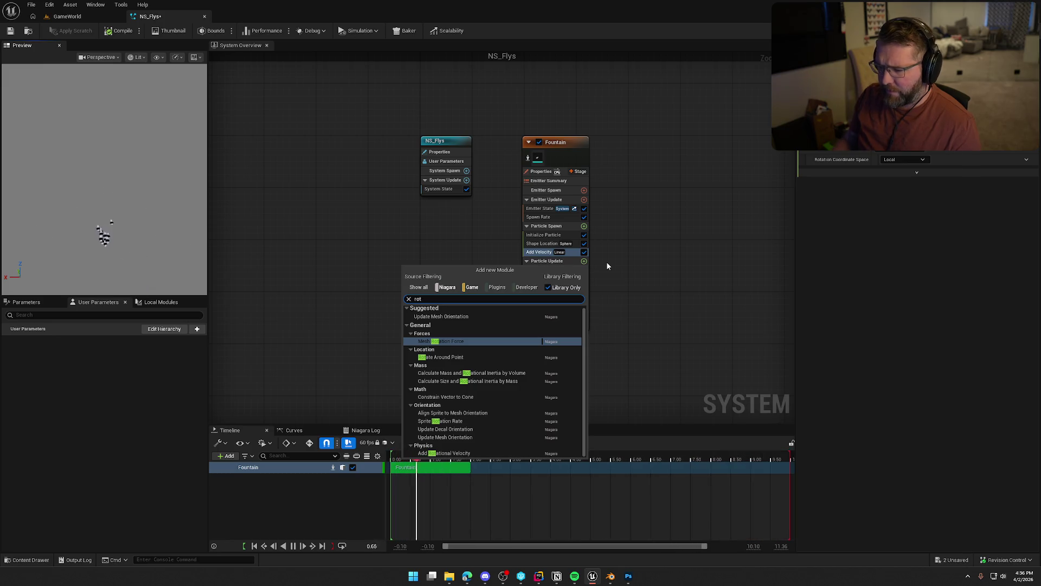
left_click(457, 317)
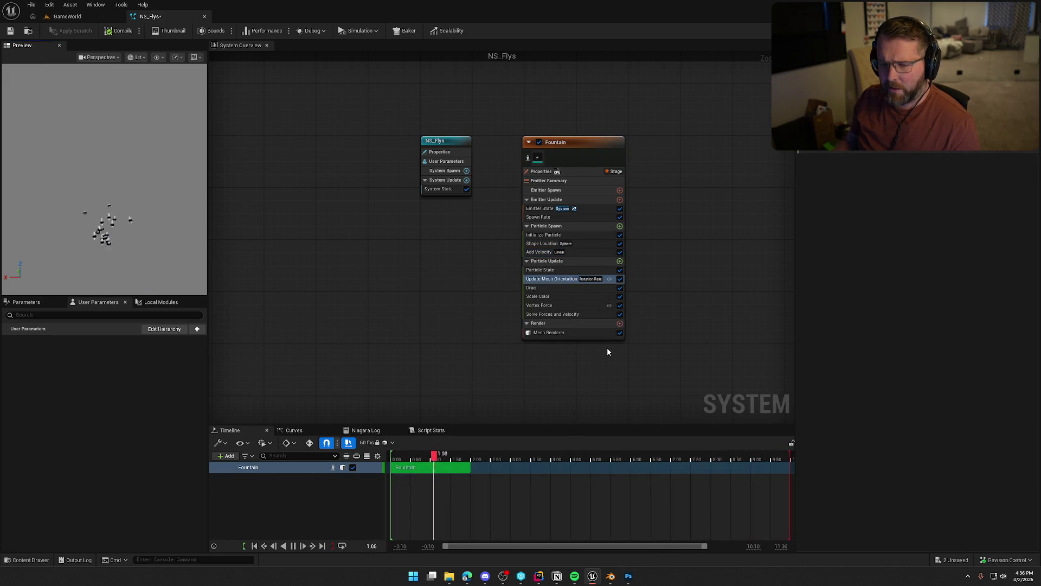
mouse_move(561, 280)
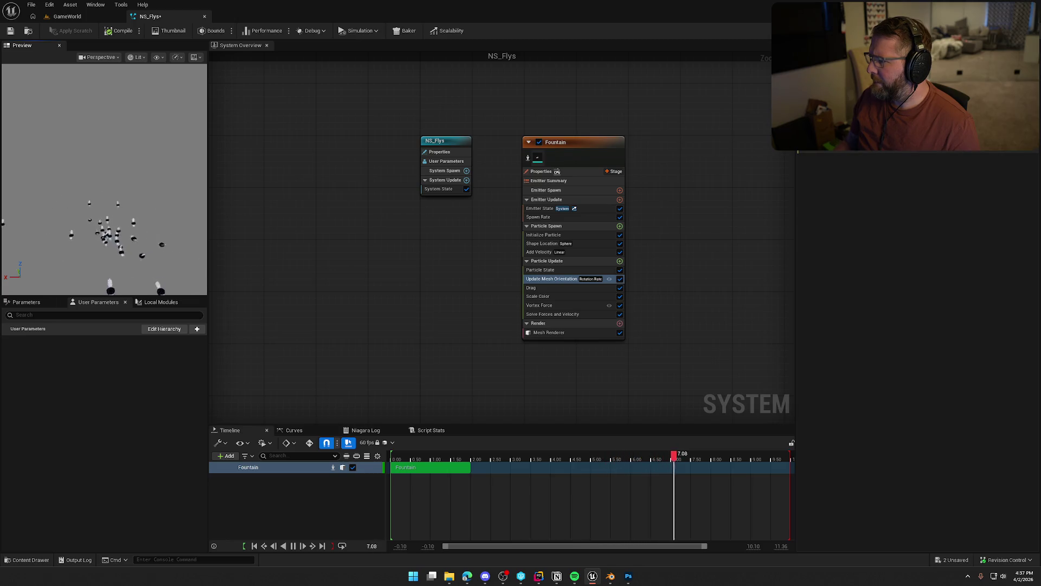
key("Delete")
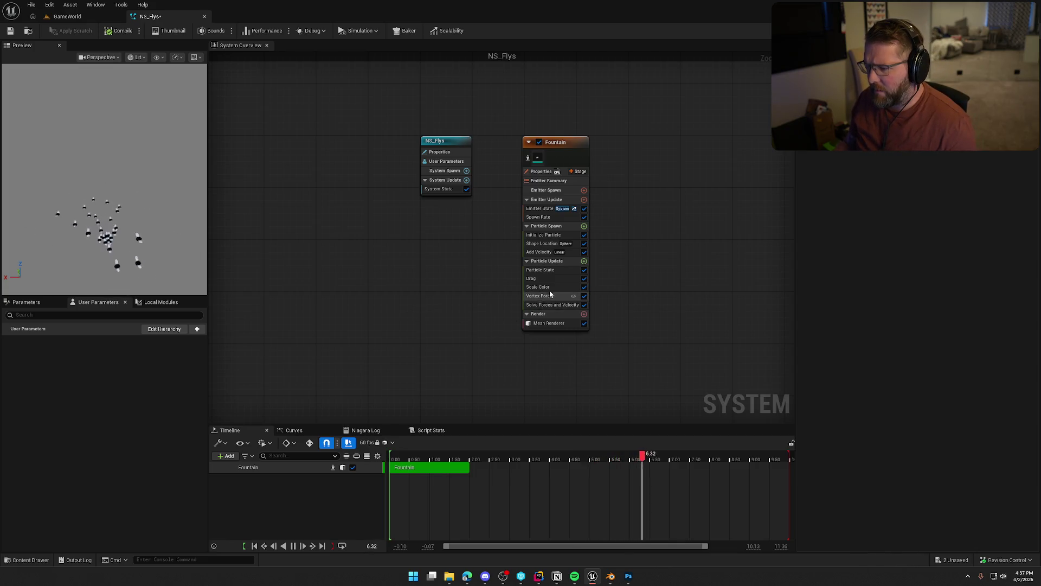
Review the Add Velocity, Drag and Vortex Force module settings without adding modules
left_click(584, 262)
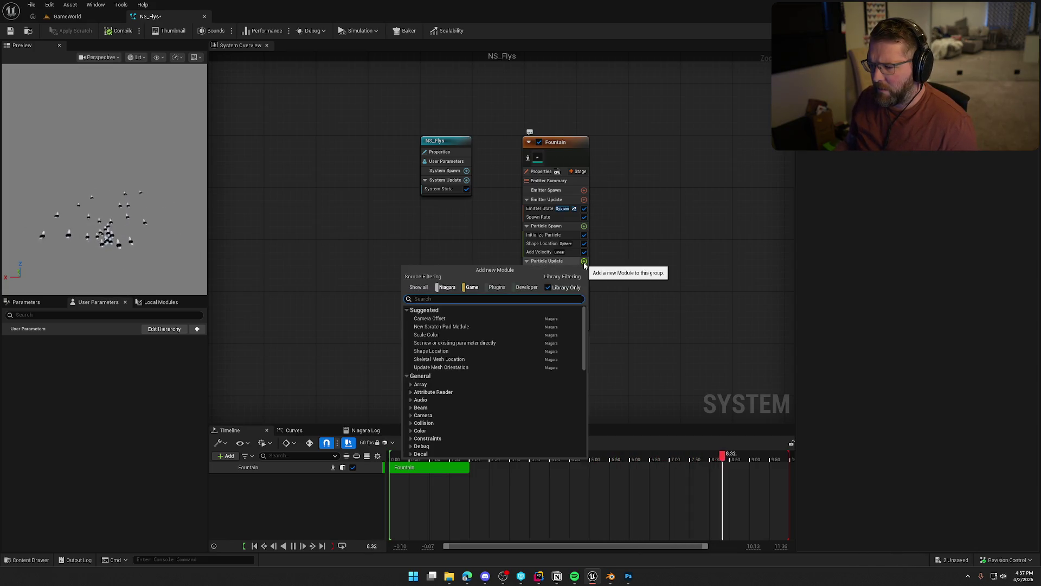
key("Escape")
left_click(546, 253)
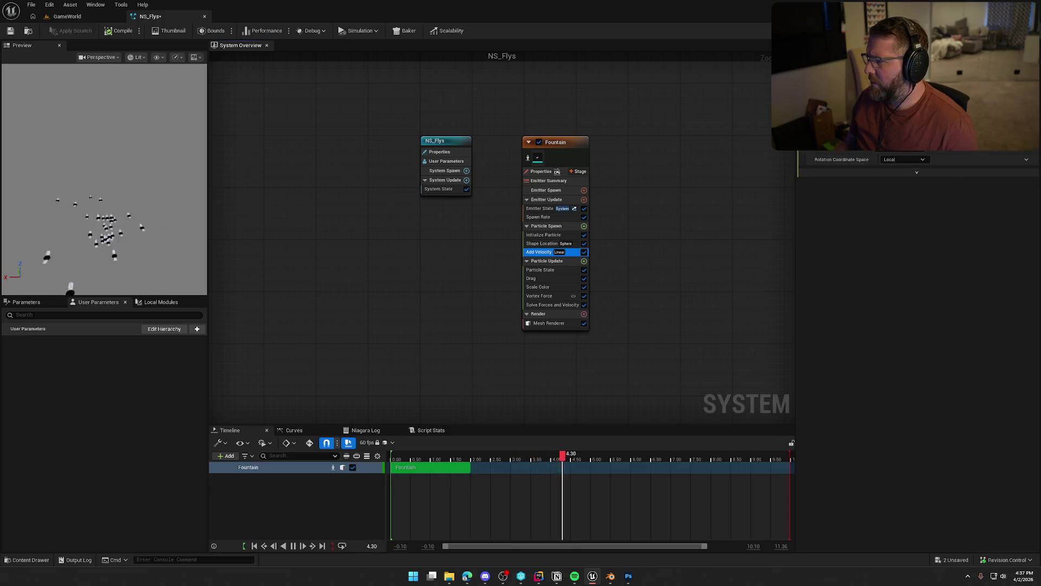
left_click(992, 200)
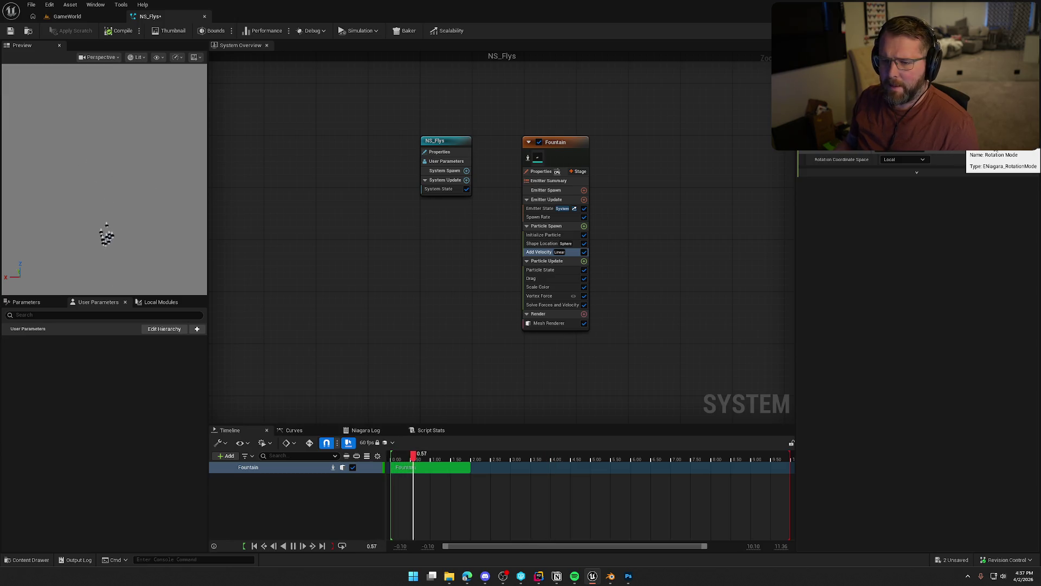
left_click(534, 278)
left_click(545, 296)
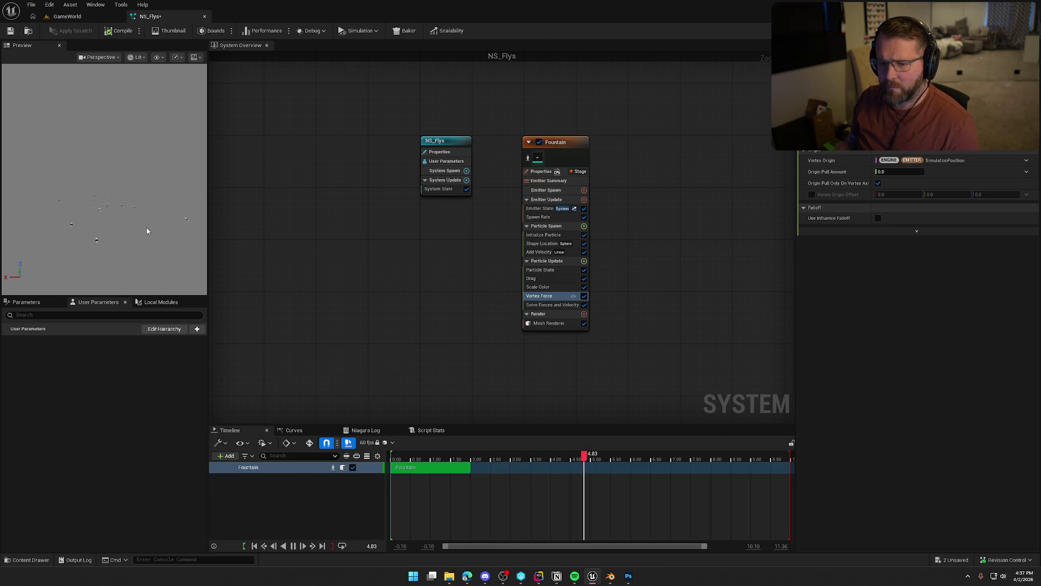
Set the Vortex Force Origin Pull Amount to 600
left_click(899, 172)
type("600")
key("Return")
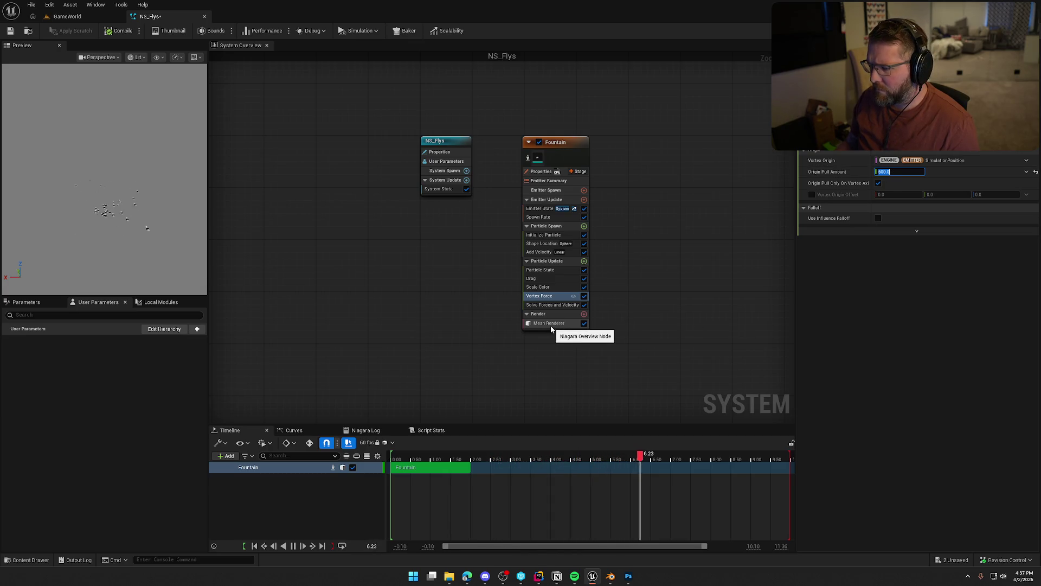
Add a Gravity Force module to Particle Update and inspect it
left_click(584, 261)
type("for")
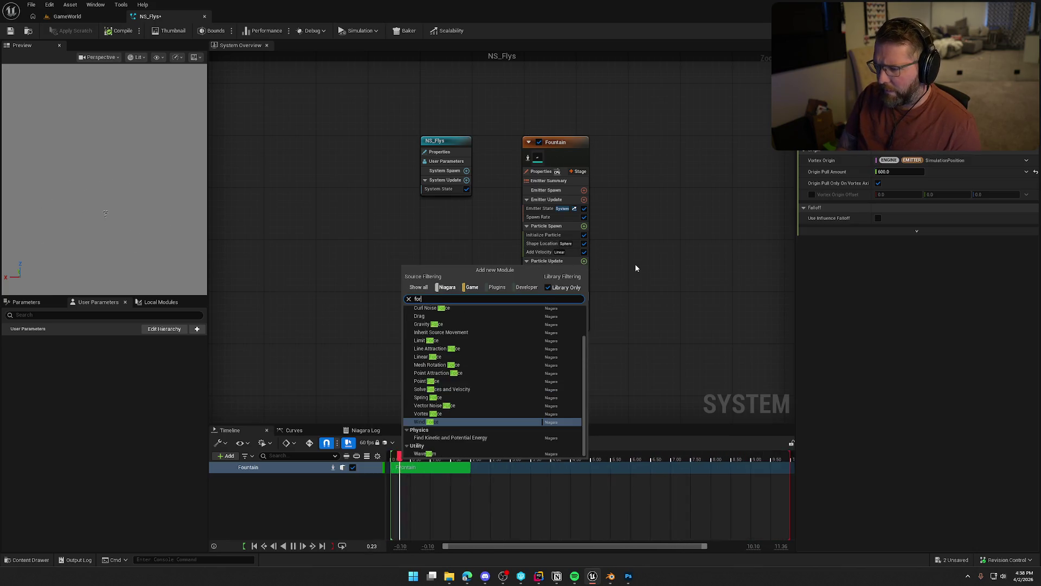
type("c")
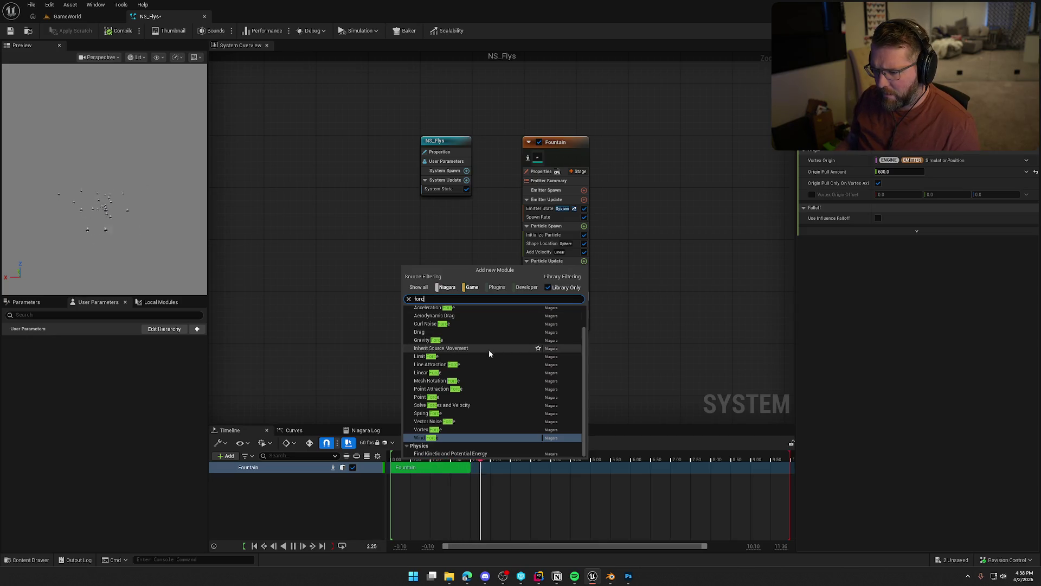
left_click(468, 339)
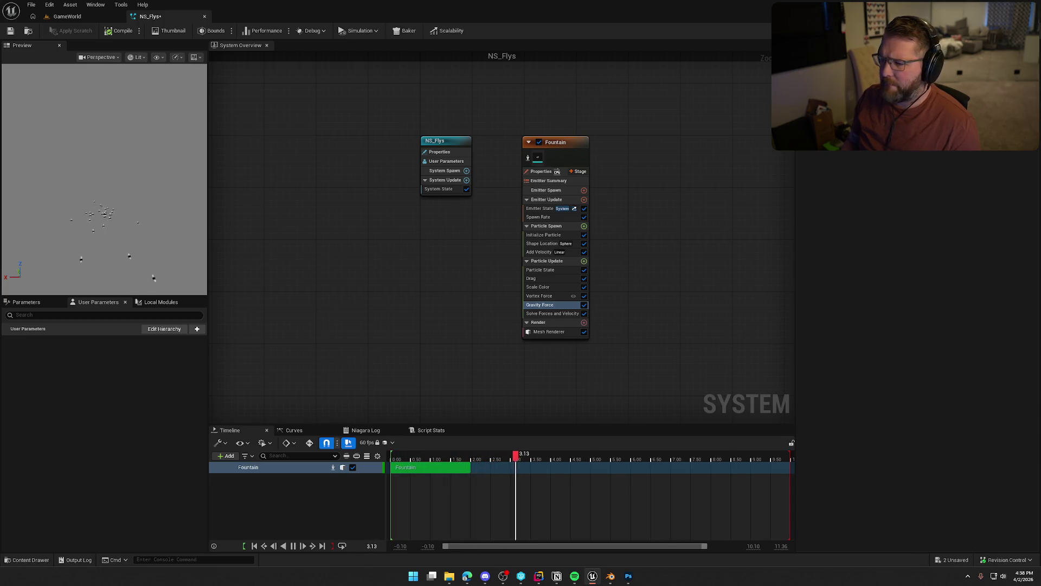
left_click(541, 306)
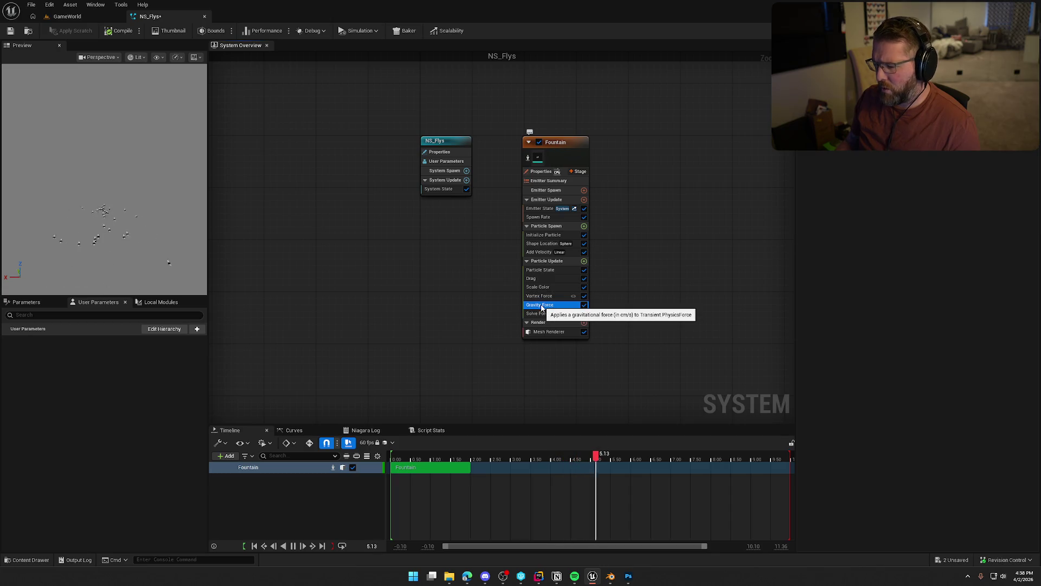
Add a Curl Noise Force module to Particle Update
left_click(584, 261)
type("force")
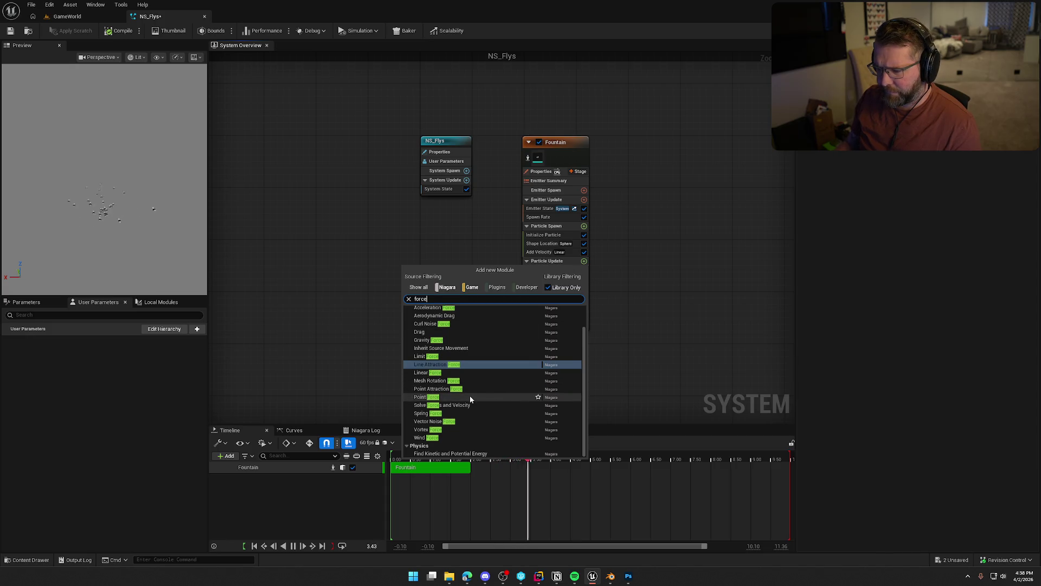
scroll(500, 398, "up", 2)
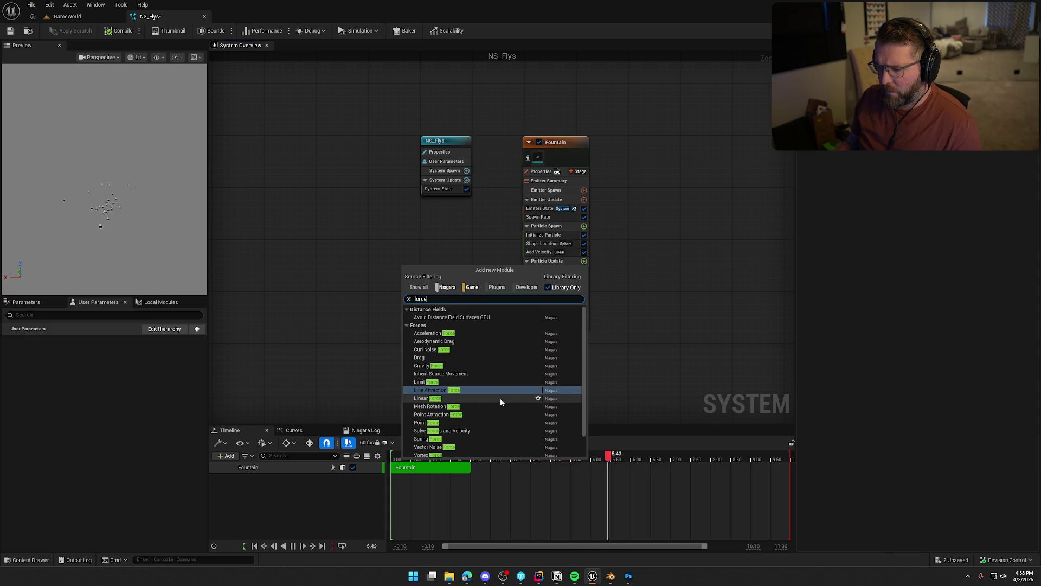
left_click(430, 350)
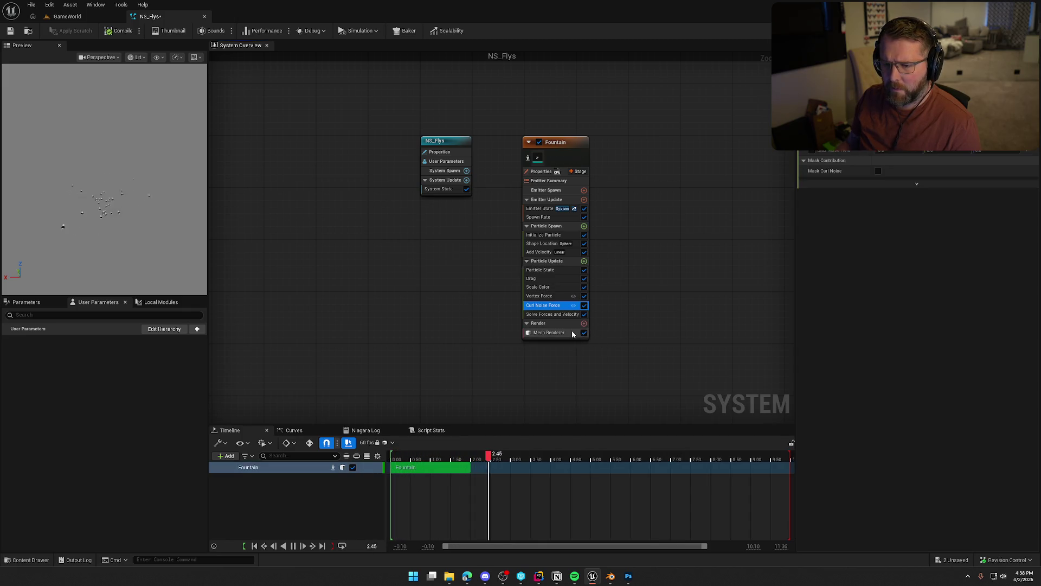
Disable the Vortex Force module and view the Curl Noise Force settings
left_click(547, 295)
left_click(584, 295)
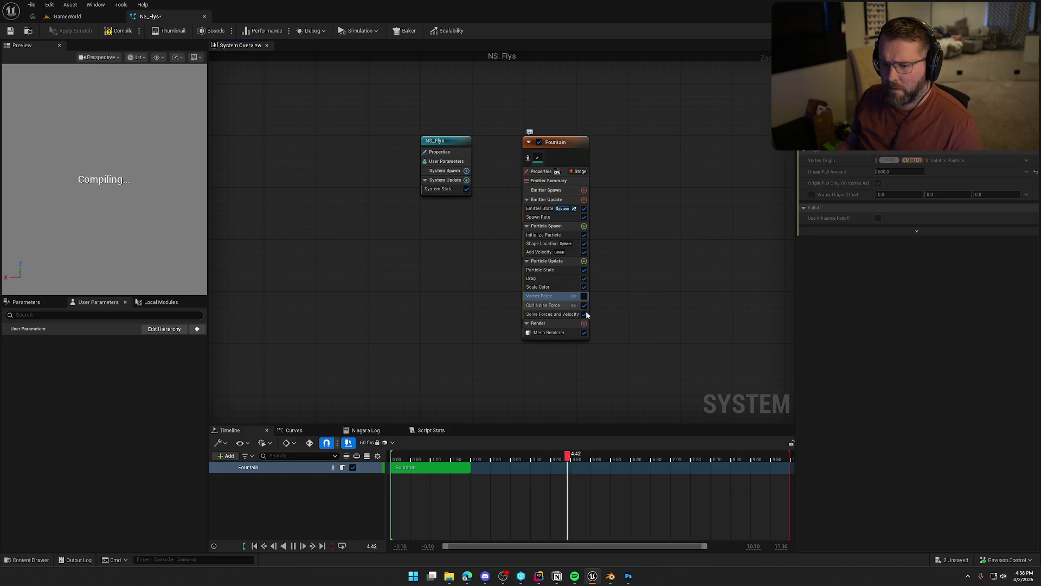
left_click_drag(139, 239, 139, 240)
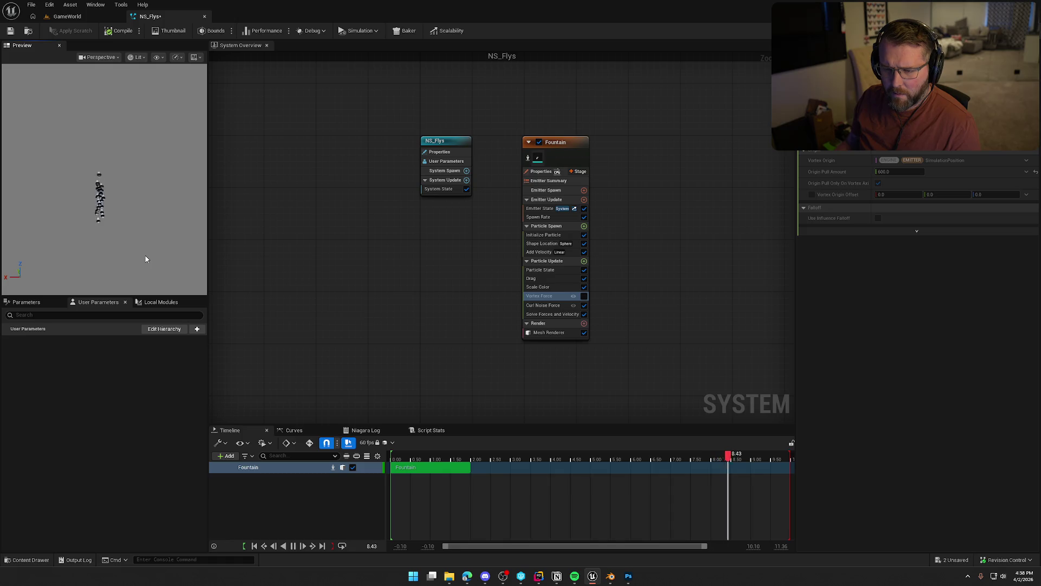
left_click(542, 305)
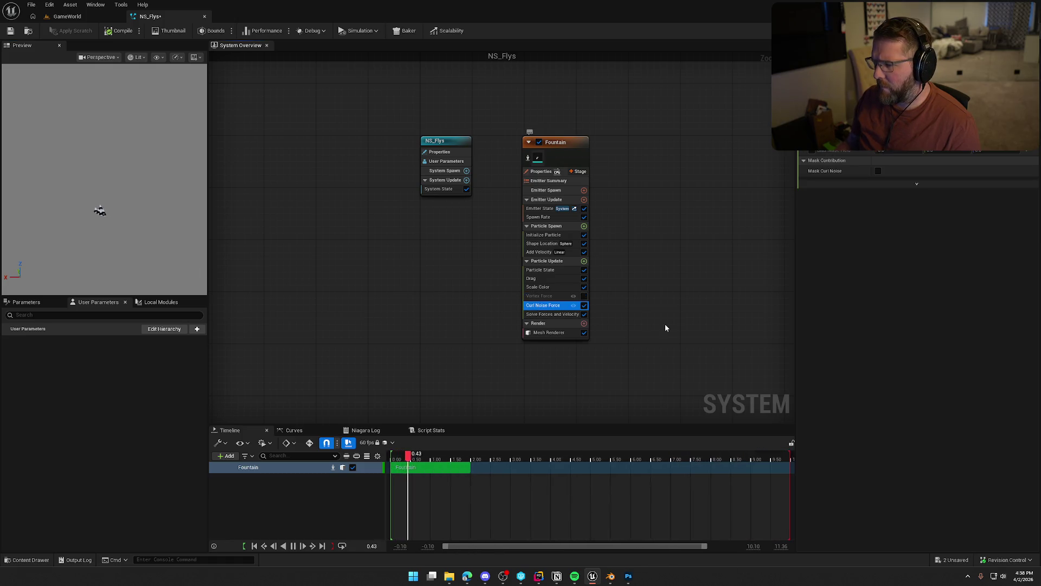
Browse the Particle Update force modules without adding any
left_click(907, 200)
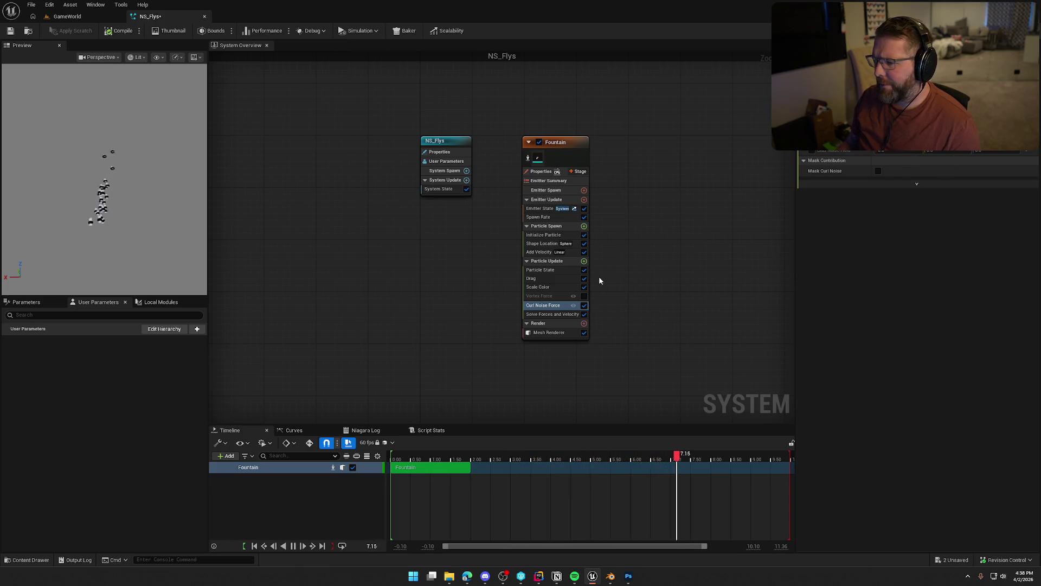
left_click(584, 261)
type("force")
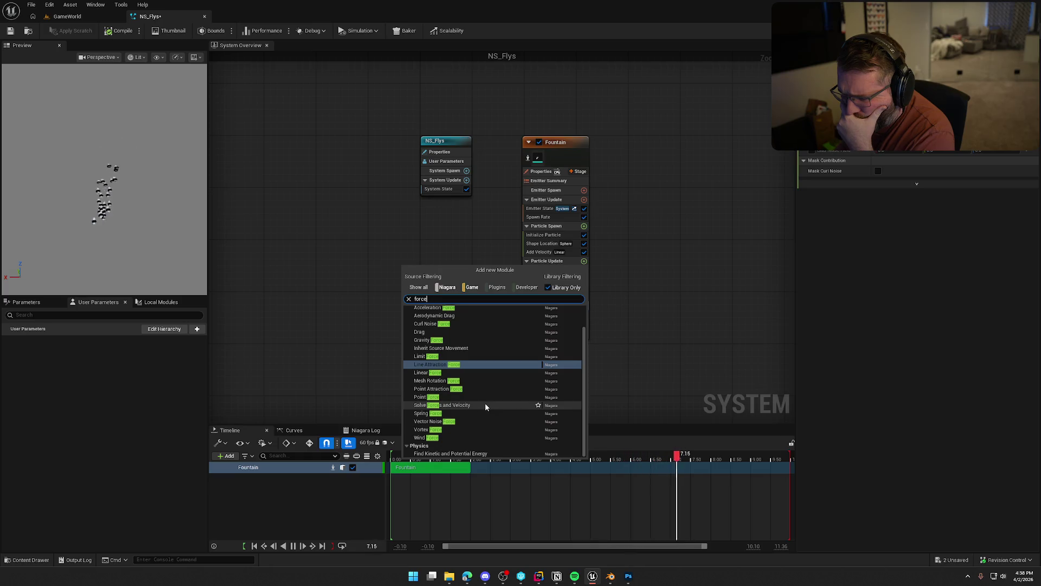
scroll(477, 423, "up", 2)
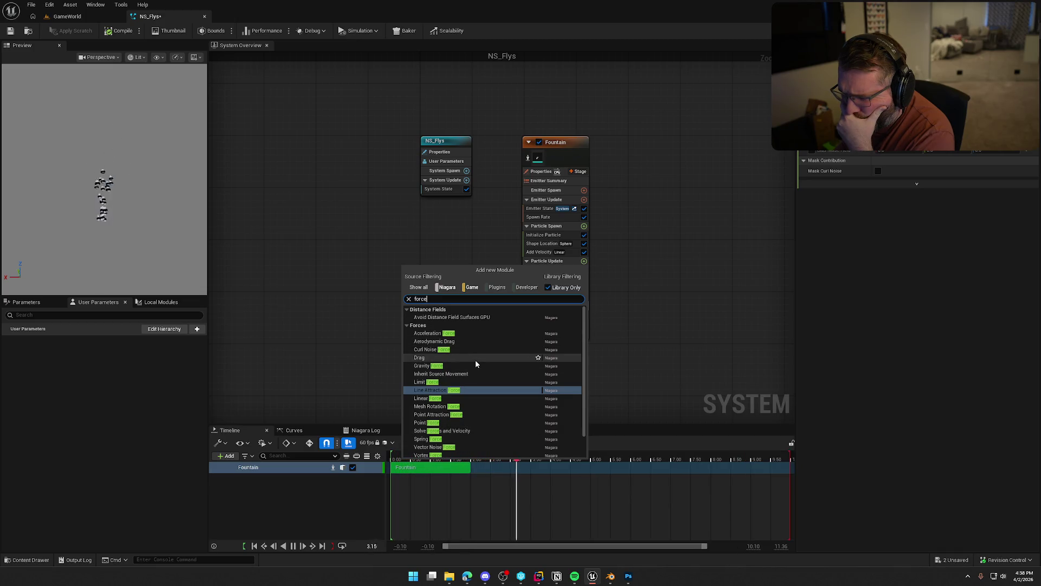
scroll(476, 364, "down", 2)
scroll(477, 363, "up", 2)
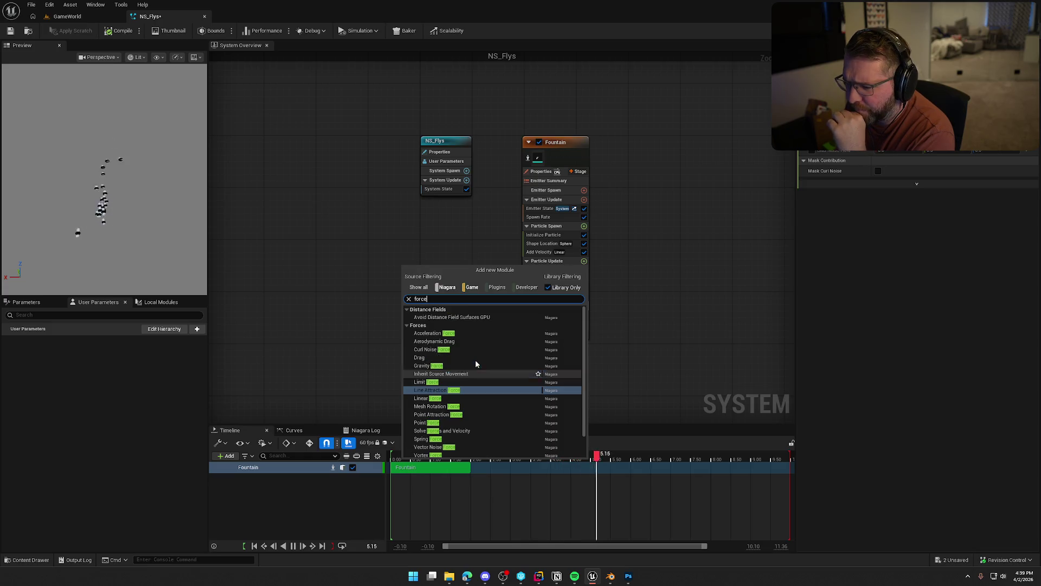
left_click(434, 349)
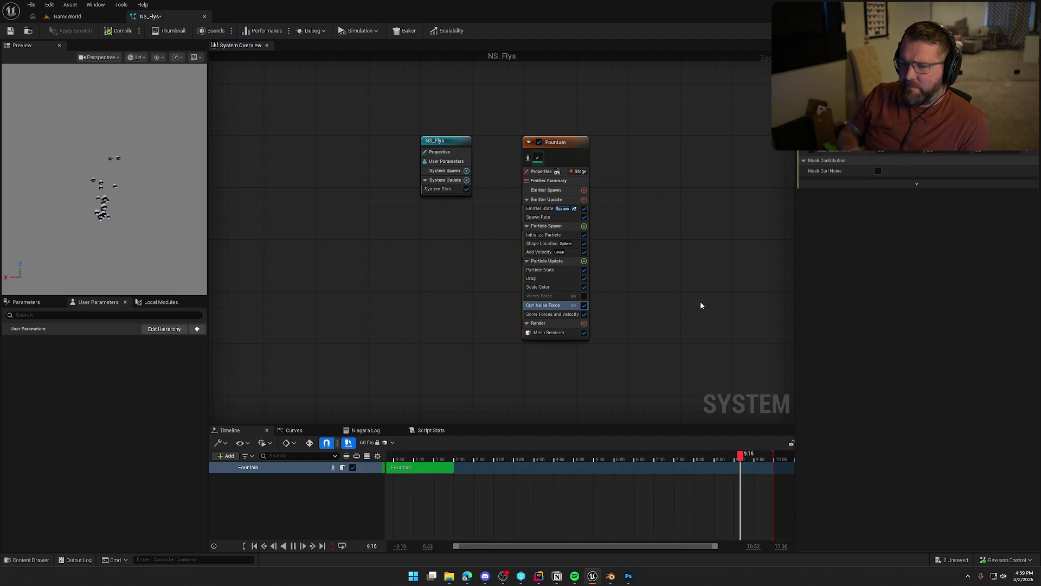
Re-enable the Vortex Force module and check the Curl Noise Force settings
left_click(584, 295)
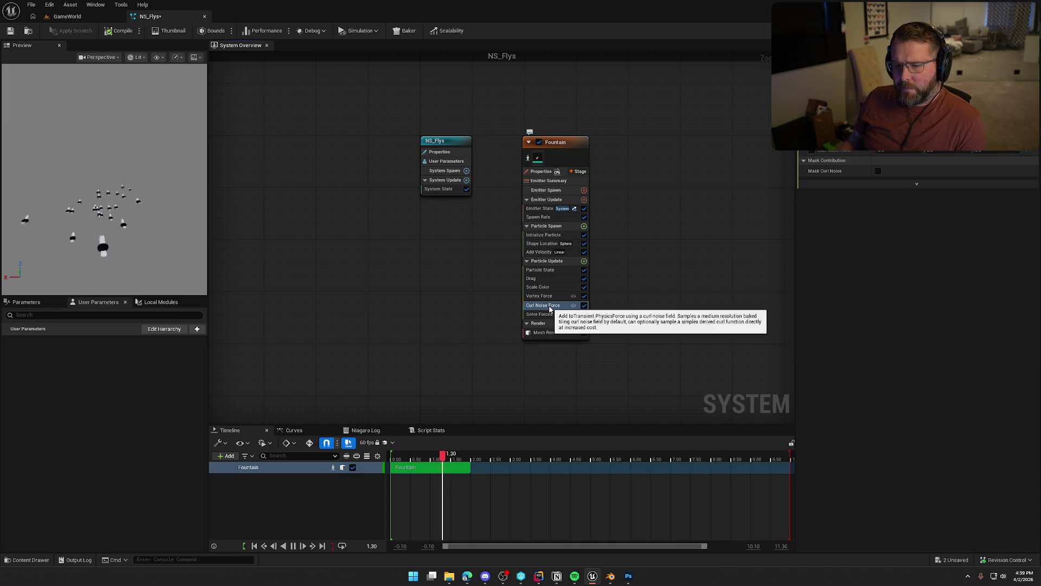
left_click(550, 307)
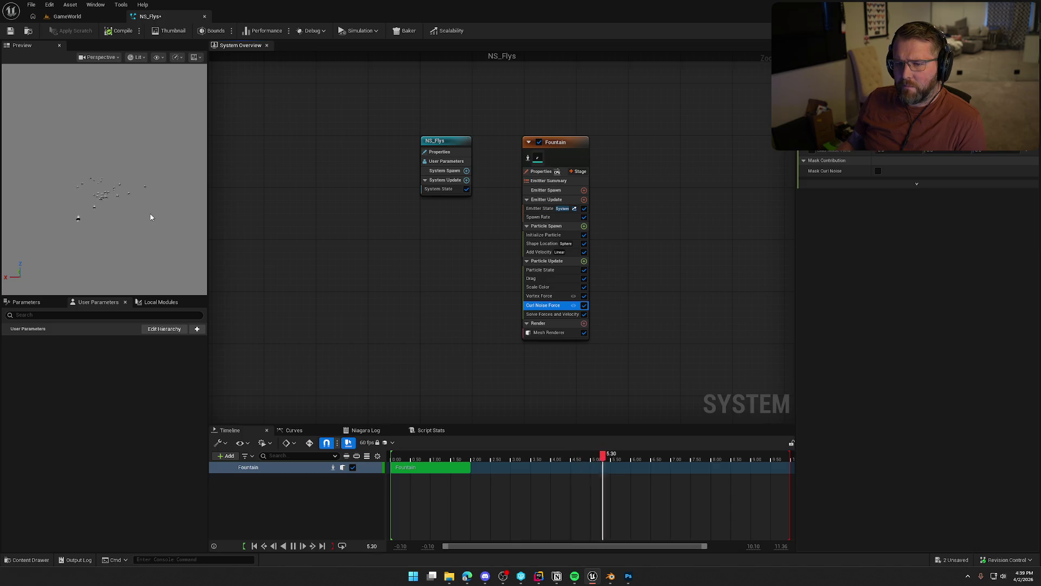
left_click(542, 244)
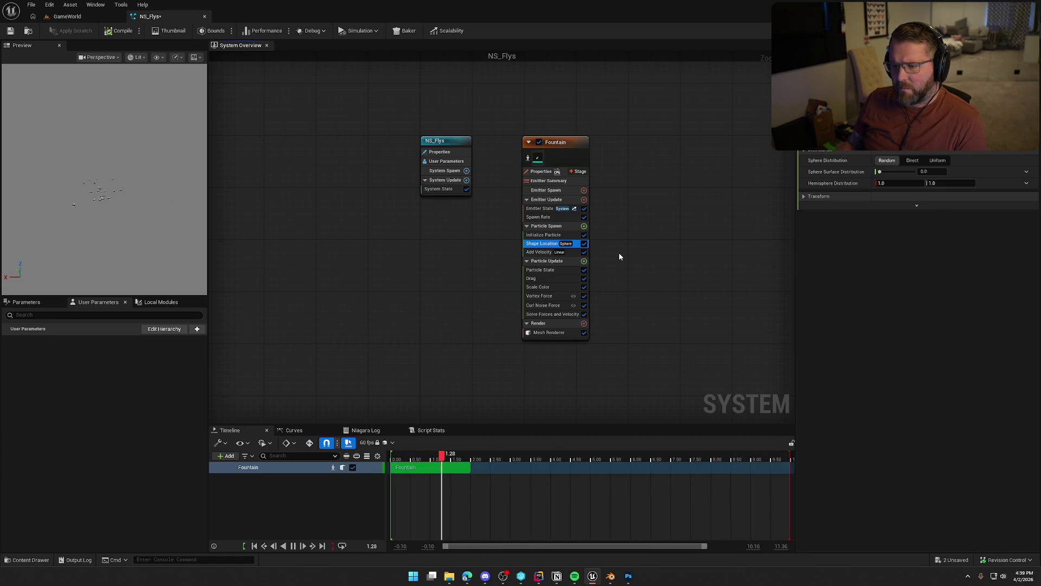
Change the Fountain emitter's spawn location shape to Cylinder, then review Spawn Rate and Vortex Force
left_click(901, 136)
left_click(908, 152)
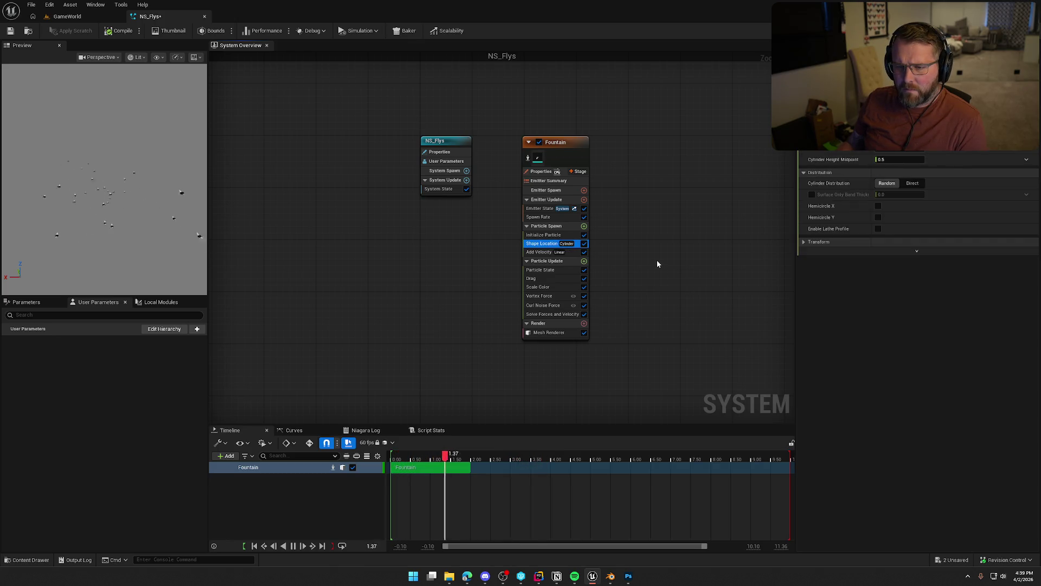
left_click(569, 217)
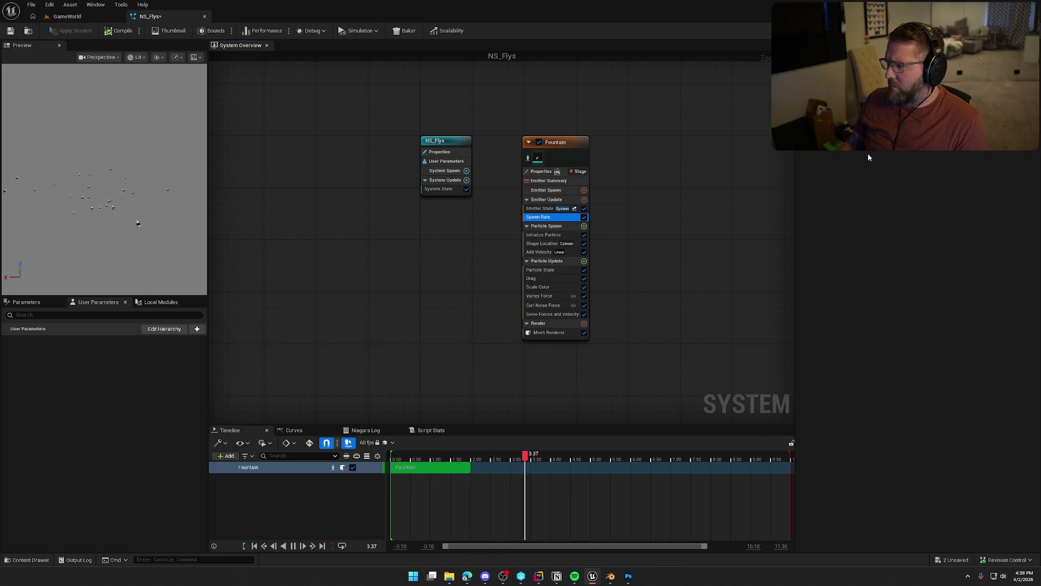
left_click(200, 217)
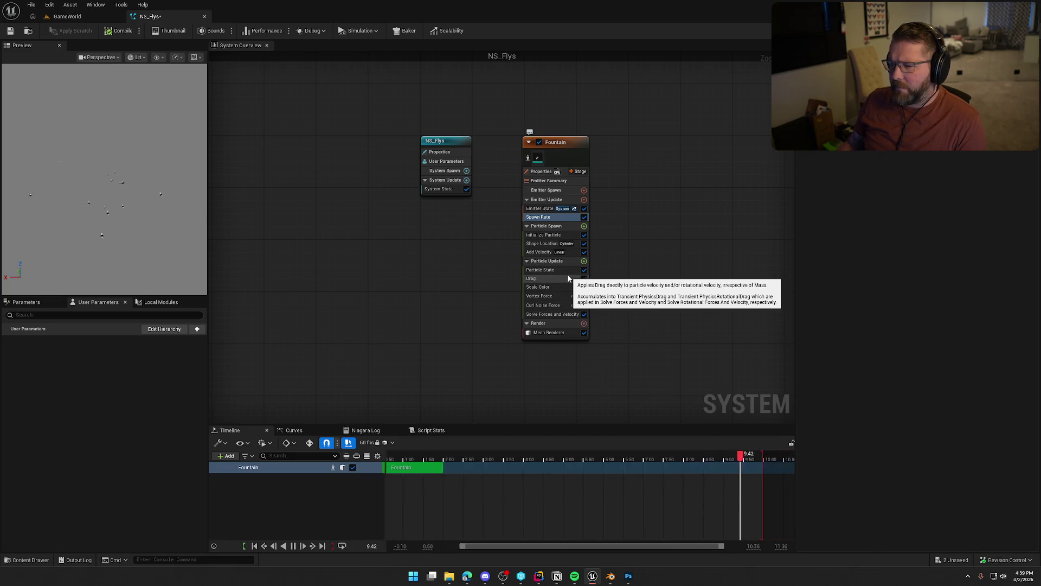
left_click(553, 295)
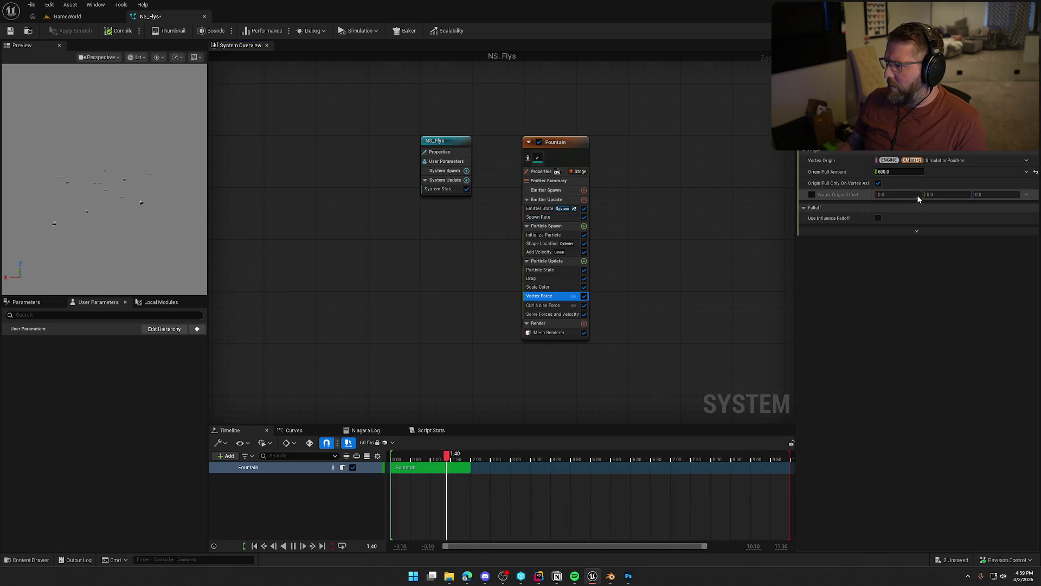
Set the Vortex Force Origin Pull Amount to 1000
left_click(901, 171)
type("10")
key("Return")
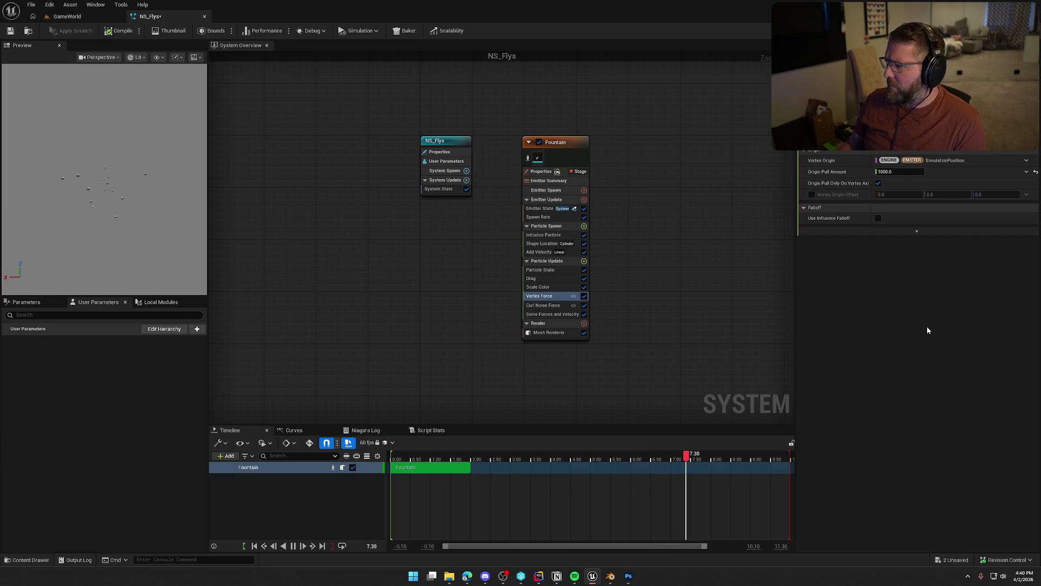
Search Particle Update's module list for 'orient' to find orientation modules
left_click(542, 217)
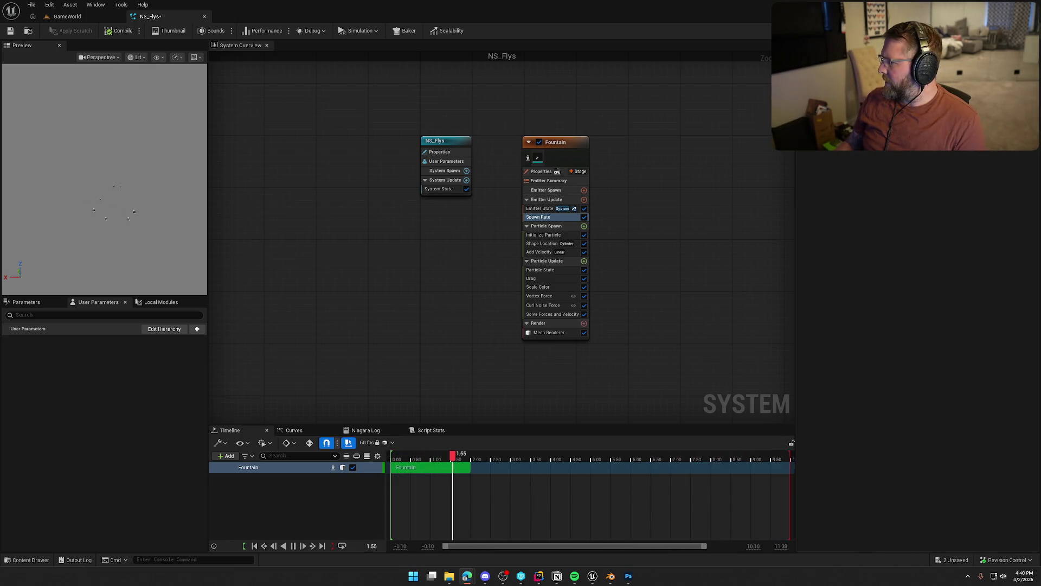
left_click(584, 261)
type("orient")
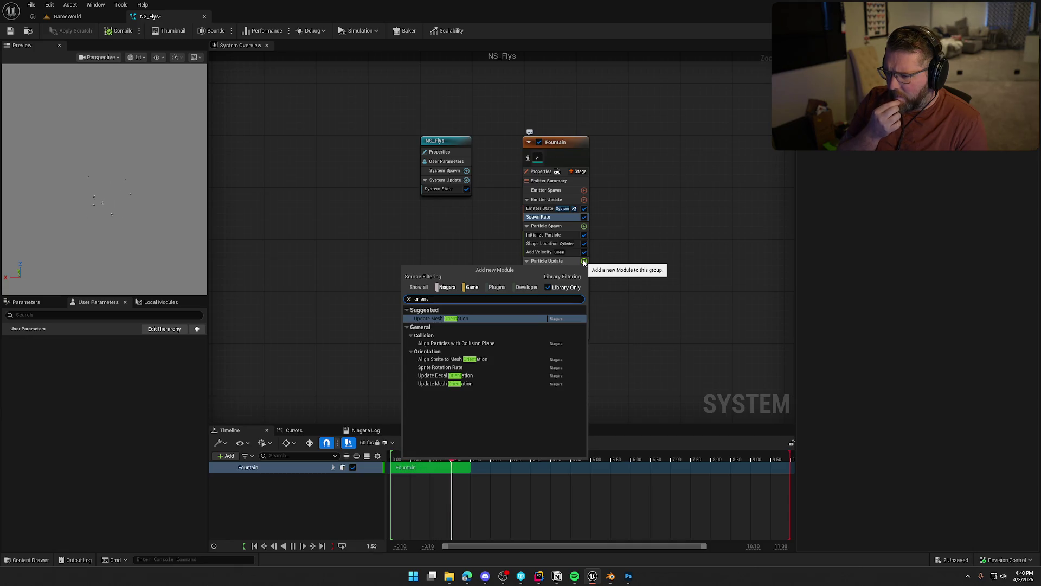
Add Update Mesh Orientation to Particle Update, re-adding it after searching 'orient mesh to vector'
left_click(464, 384)
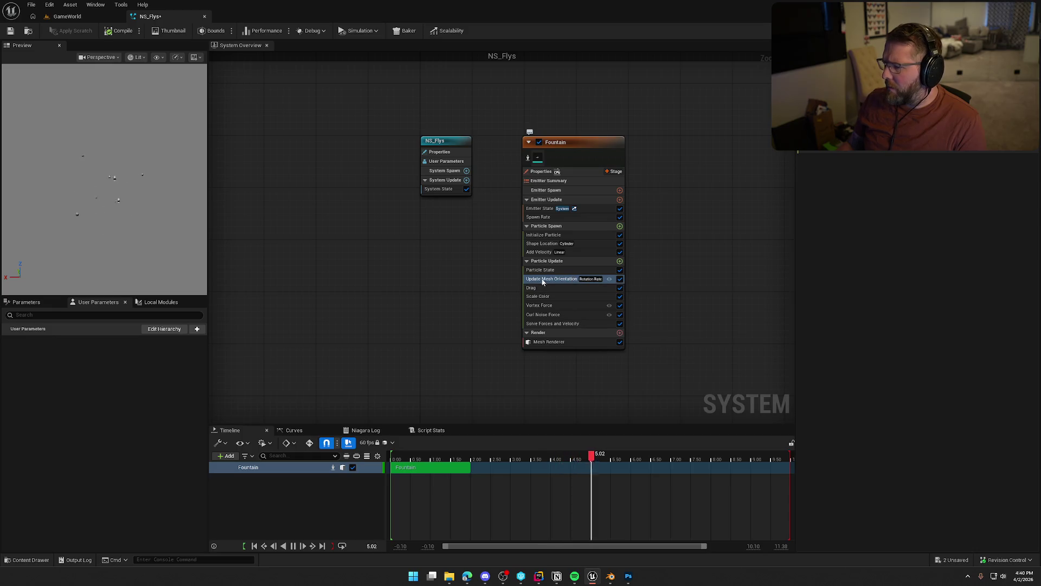
key("Delete")
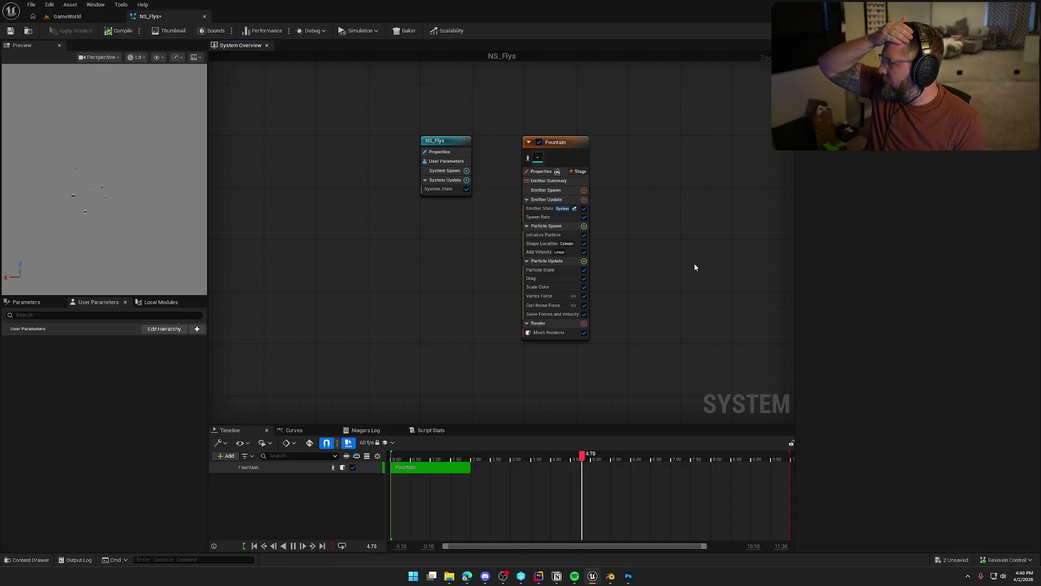
left_click(584, 261)
type("orient")
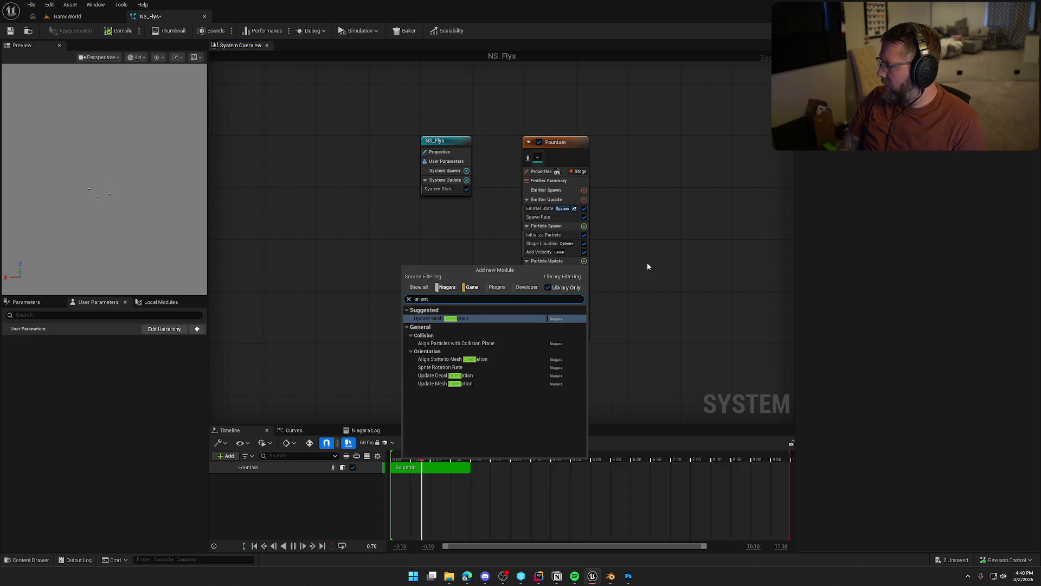
type(" mesh")
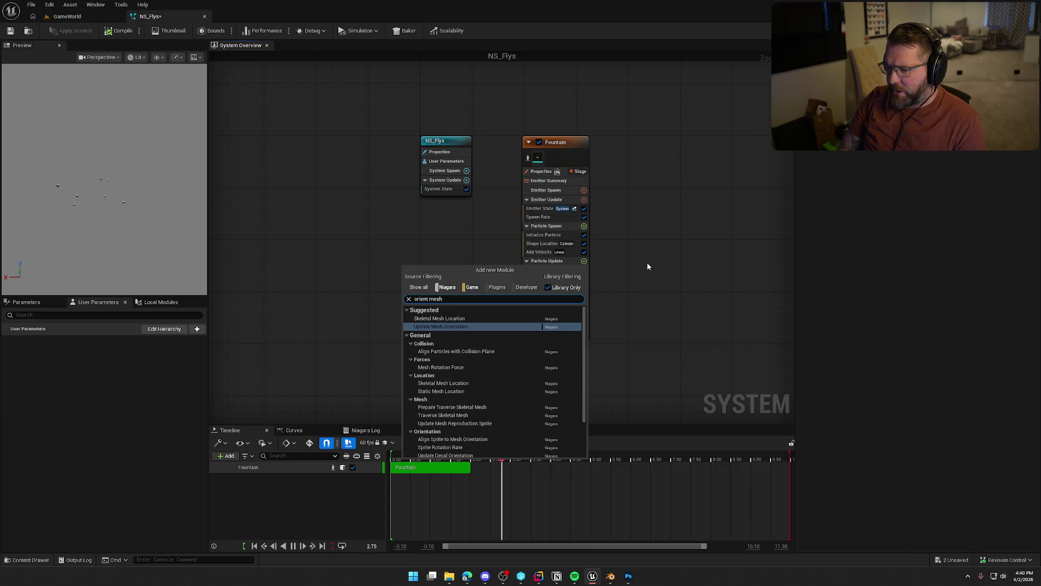
type(" to vector")
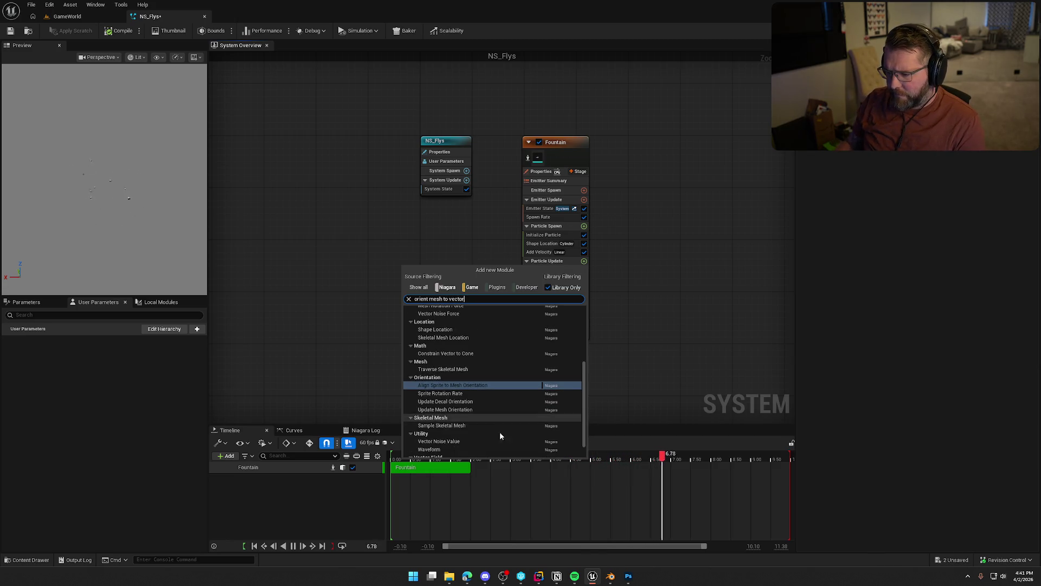
scroll(499, 438, "down", 1)
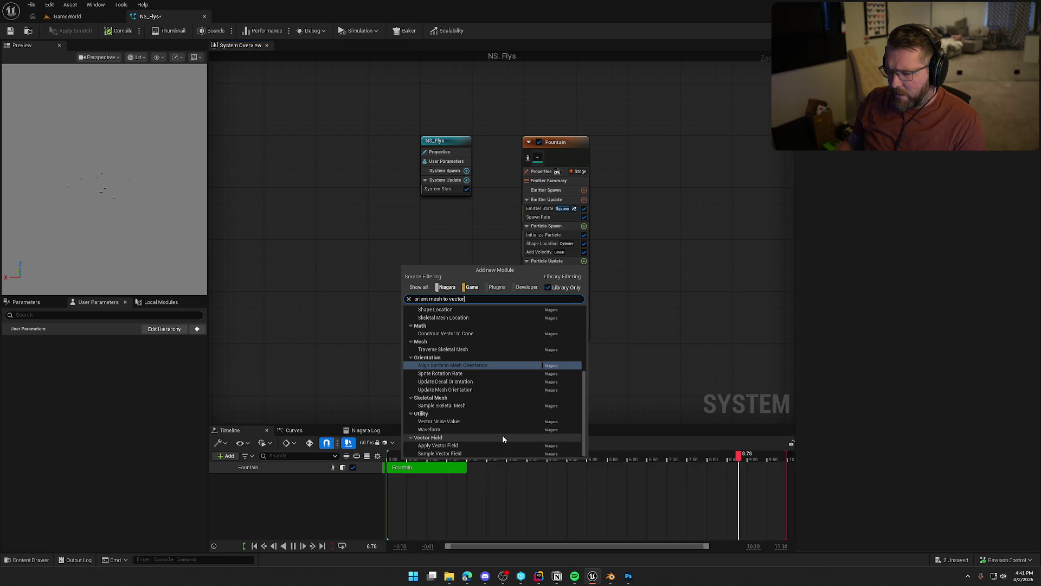
scroll(503, 440, "up", 5)
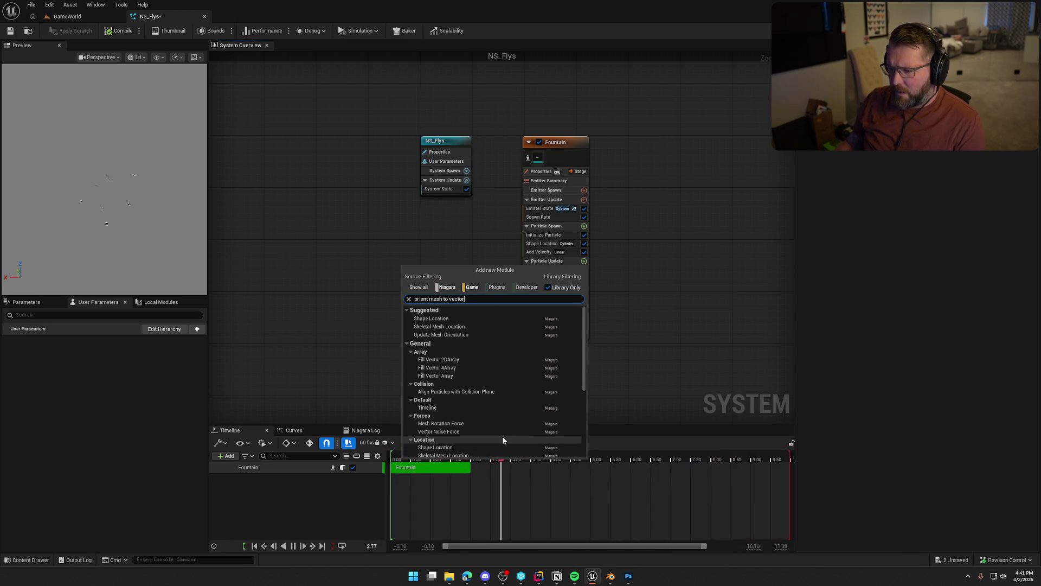
scroll(480, 377, "down", 4)
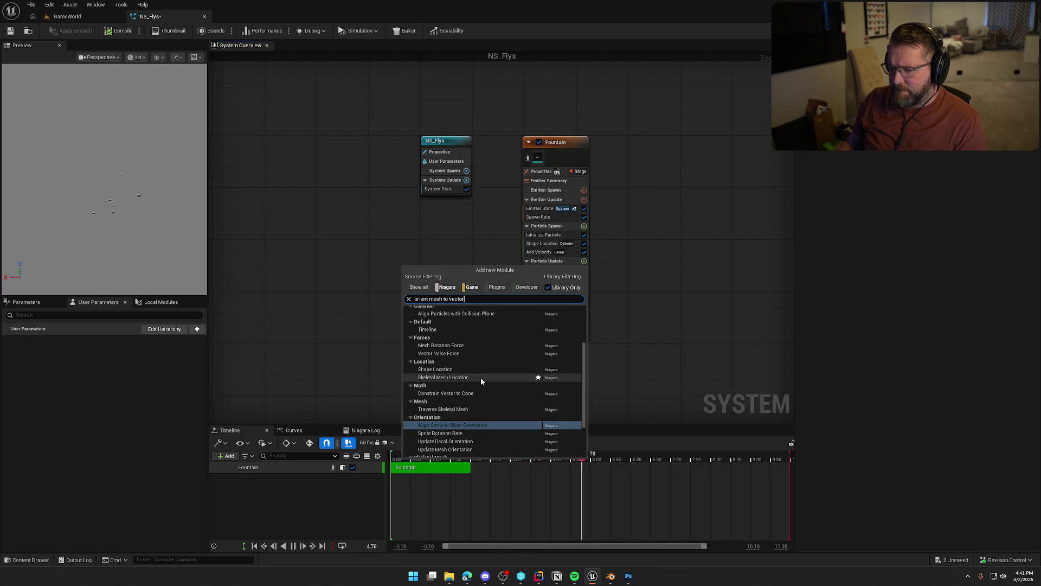
scroll(483, 376, "down", 3)
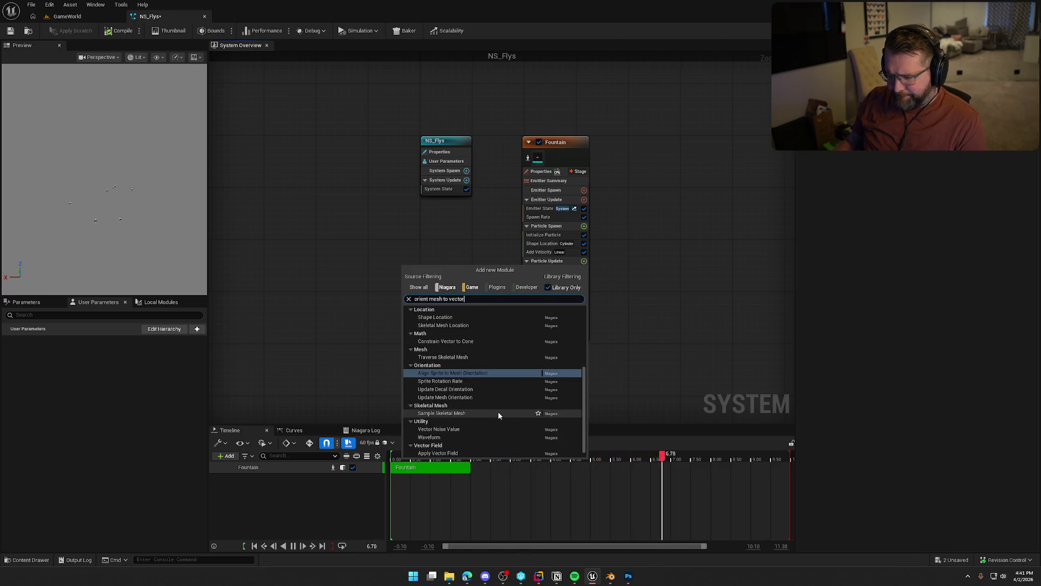
left_click(474, 397)
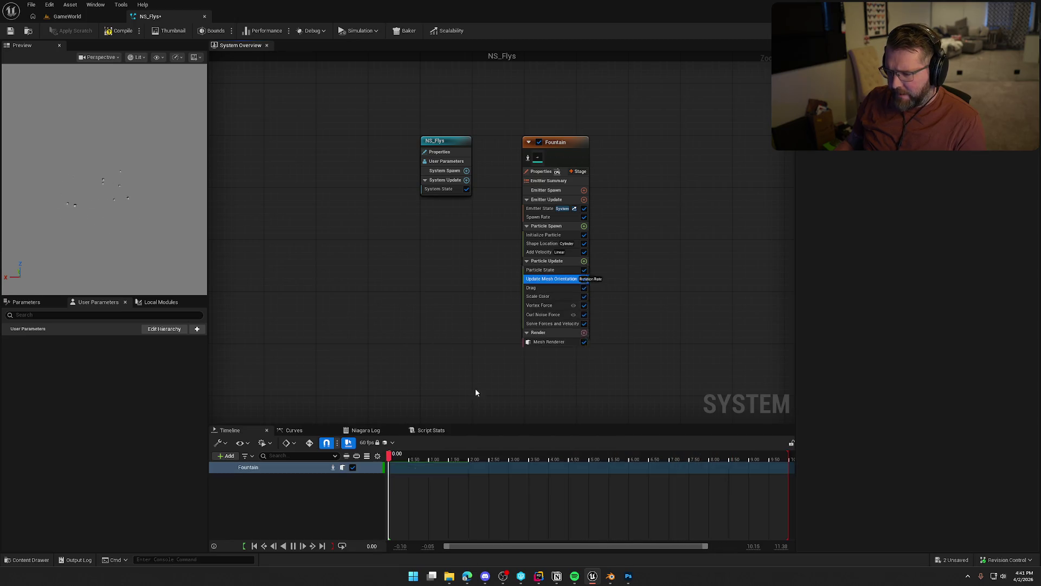
left_click(874, 153)
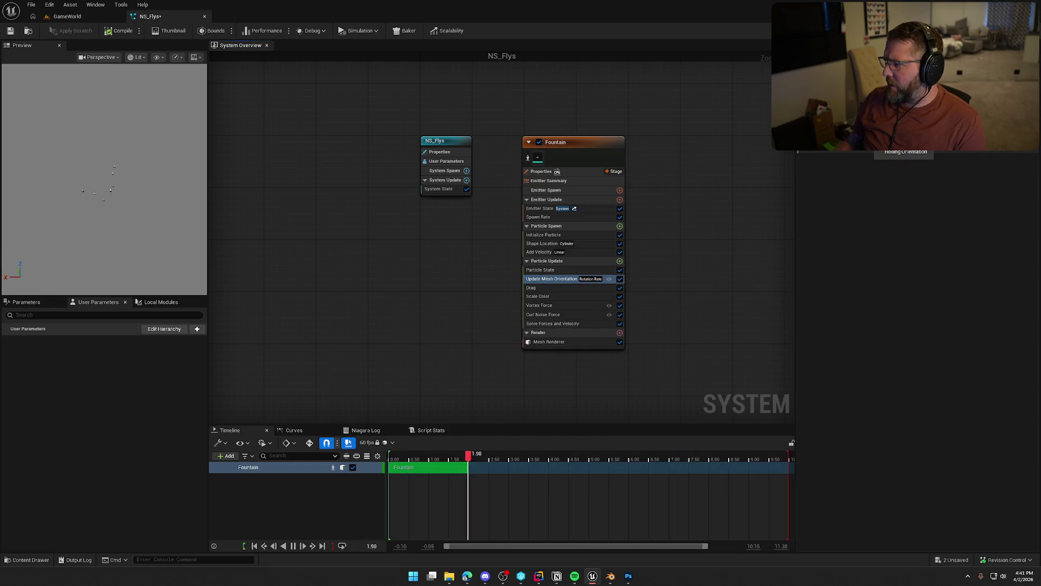
Set Update Mesh Orientation to To Vector linked to Particles.Velocity, and review the Mesh Renderer
left_click(903, 142)
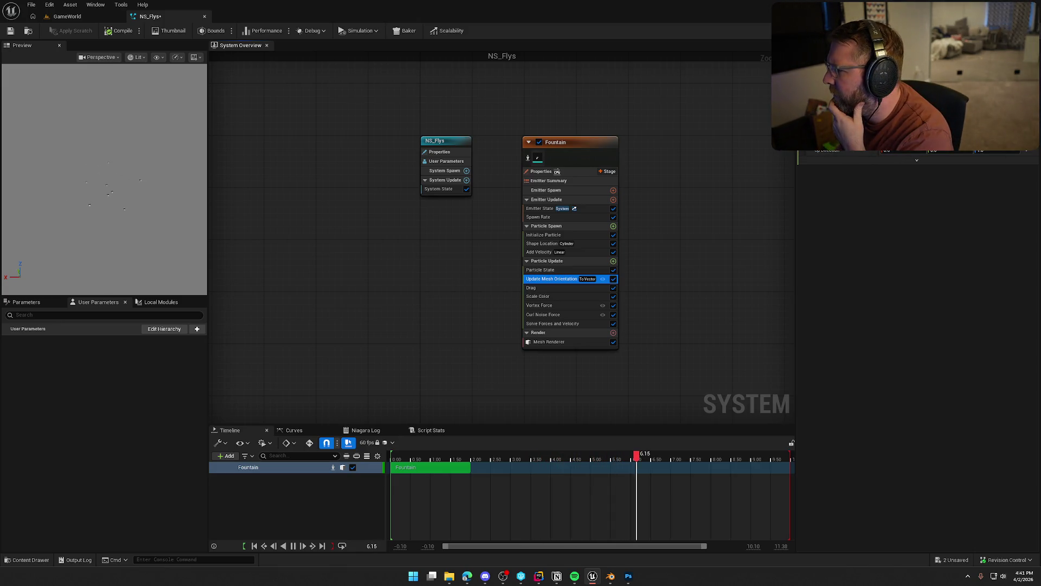
left_click(917, 160)
type("velo")
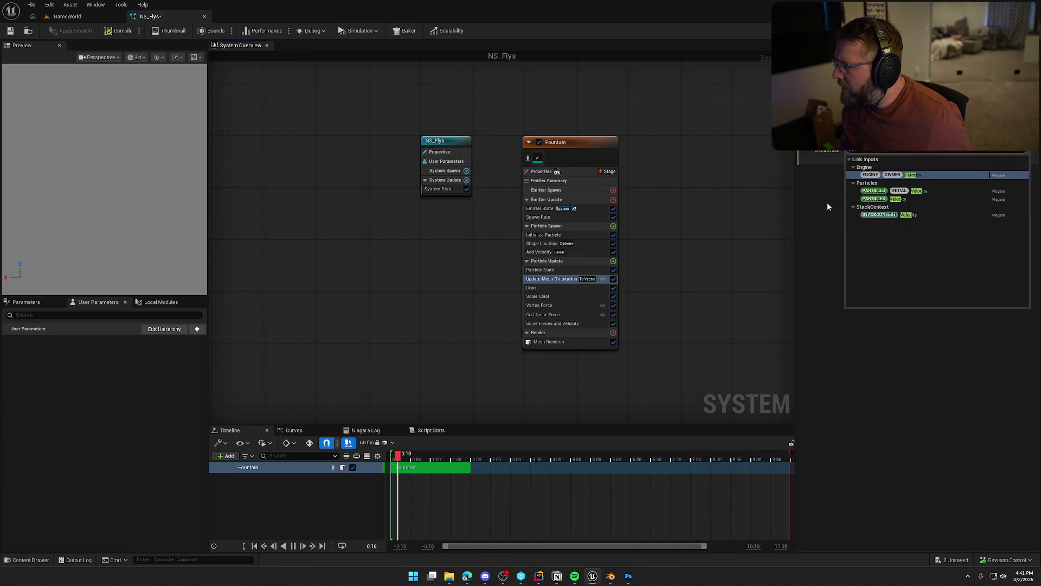
left_click(900, 199)
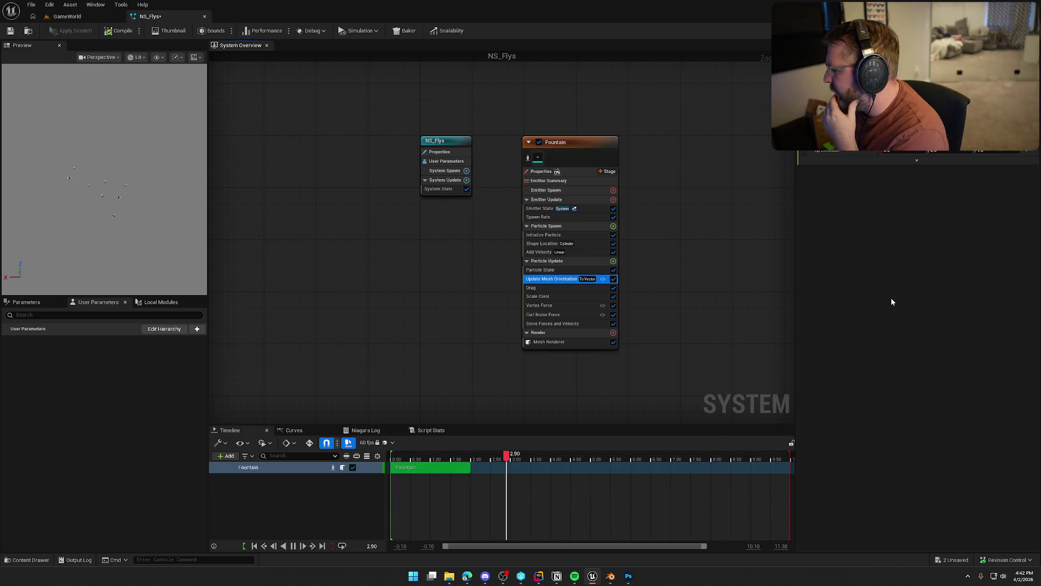
left_click(550, 343)
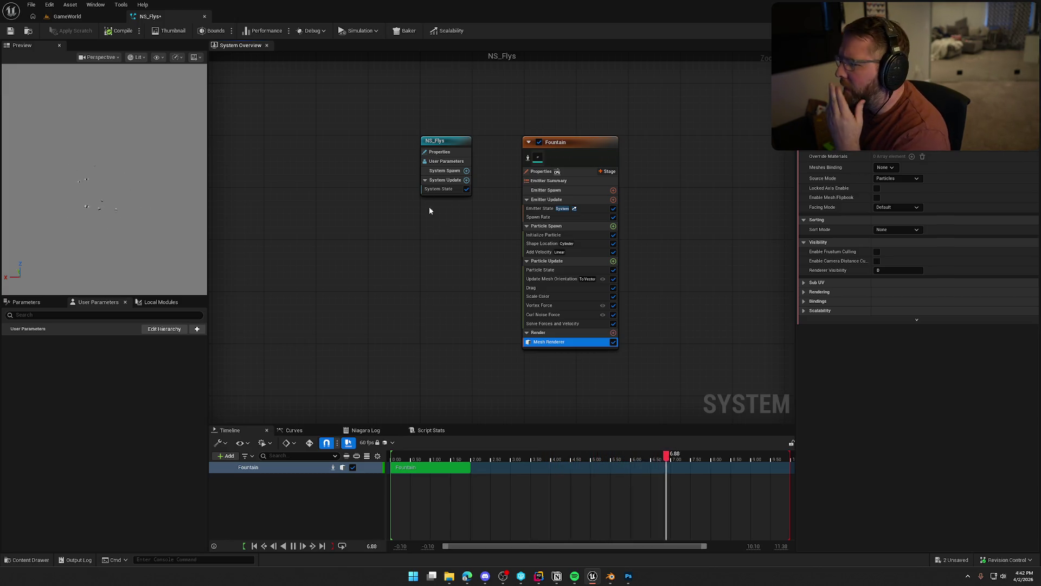
left_click(613, 262)
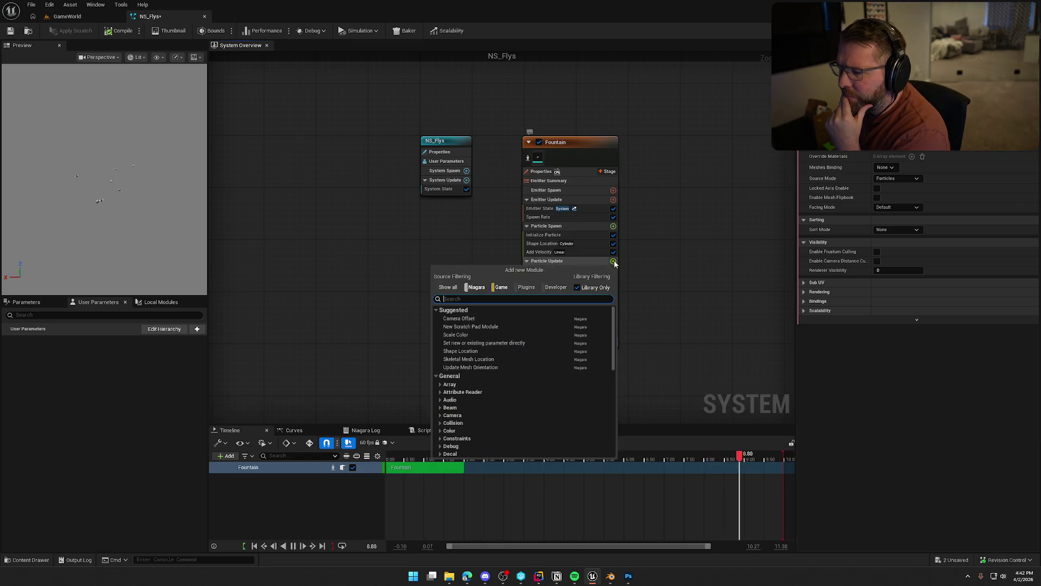
Add Scale Mesh Size with its X/Y/Z scale driven by a bell-preset Vector from Curve
type("scale")
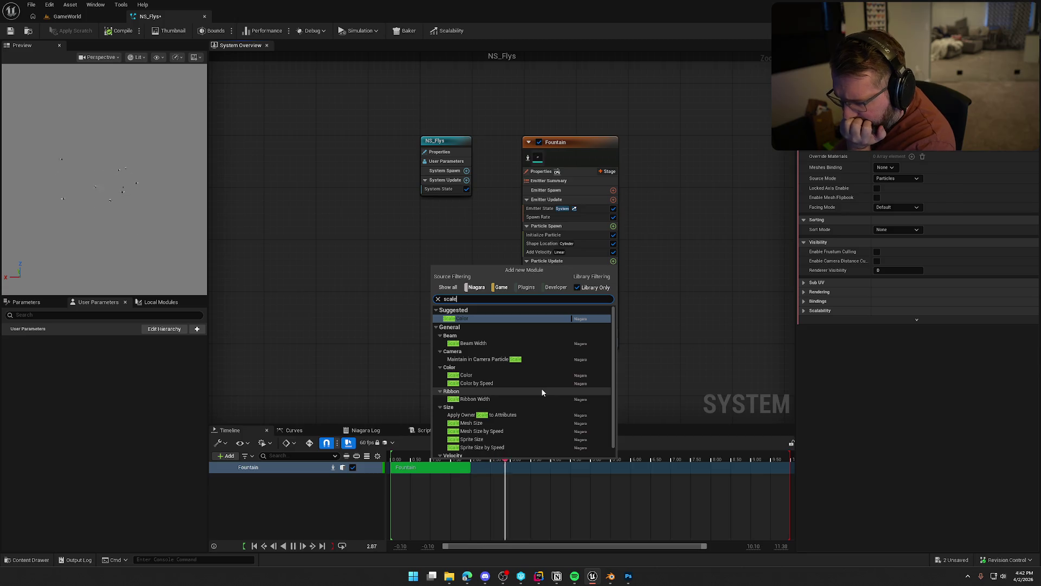
scroll(541, 388, "down", 1)
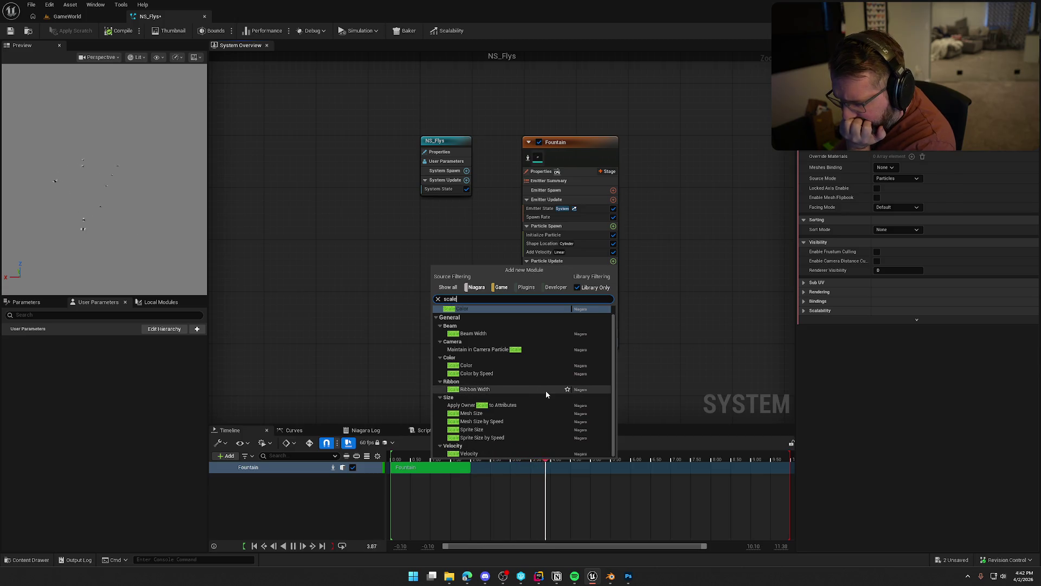
left_click(510, 416)
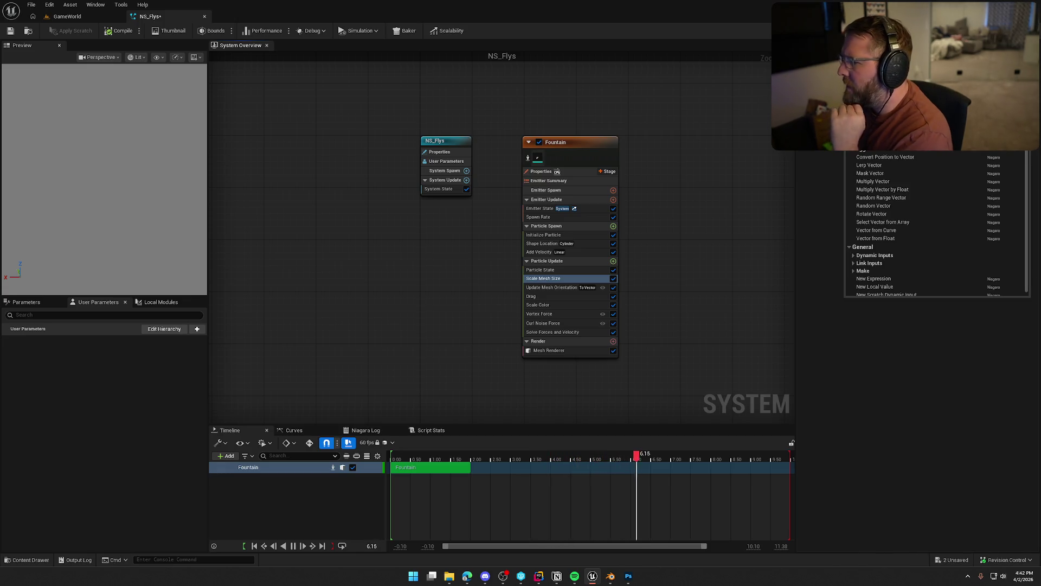
type("curve")
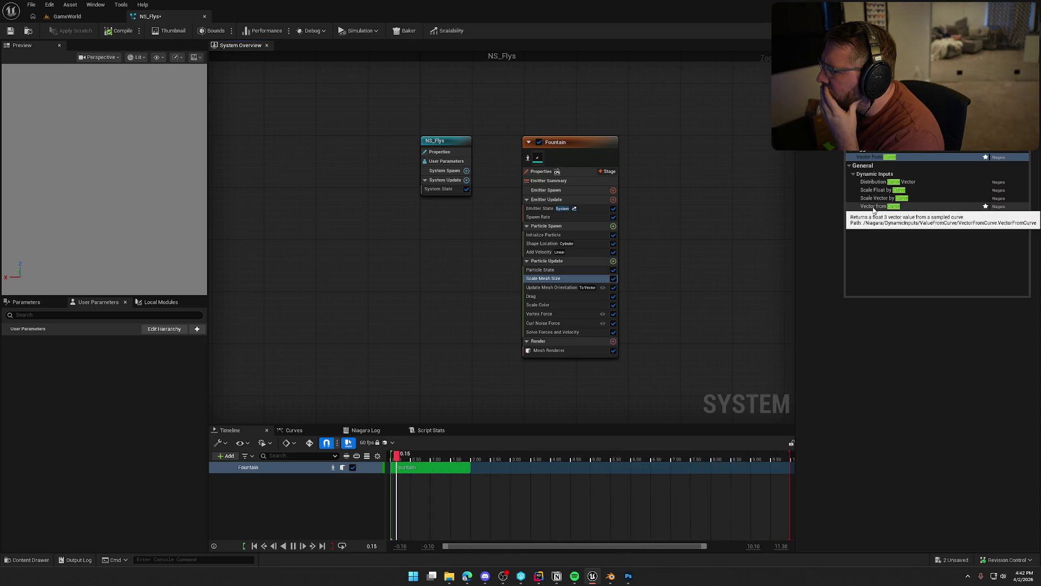
left_click(874, 206)
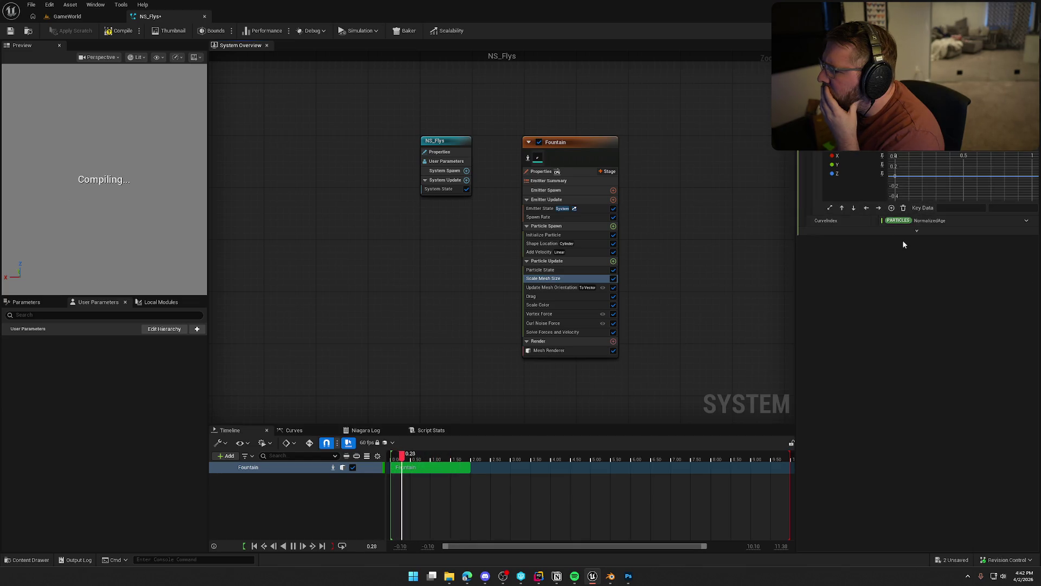
left_click(841, 164)
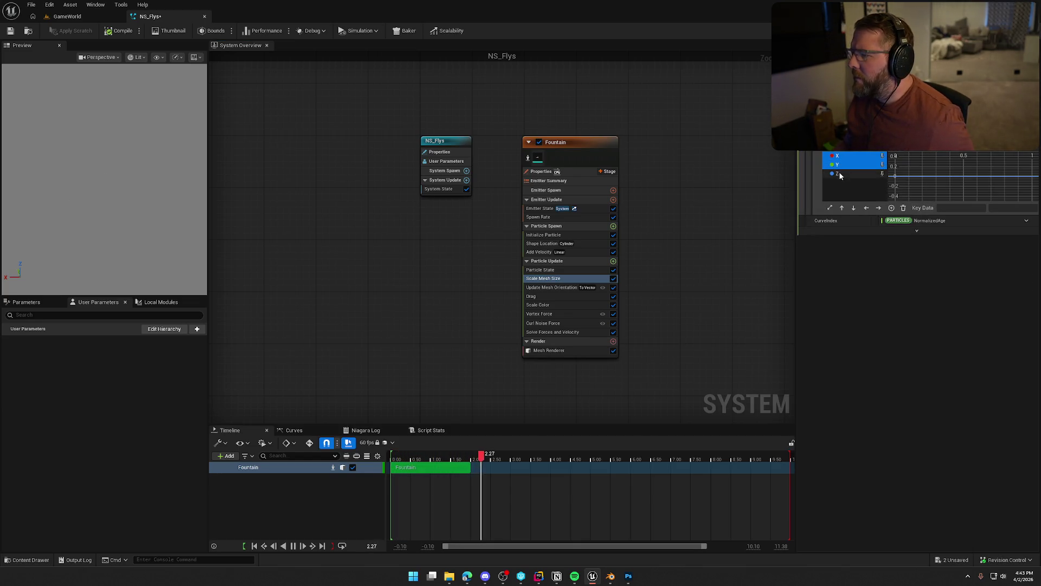
left_click(922, 139)
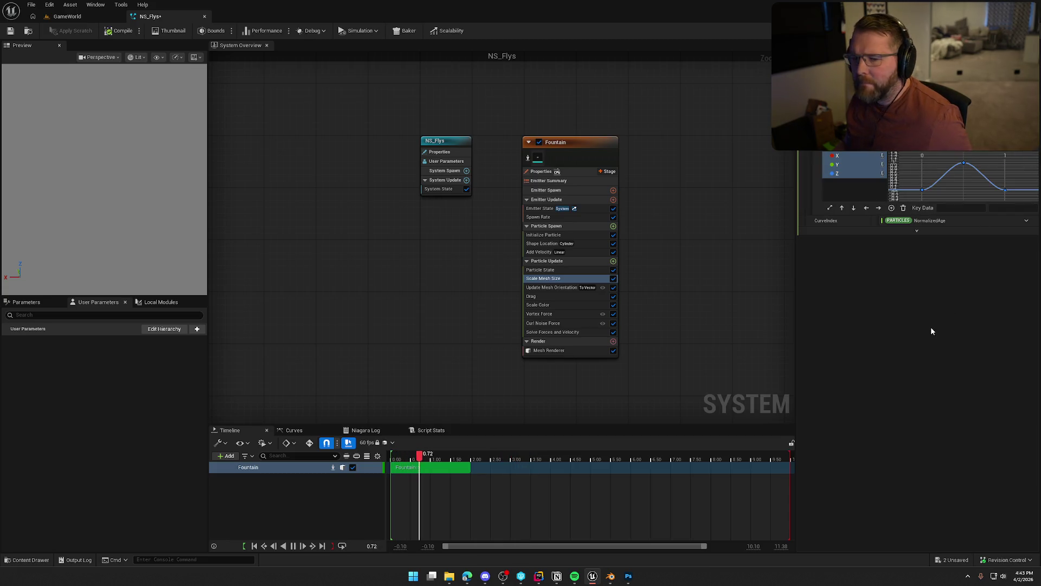
left_click(555, 208)
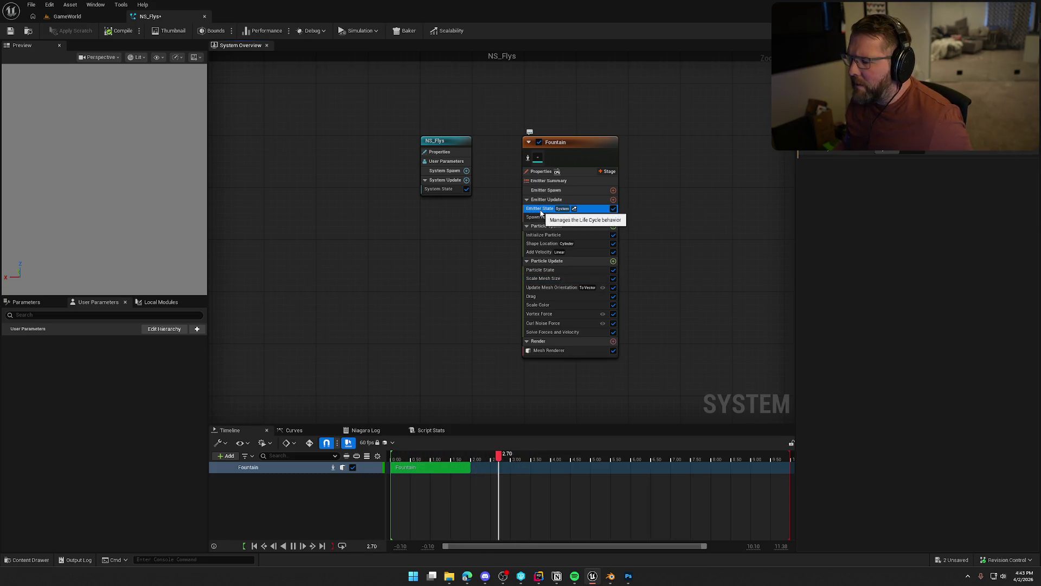
Give Initialize Particle a uniform mesh scale of 2.0
left_click(549, 217)
left_click(547, 226)
left_click(548, 234)
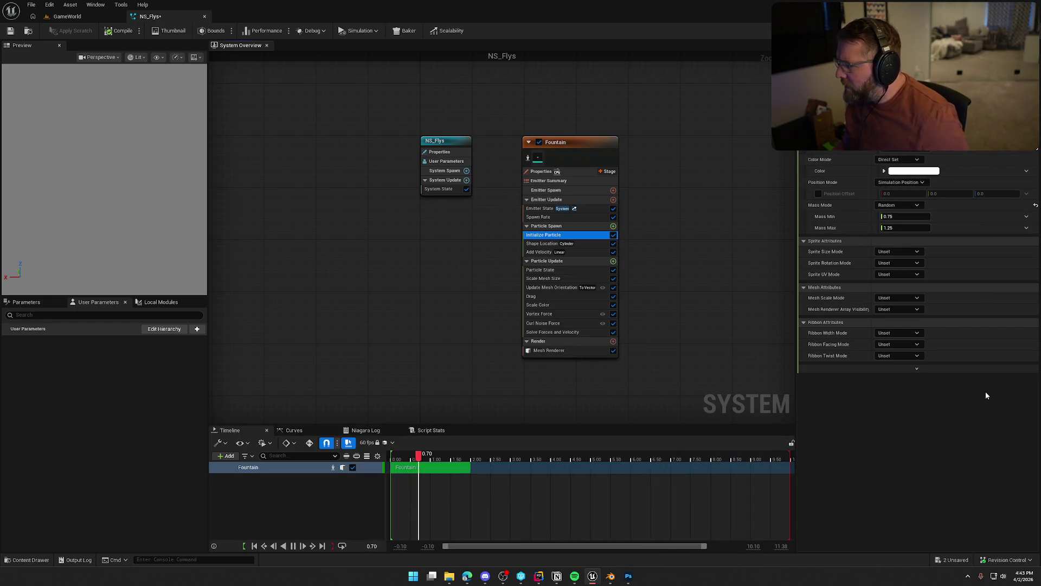
left_click(904, 298)
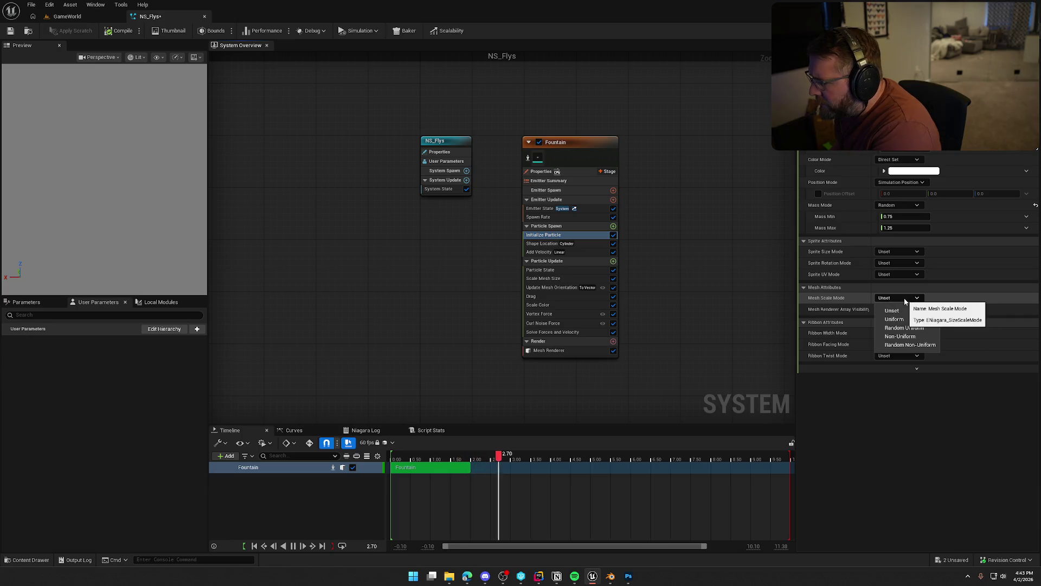
left_click(910, 320)
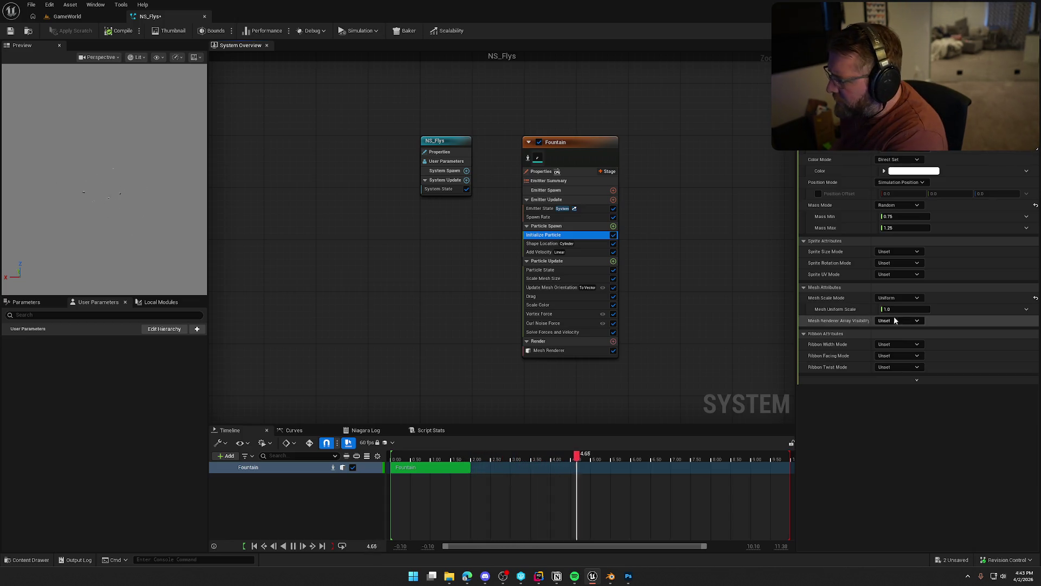
type("2")
key("Return")
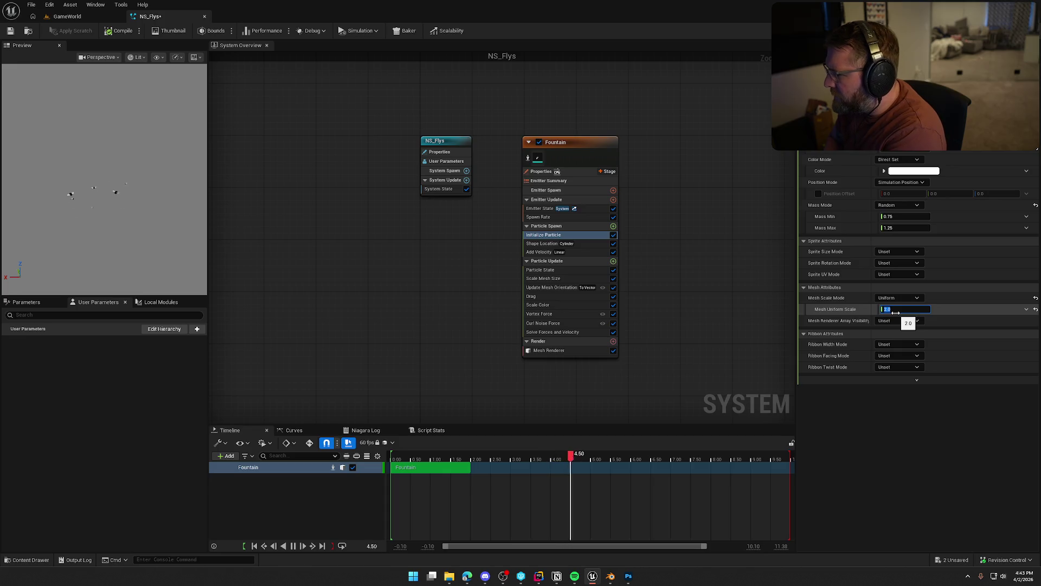
left_click(712, 313)
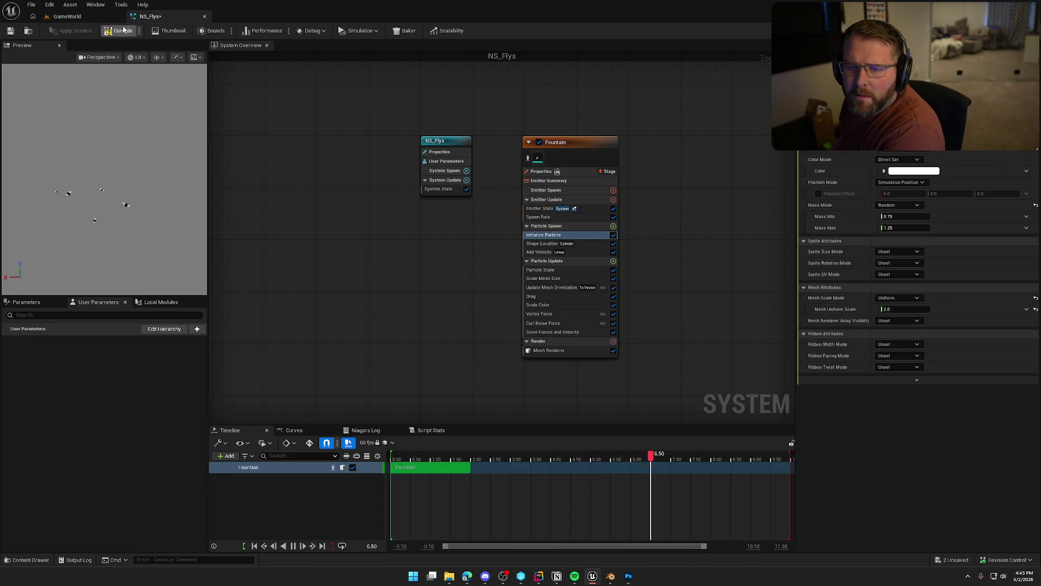
Save NS_Flys and return to the GameWorld level
left_click(11, 31)
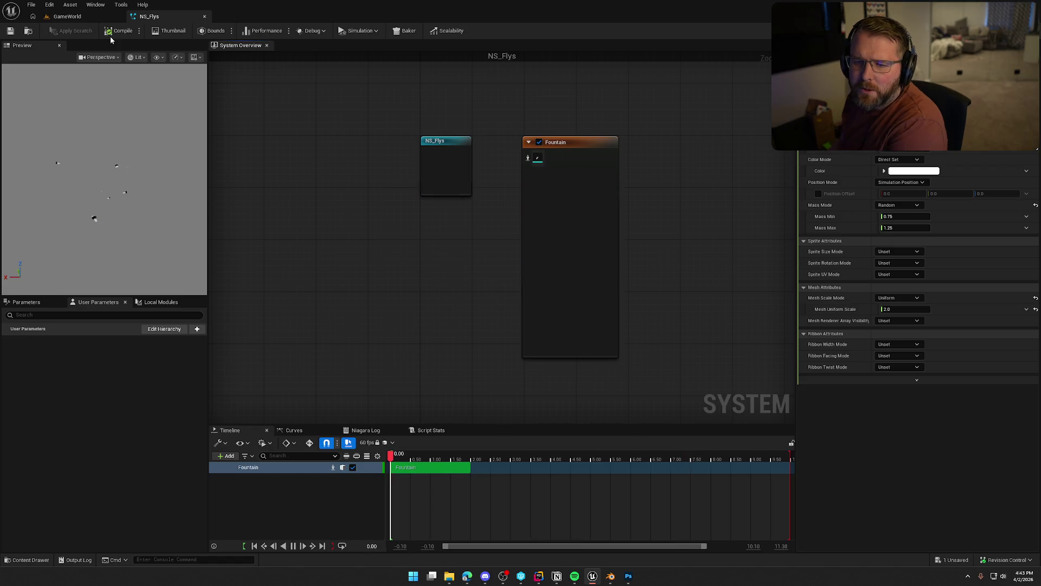
left_click(84, 17)
scroll(417, 303, "up", 3)
Place SK_Char_Male_Naked from Characters/Player/Male onto the sand beside the cabin
key("w")
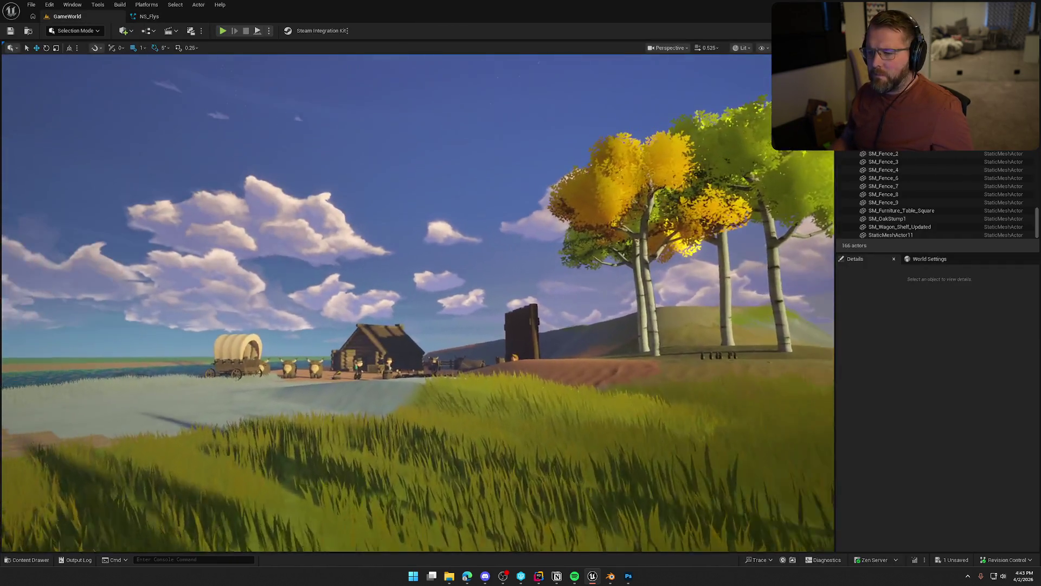
key("w")
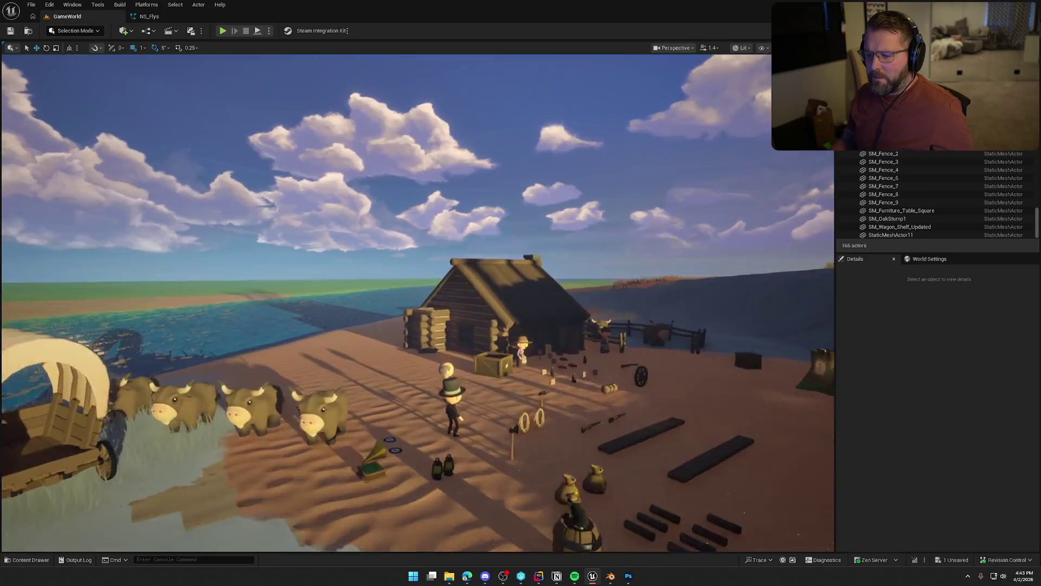
key("s")
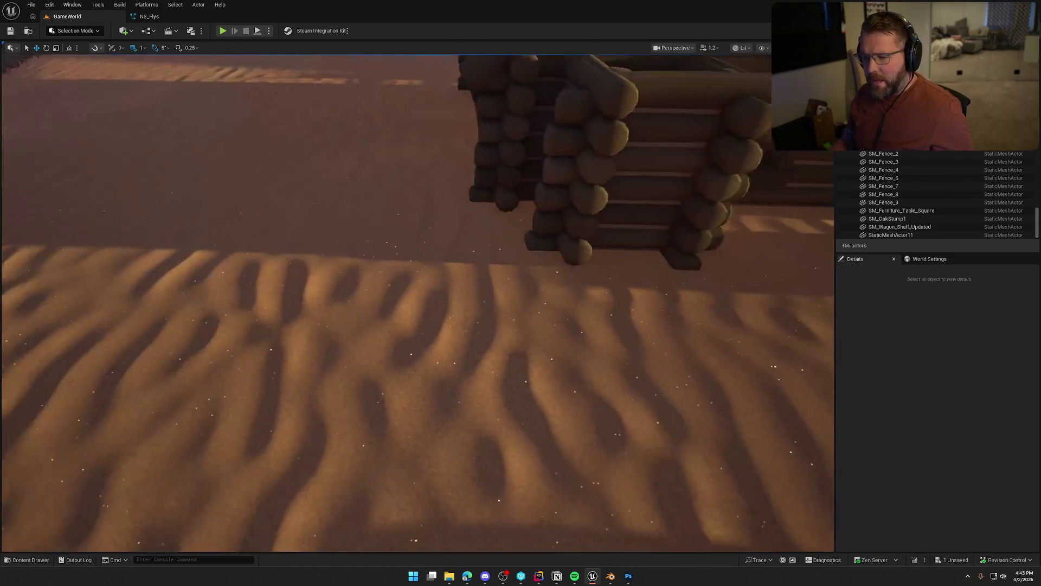
key("ctrl+space")
left_click(37, 397)
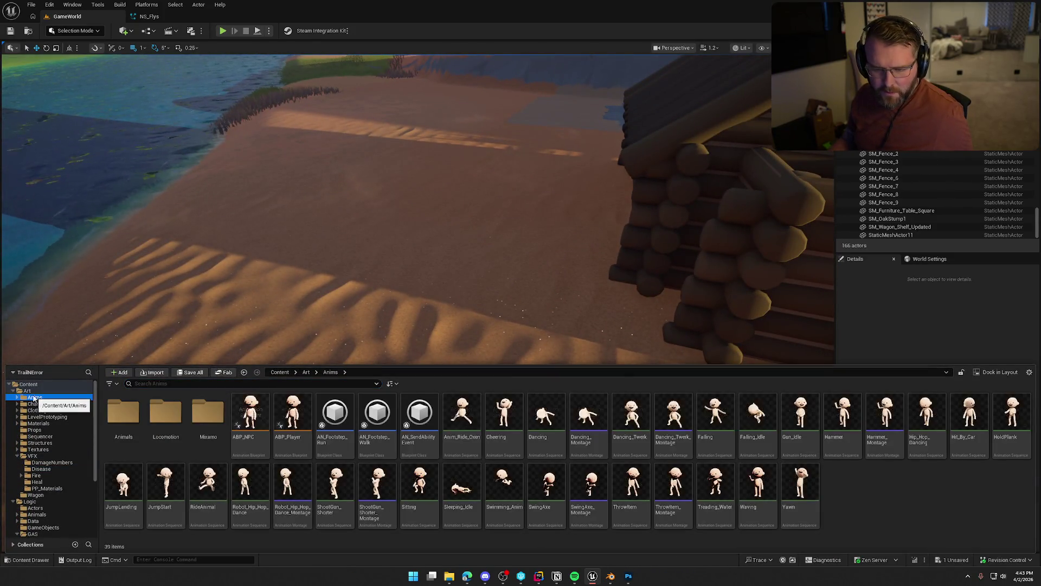
left_click(58, 404)
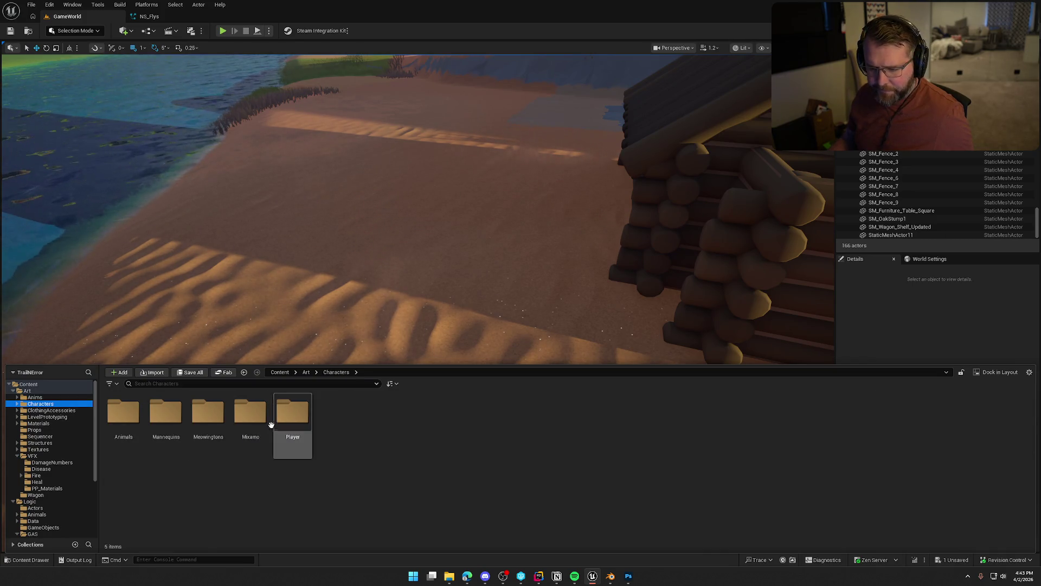
double_click(293, 412)
left_click(190, 415)
double_click(190, 415)
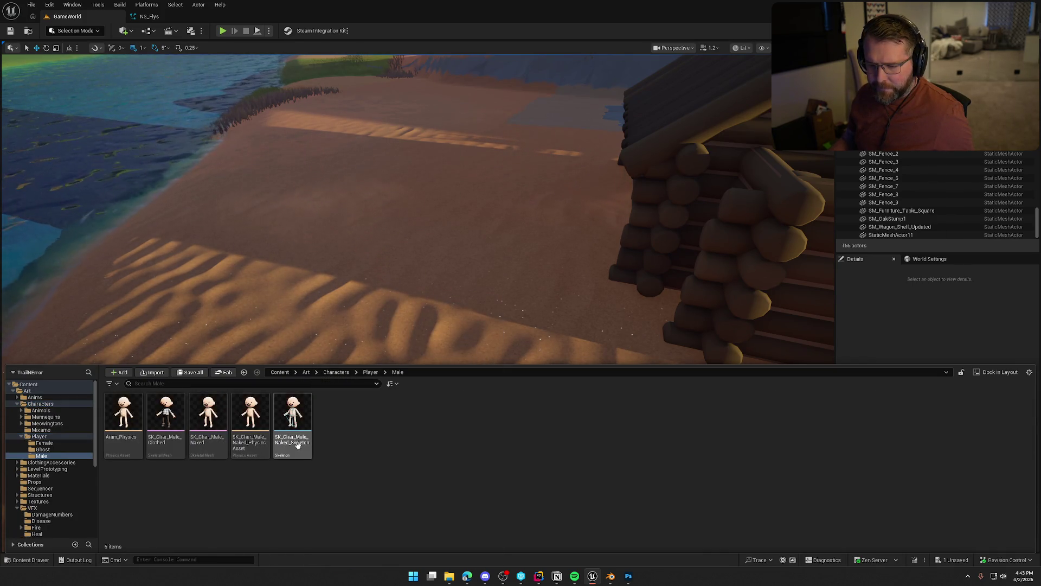
mouse_move(208, 415)
left_mouse_down()
mouse_move(394, 199)
mouse_move(391, 277)
left_mouse_up()
key("f")
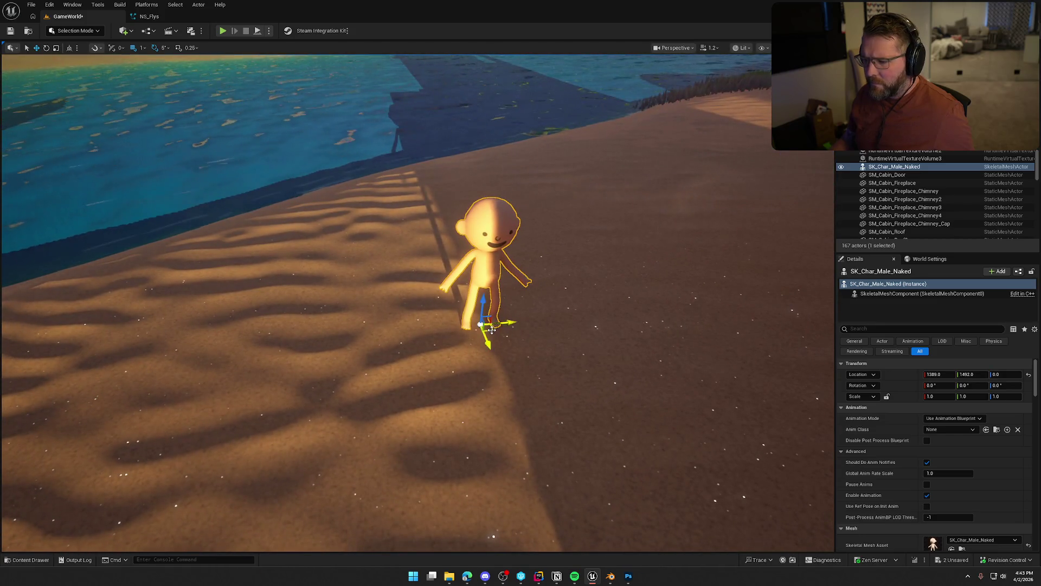
left_click_drag(492, 329, 347, 346)
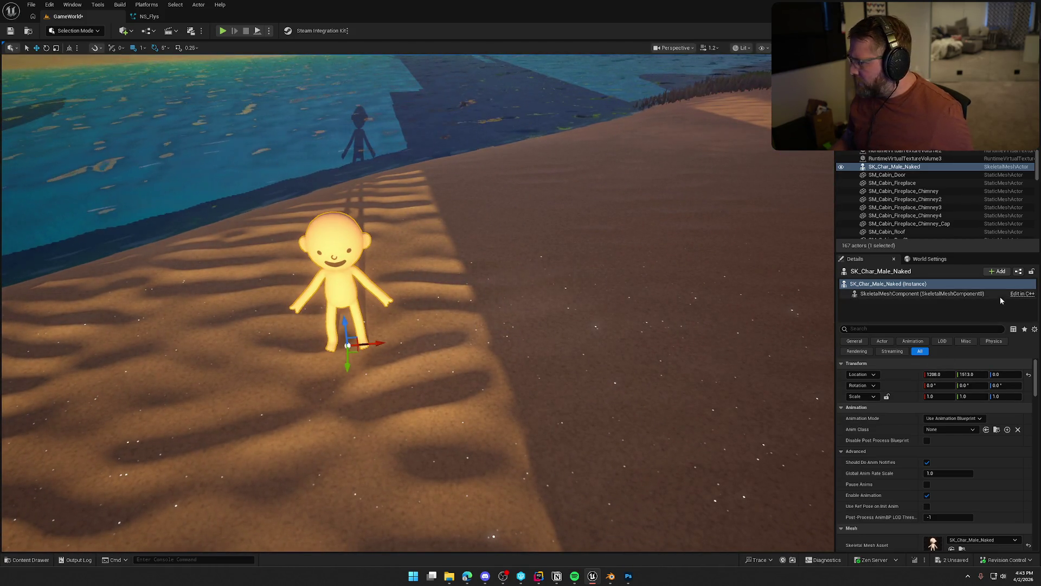
Add a Niagara Particle System Component to the character using NS_Flys
left_click(996, 271)
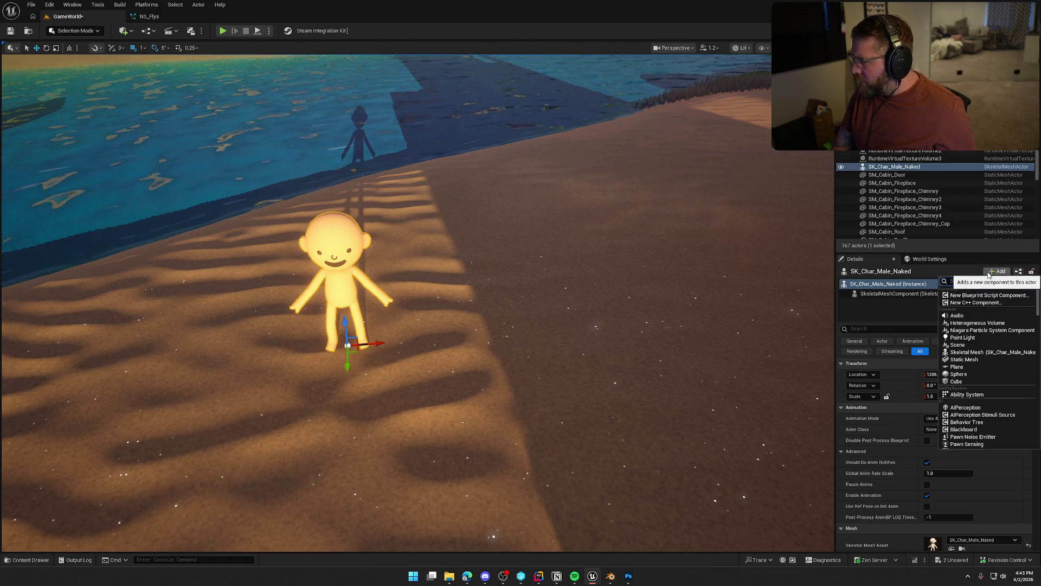
left_click(971, 329)
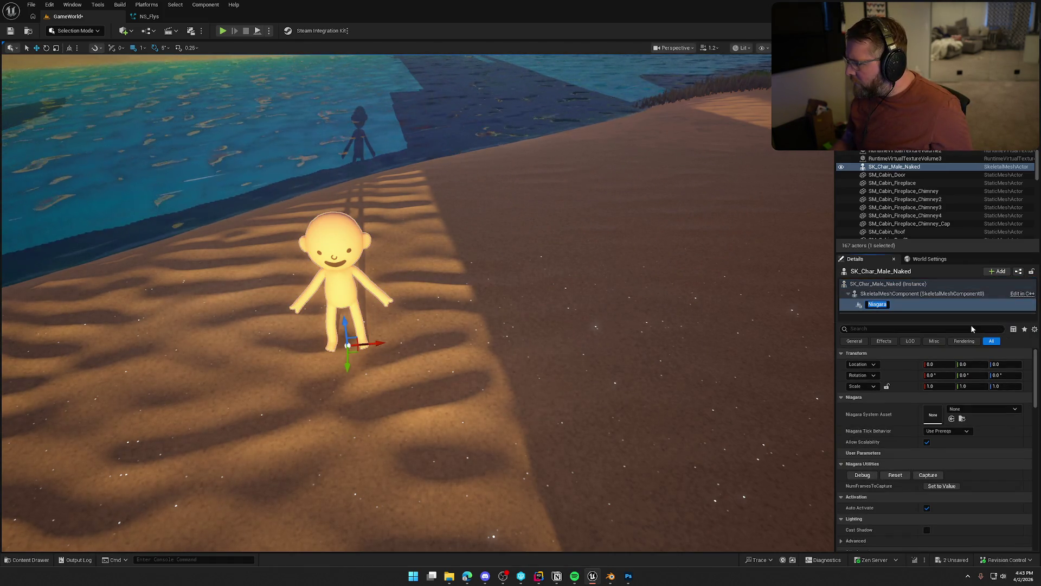
left_click(969, 409)
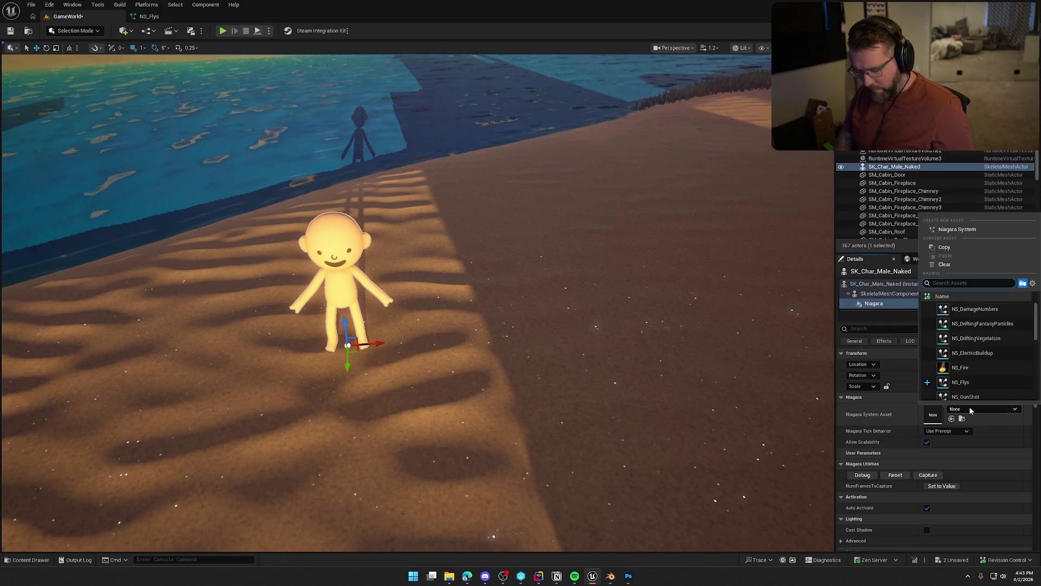
left_click(961, 382)
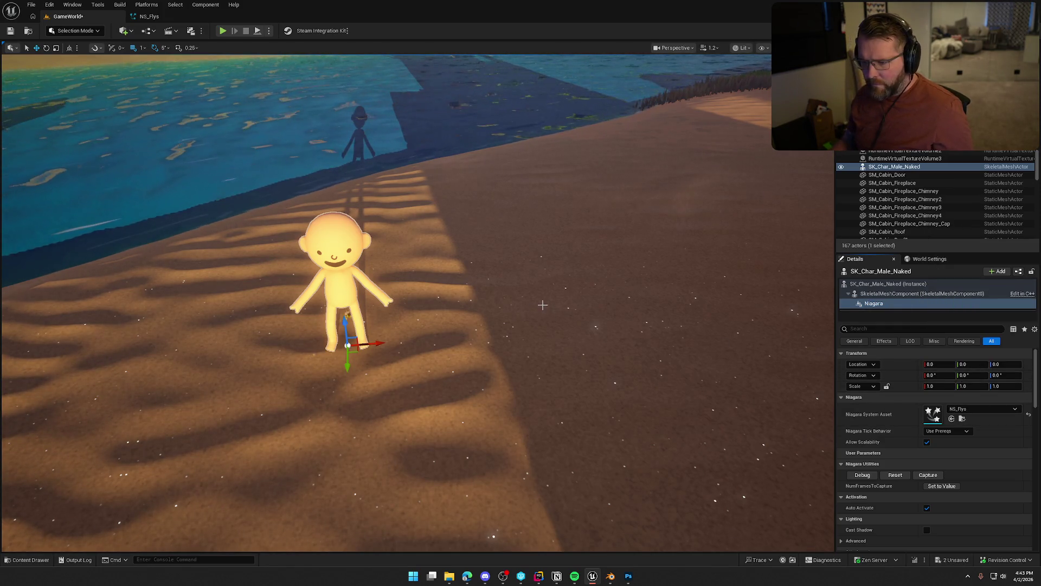
View the fly swarm from behind the character, then return to the NS_Flys editor
left_click_drag(542, 302, 326, 309)
key("Escape")
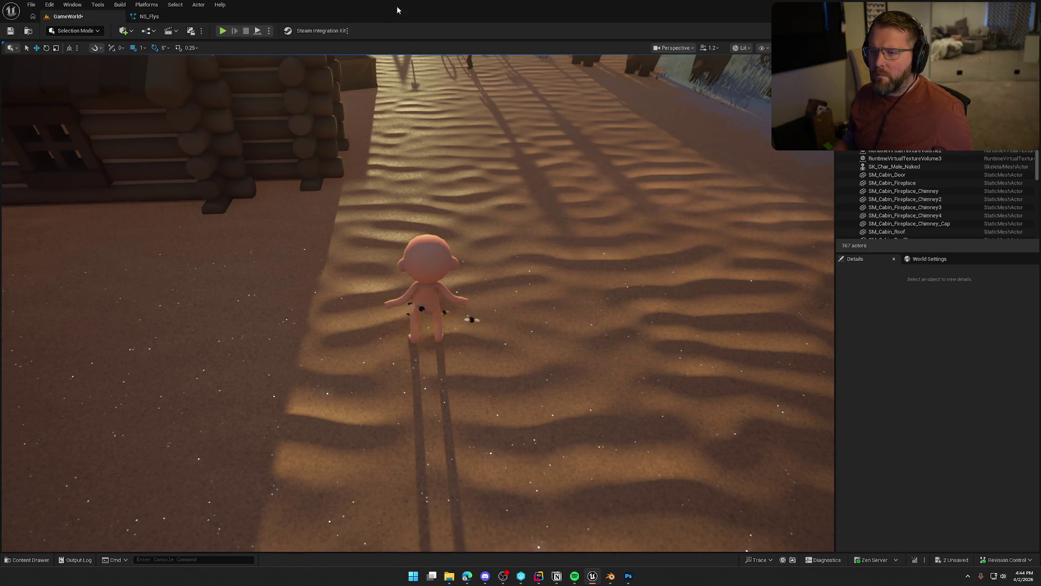
key("alt+Tab")
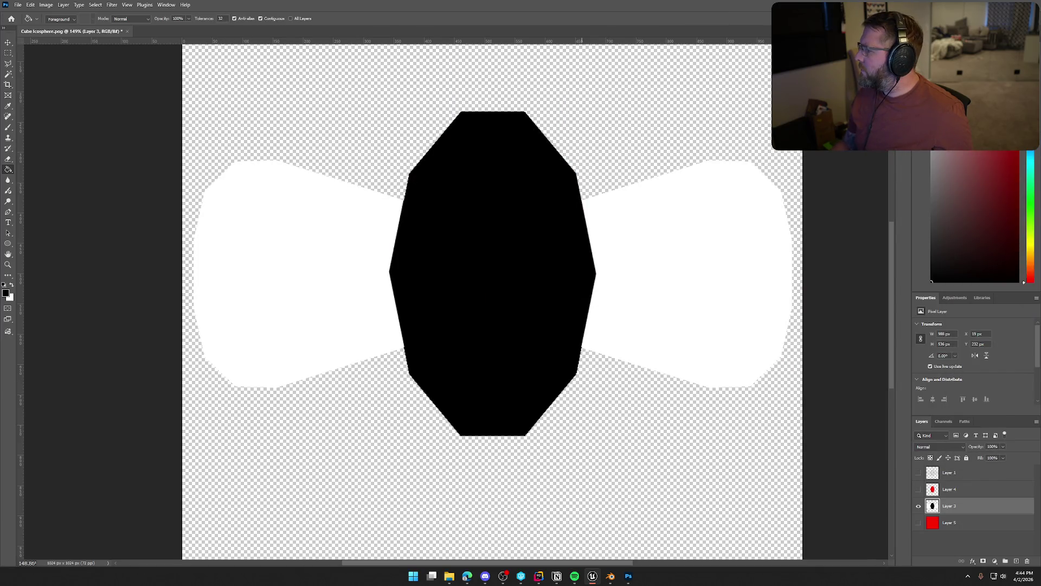
key("alt+Tab")
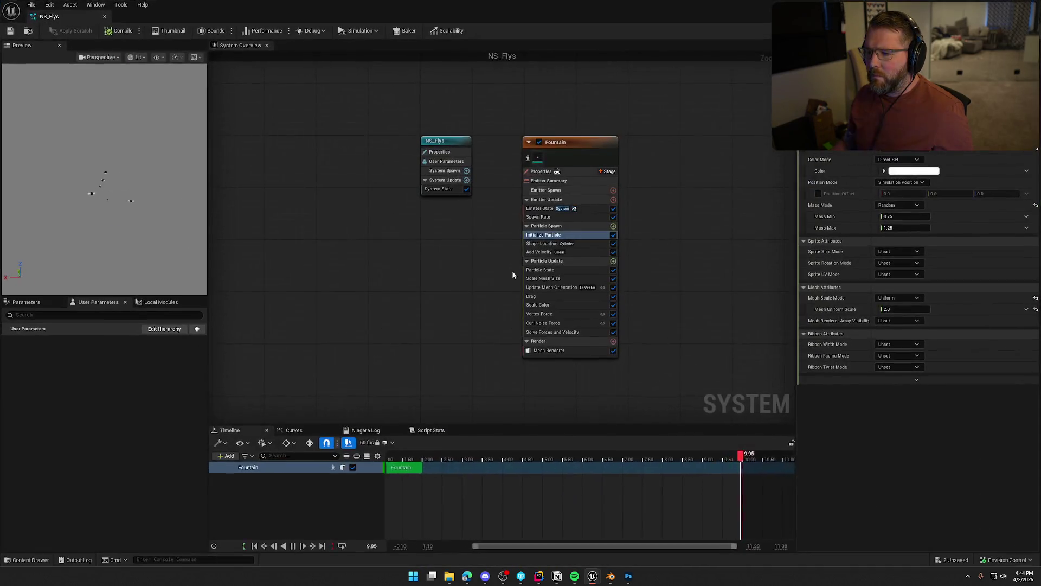
Set the fly emitter's Mesh Uniform Scale back to 1.0
left_click(906, 309)
type("1")
key("Return")
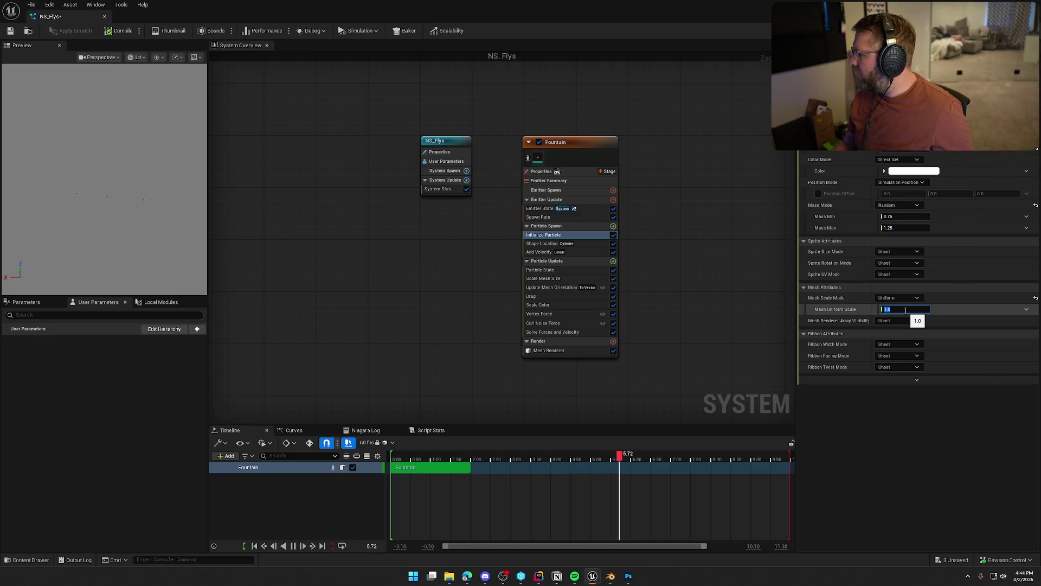
key("Return")
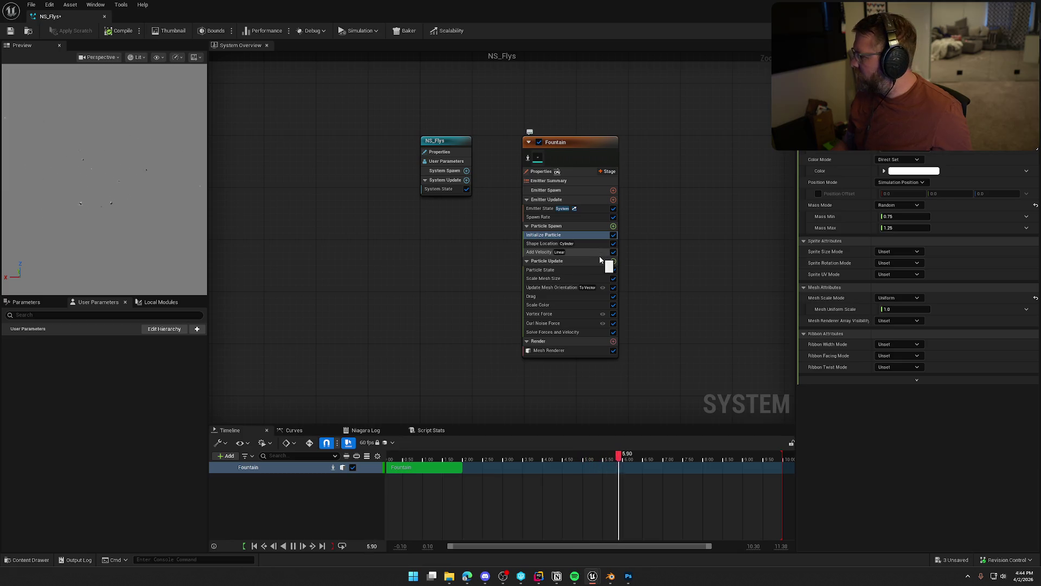
Review the Vortex Force and Spawn Rate settings, then bring up the Add Emitter browser
left_click(559, 313)
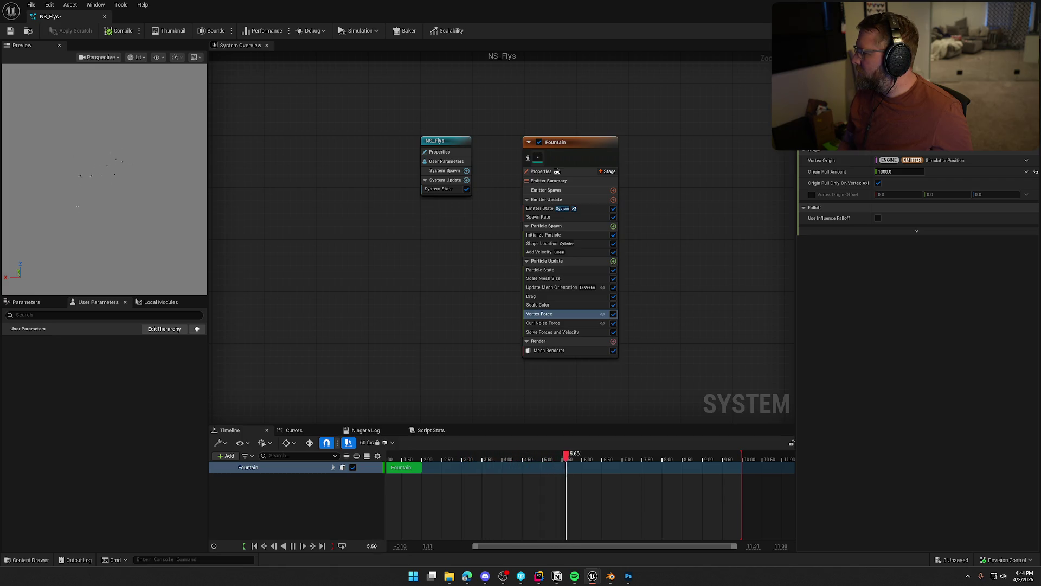
left_click(546, 217)
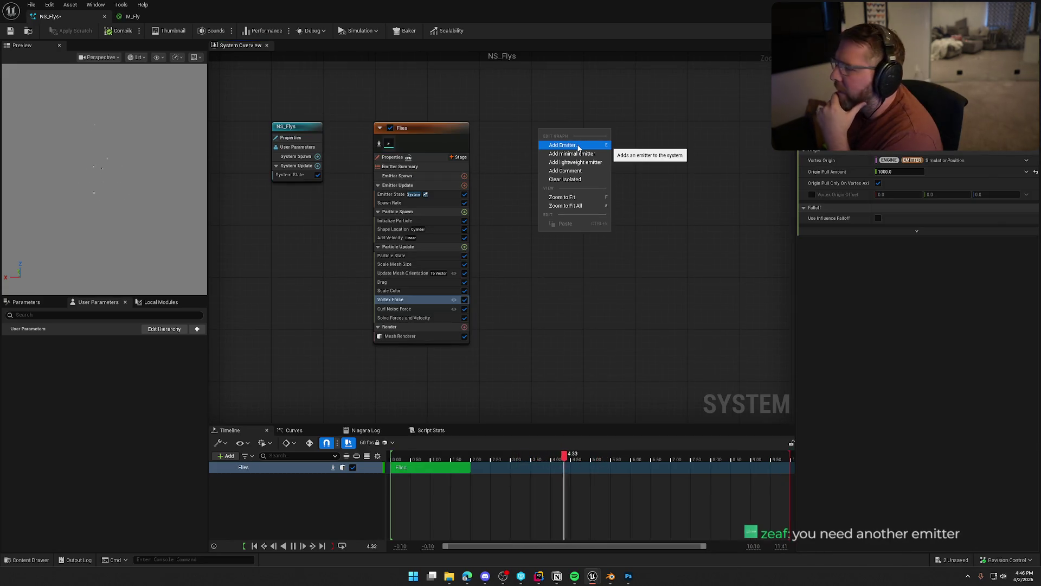
left_click(578, 147)
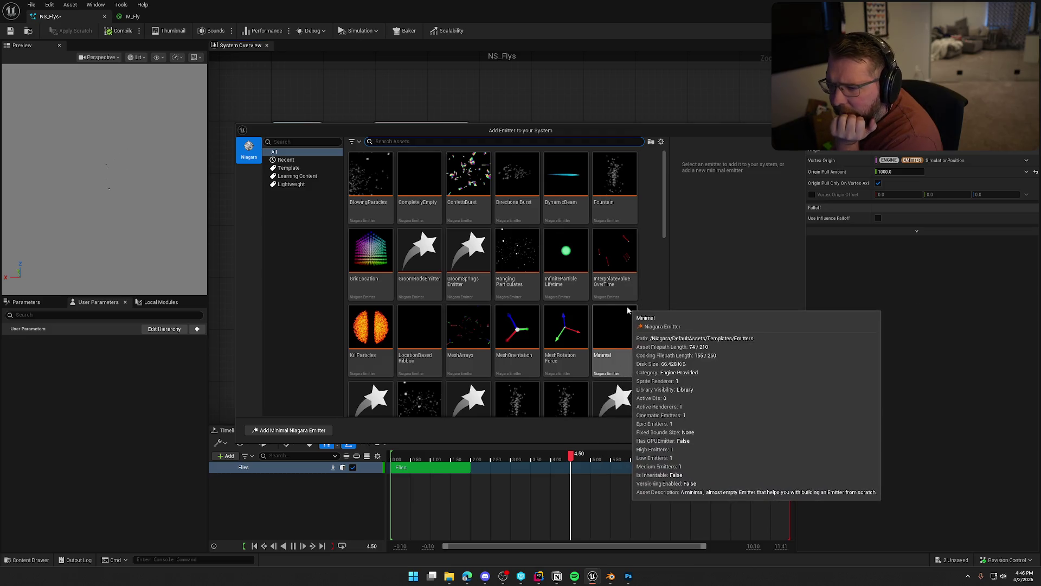
Browse the emitter templates, return the category filter to All, and pick DynamicBeam
scroll(638, 301, "down", 1)
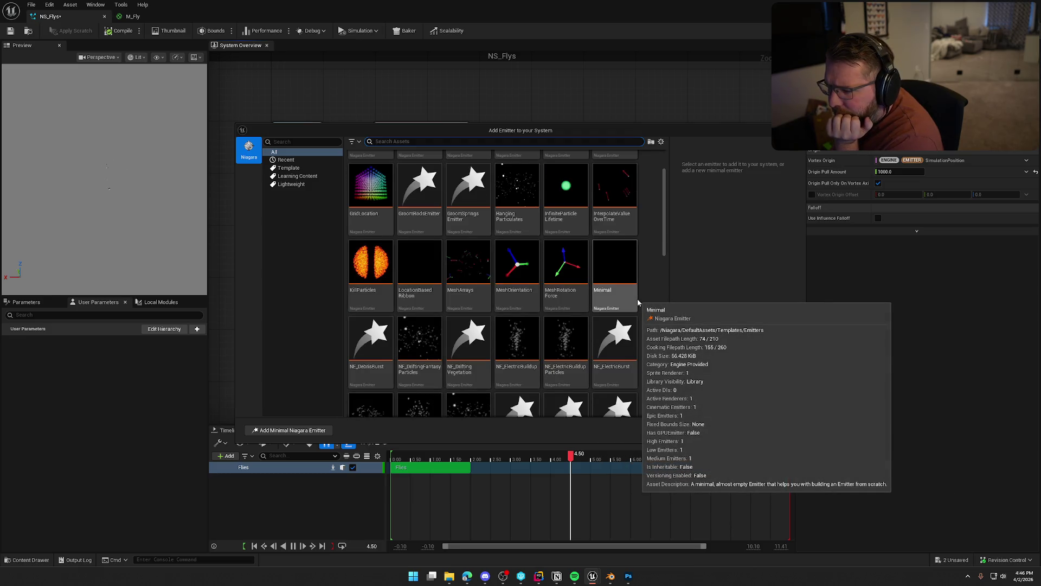
scroll(637, 298, "down", 1)
scroll(646, 294, "down", 1)
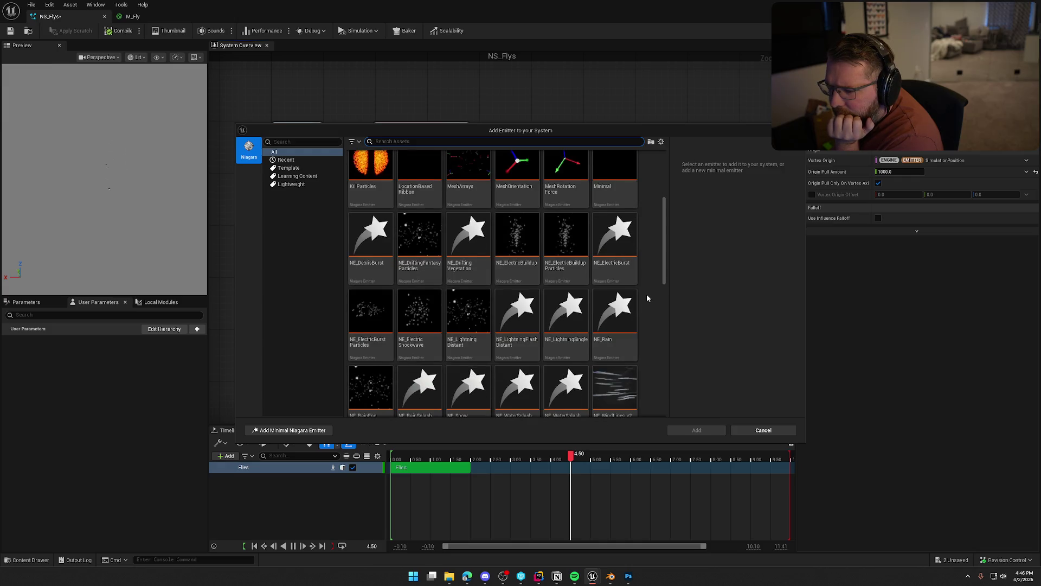
scroll(647, 294, "down", 2)
scroll(646, 294, "down", 2)
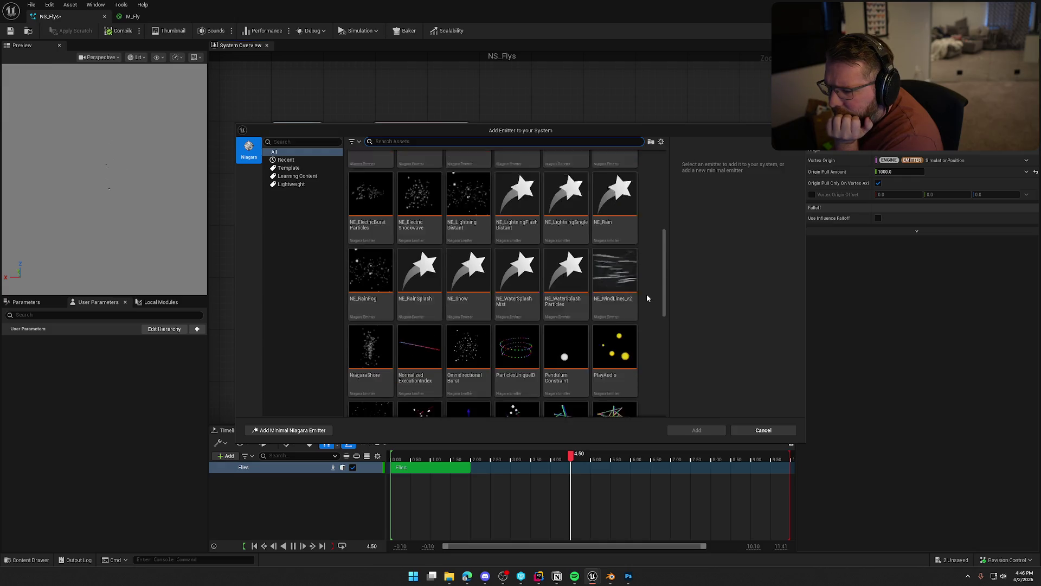
scroll(646, 294, "down", 4)
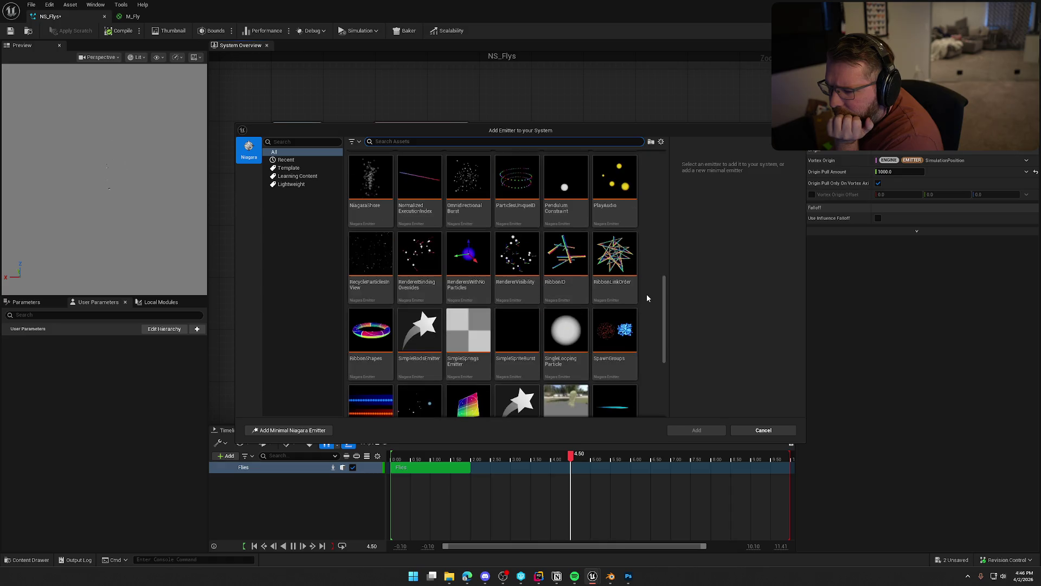
scroll(646, 294, "down", 1)
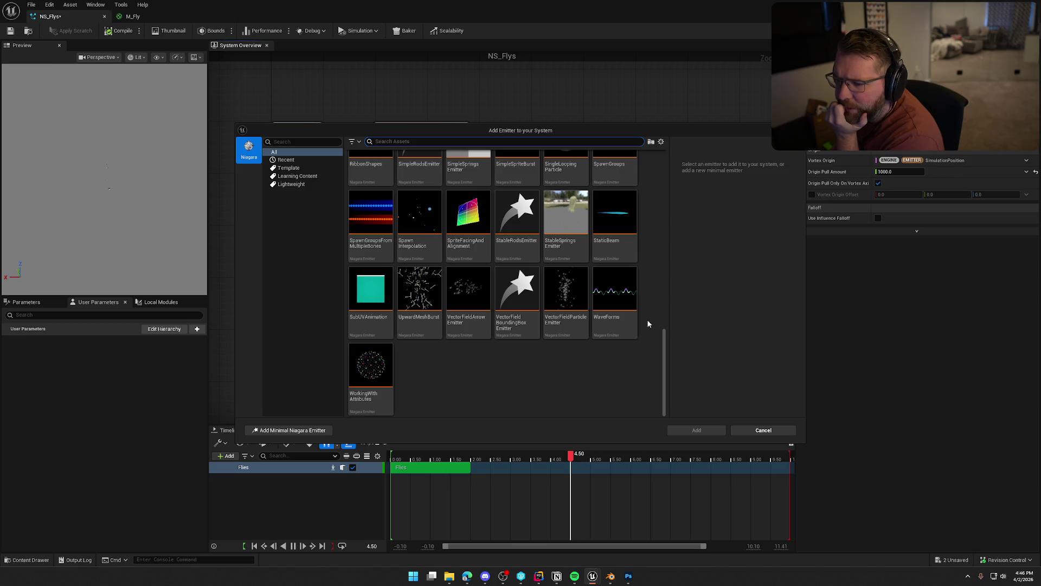
scroll(648, 323, "up", 1)
left_click_drag(663, 329, 674, 189)
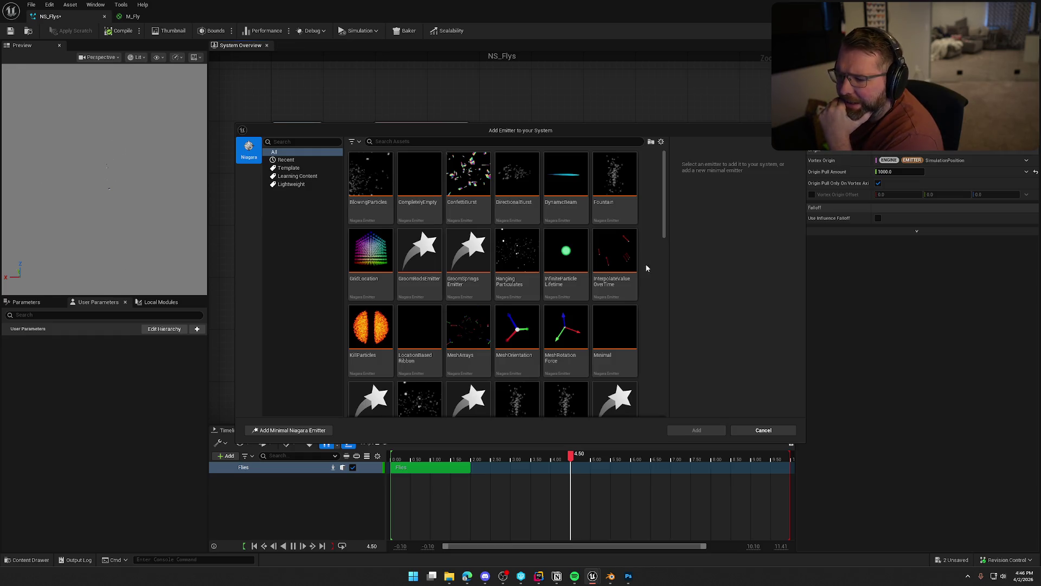
scroll(641, 243, "down", 3)
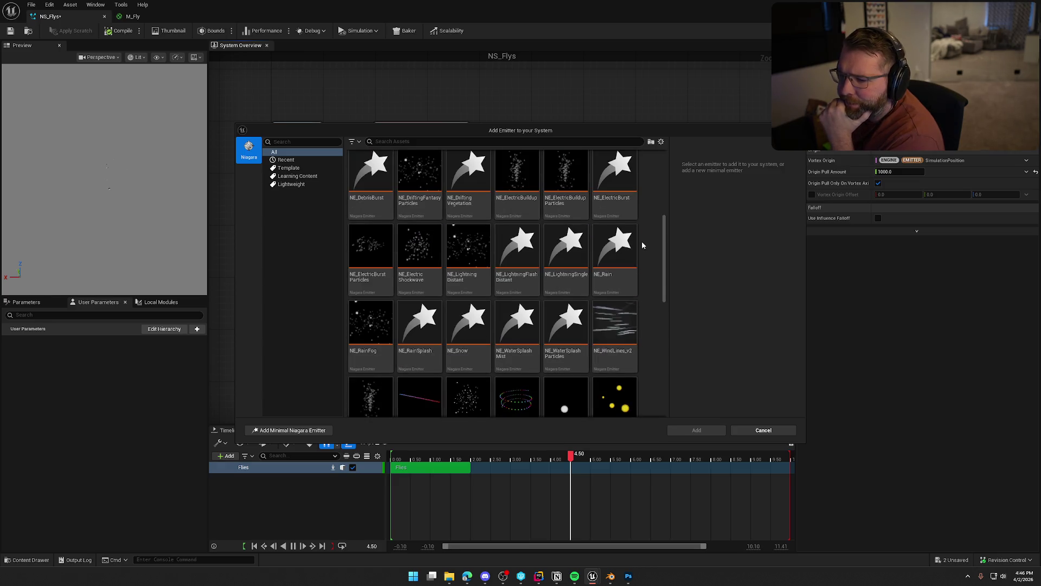
scroll(642, 243, "down", 1)
scroll(642, 243, "down", 2)
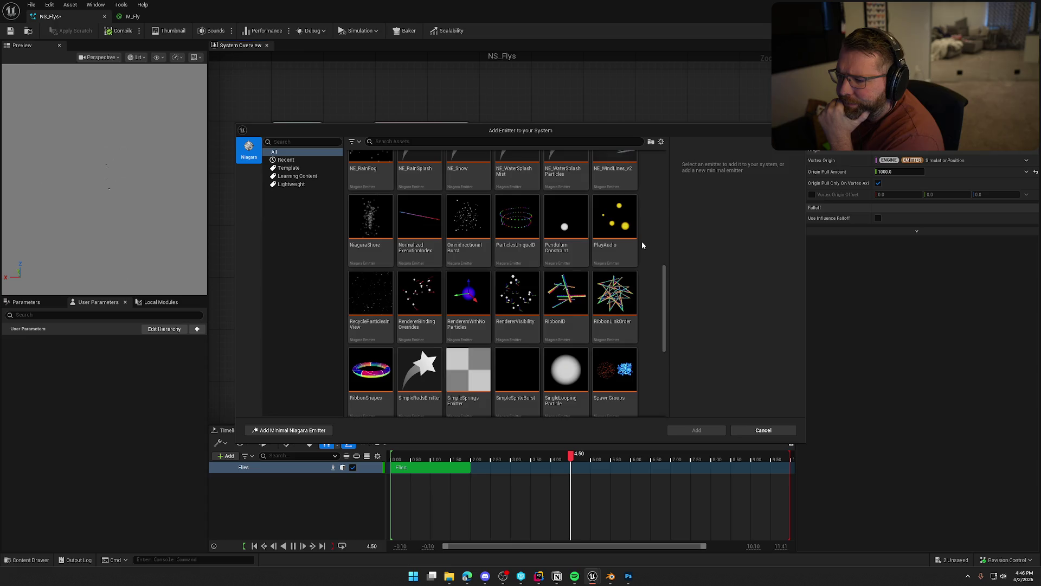
scroll(642, 245, "down", 2)
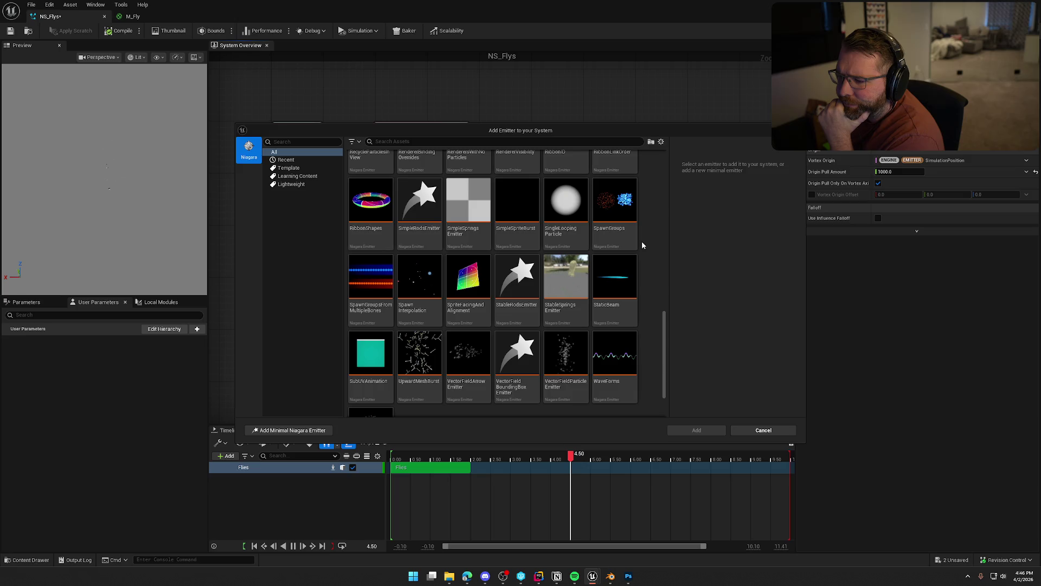
scroll(642, 245, "down", 1)
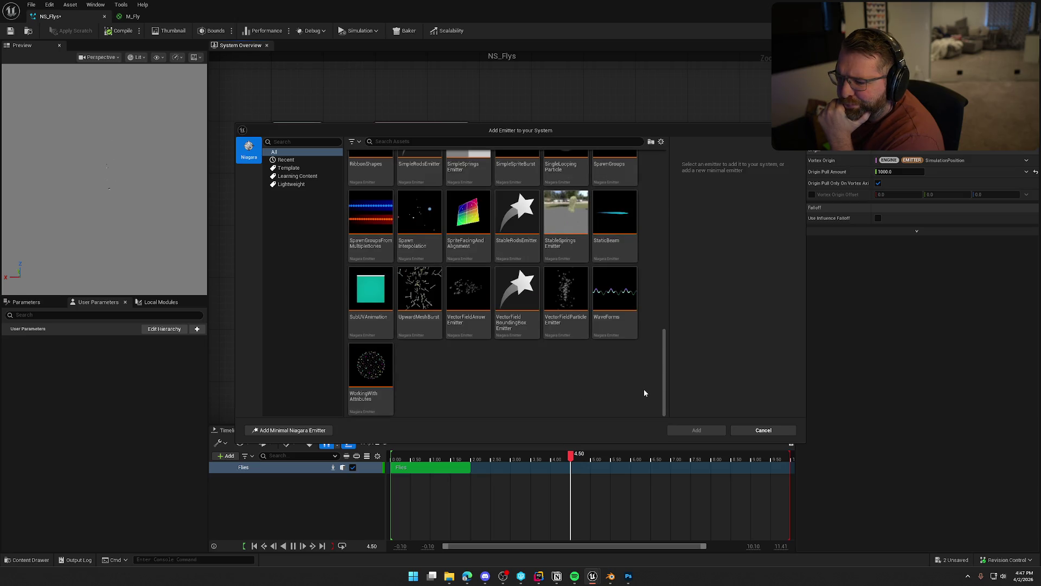
scroll(644, 392, "up", 2)
scroll(644, 393, "up", 5)
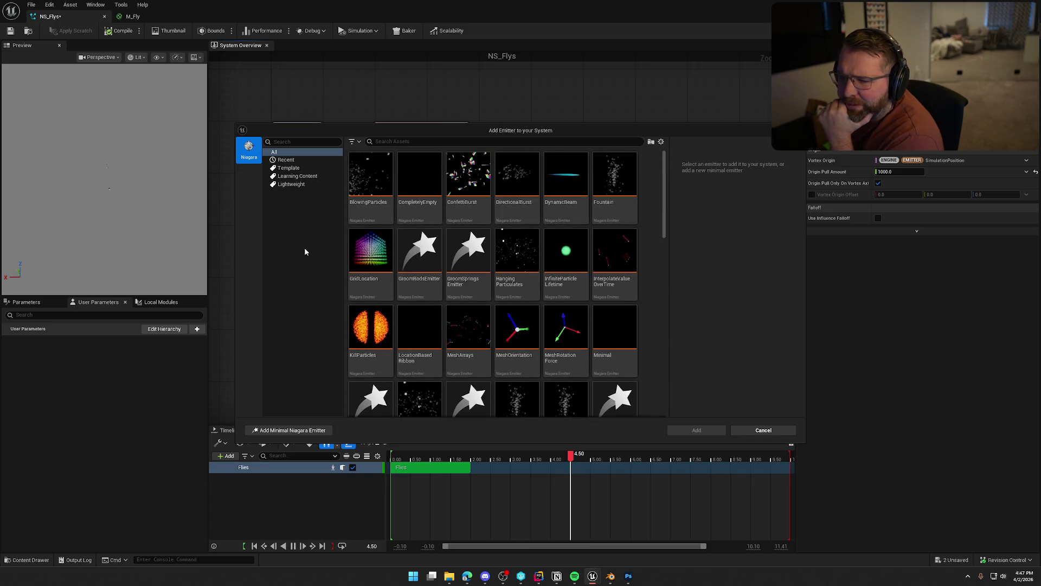
key("Down")
key("Down")
key("Down")
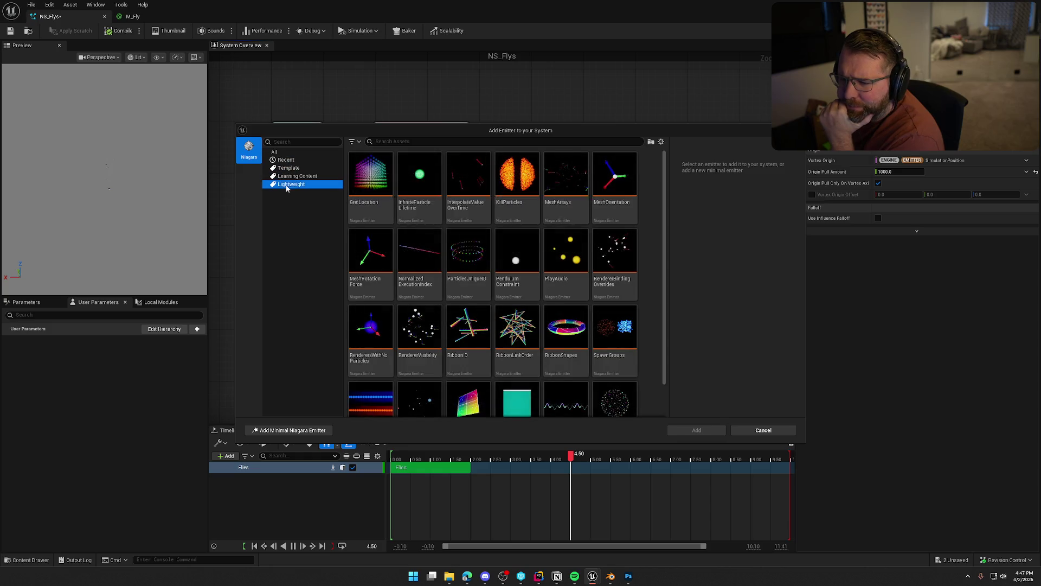
left_click(277, 152)
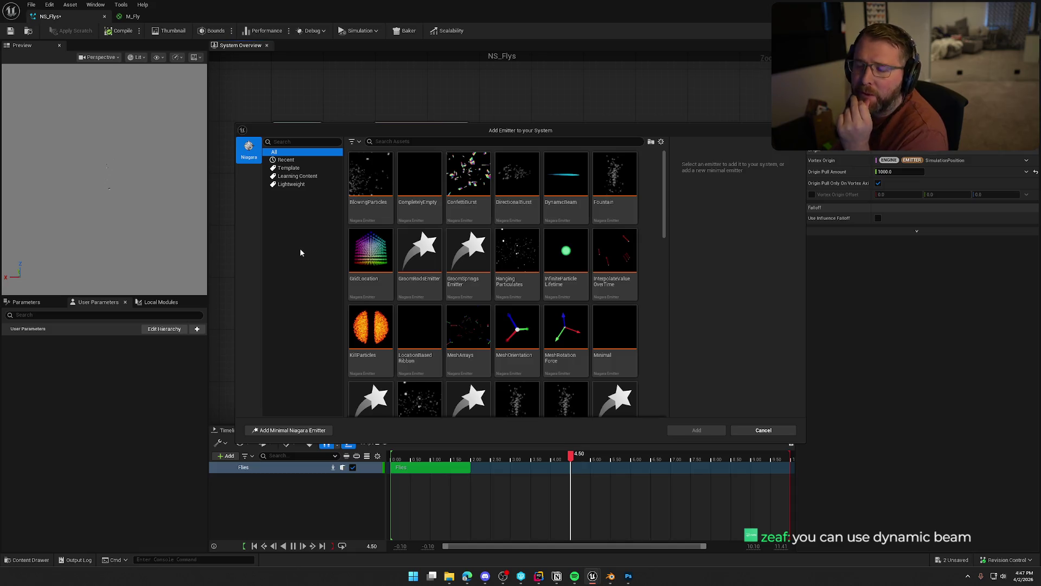
left_click(565, 182)
Add the DynamicBeam emitter and position its node beside Flies
left_click(698, 431)
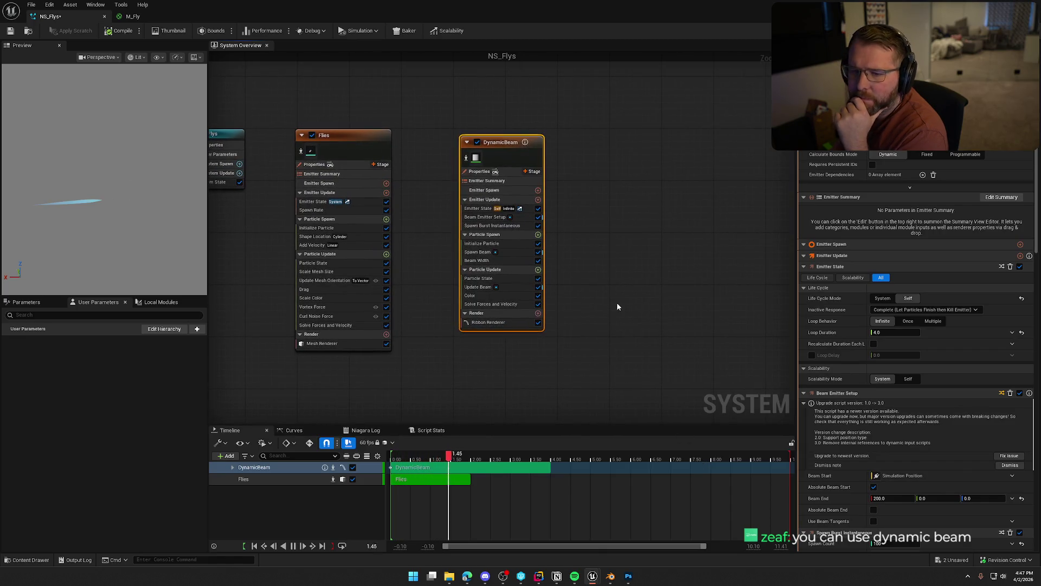
left_click_drag(614, 285, 691, 273)
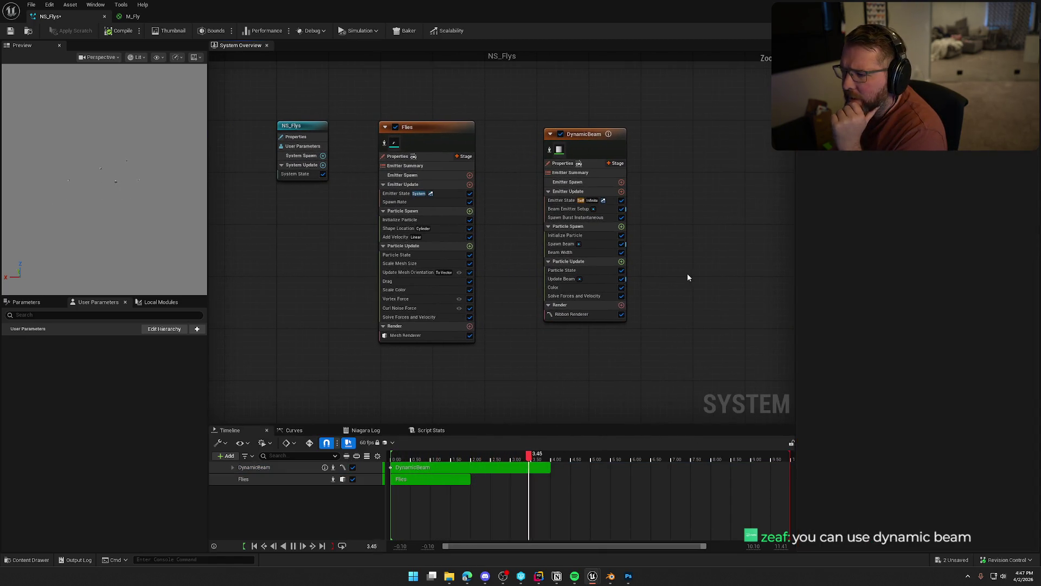
left_click(587, 136)
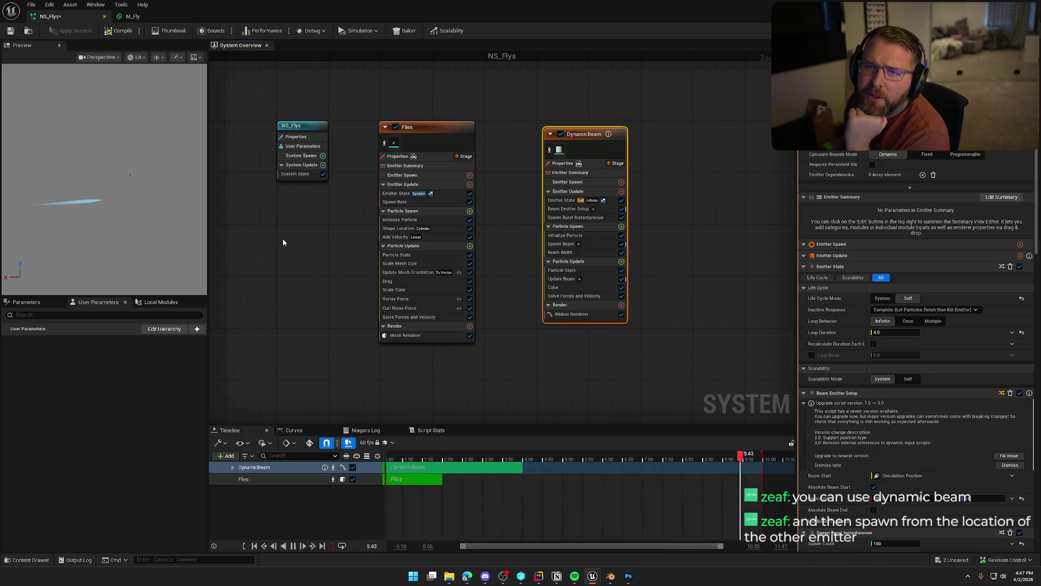
left_click_drag(566, 147, 508, 141)
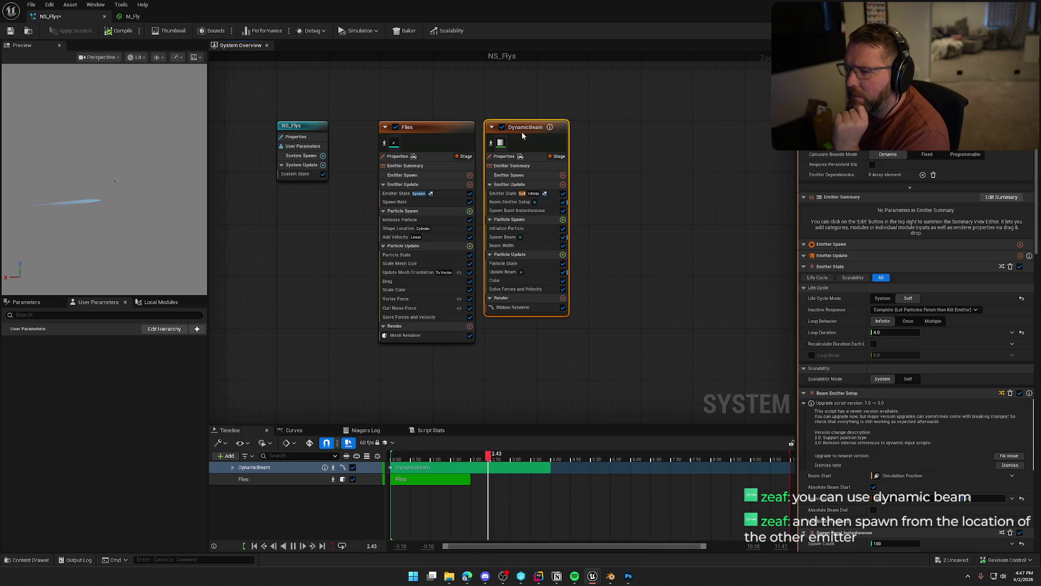
Set Beam Emitter Setup's Beam End to 0, 0, 100 and browse Emitter Spawn modules
left_click(504, 201)
key("ctrl+z")
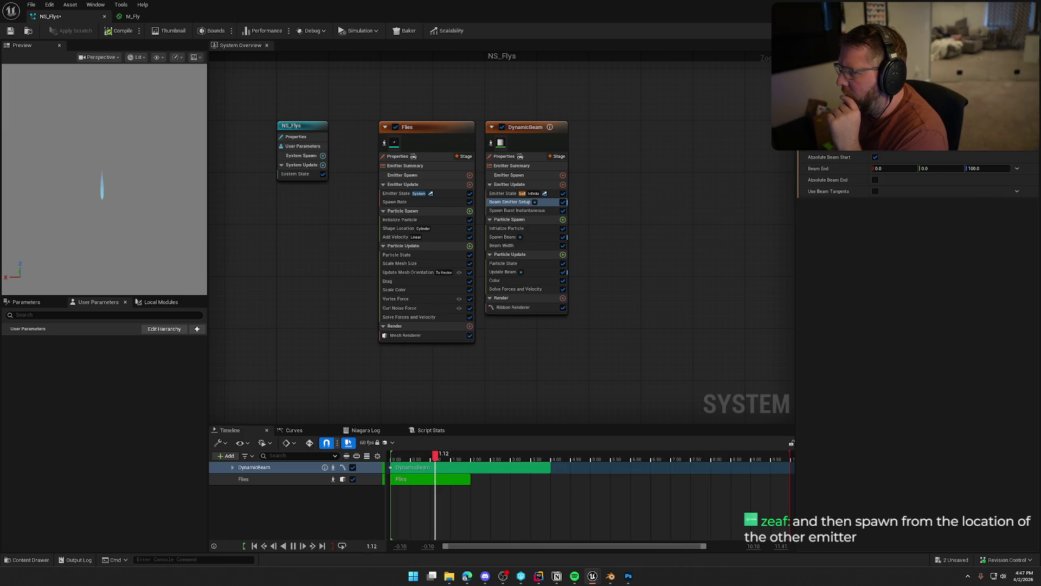
left_click(504, 193)
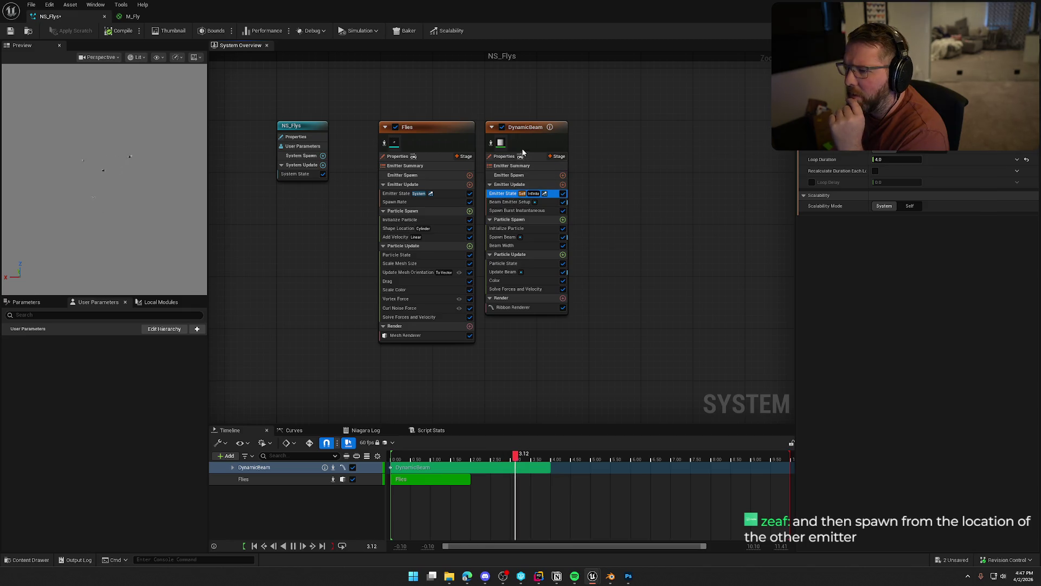
left_click(535, 130)
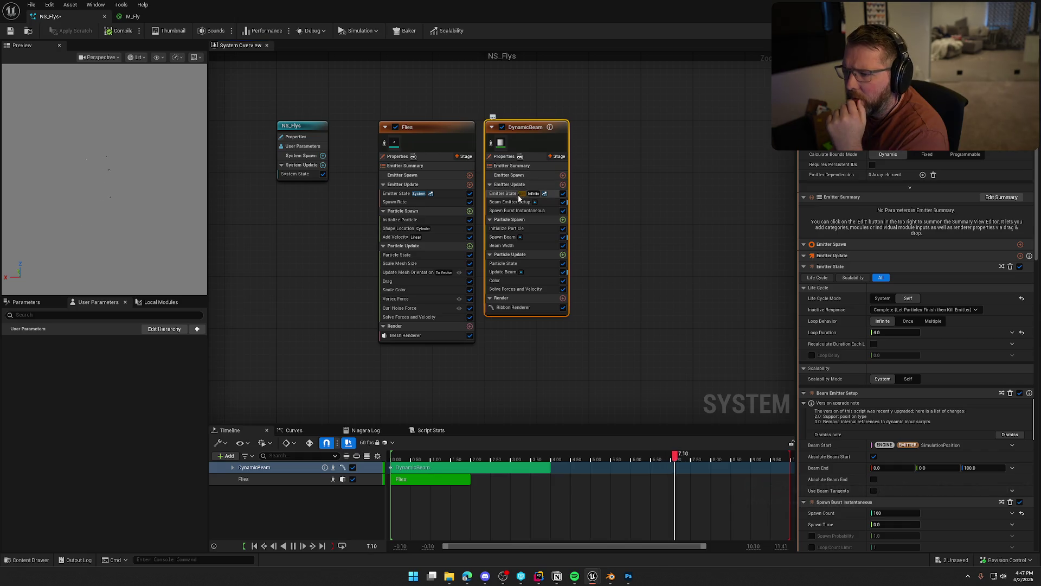
left_click(504, 194)
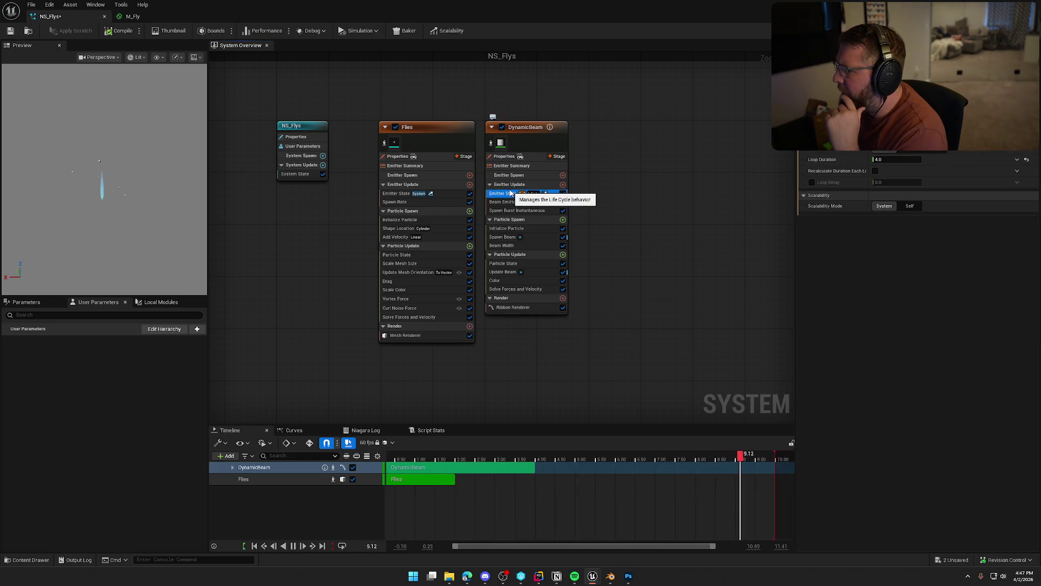
left_click(511, 203)
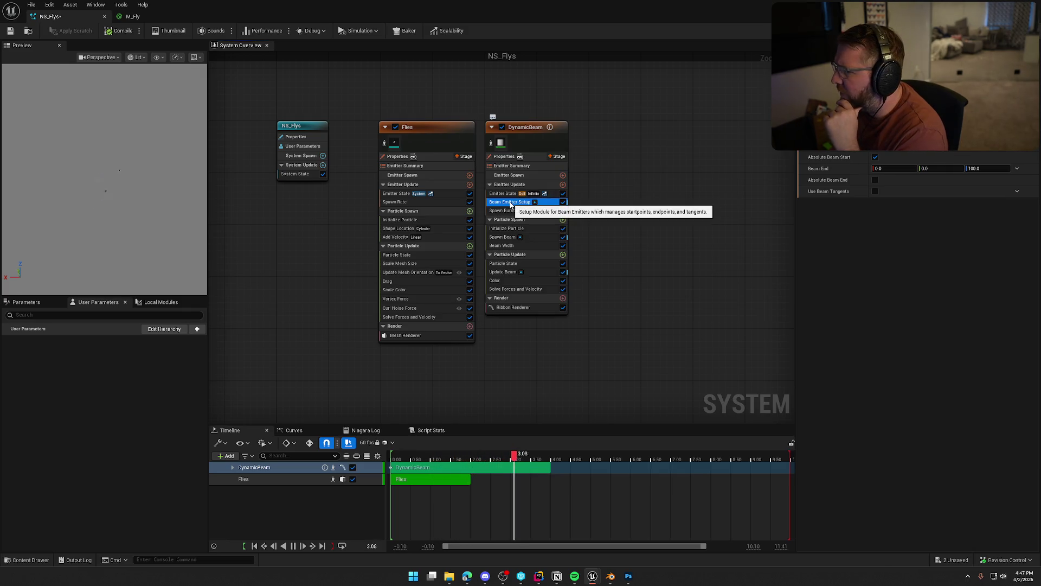
scroll(931, 201, "down", 2)
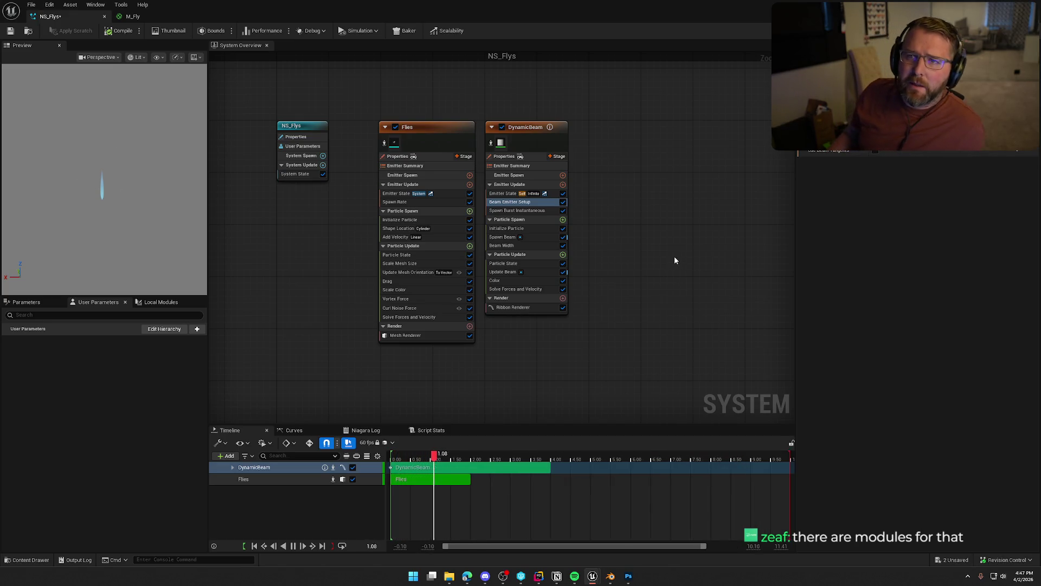
left_click(562, 184)
left_click(607, 198)
left_click(562, 175)
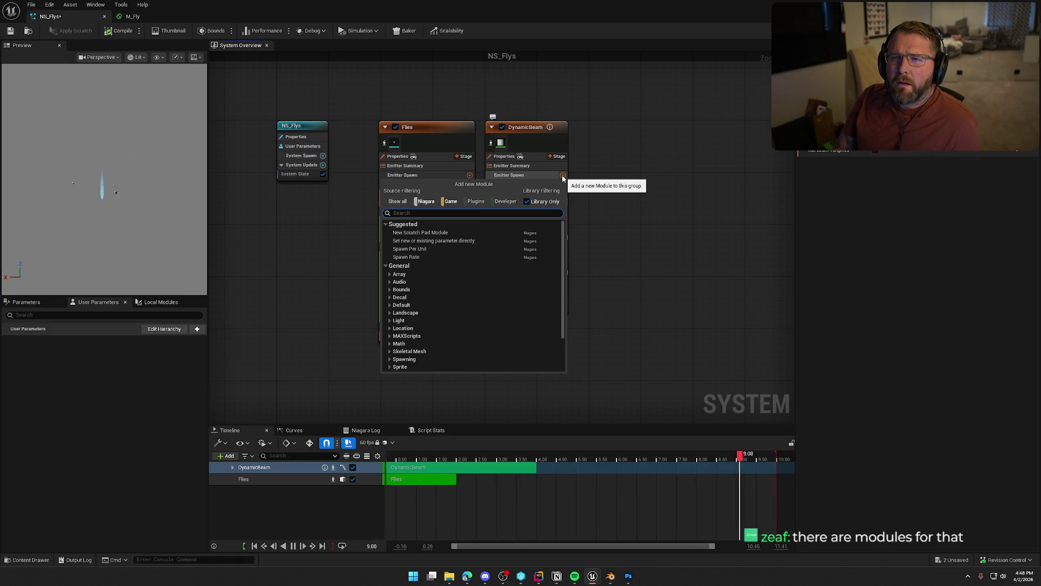
type("emi")
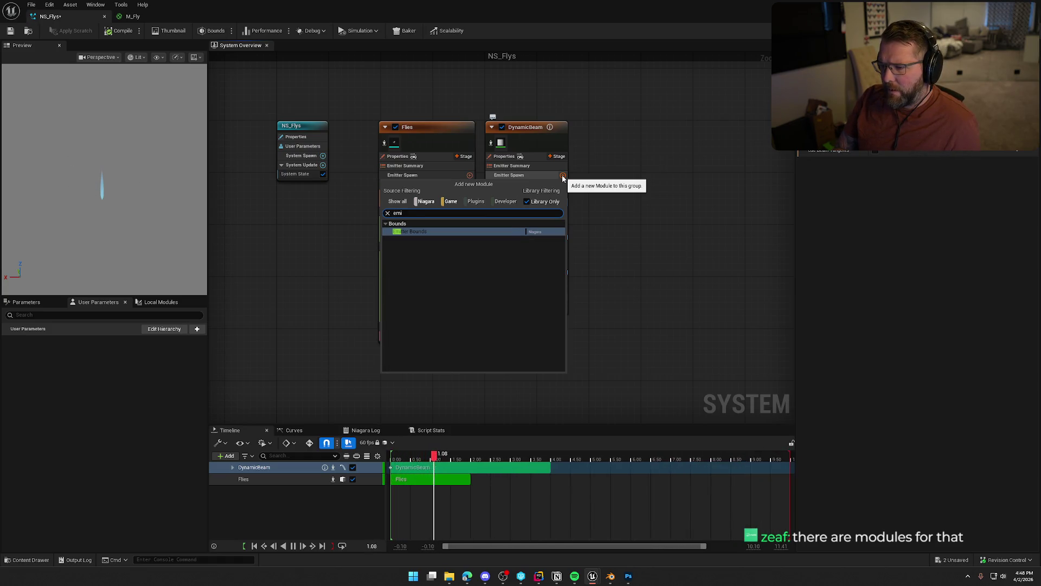
key("BackSpace")
key("BackSpace")
type("loc")
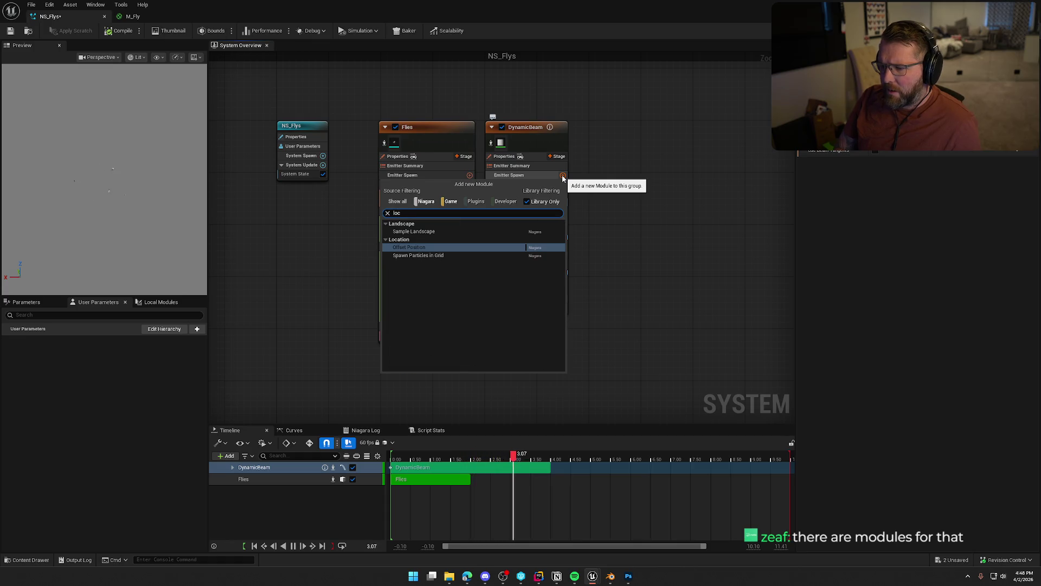
key("BackSpace")
key("BackSpace")
key("BackSpace")
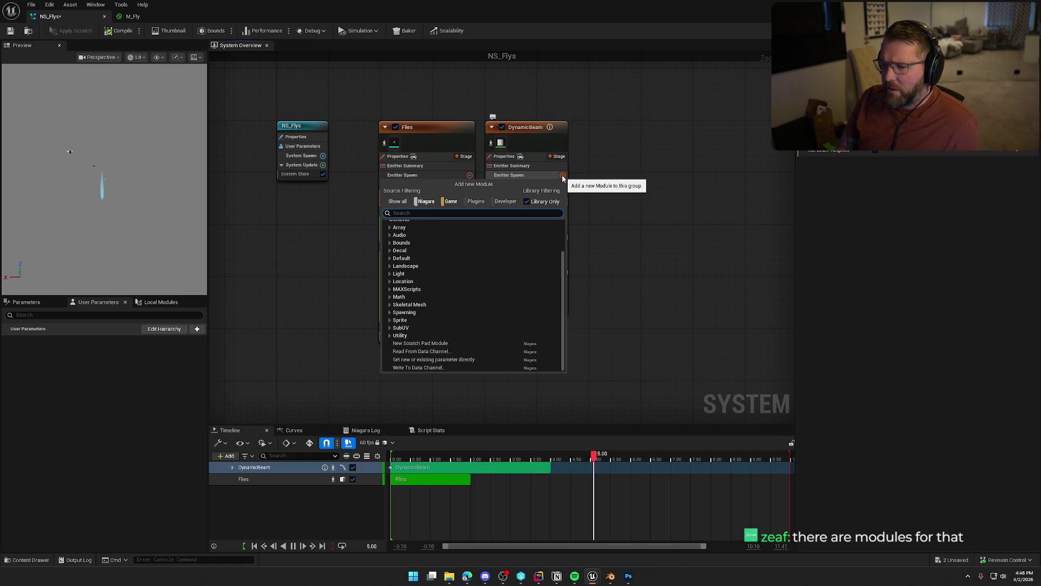
key("Escape")
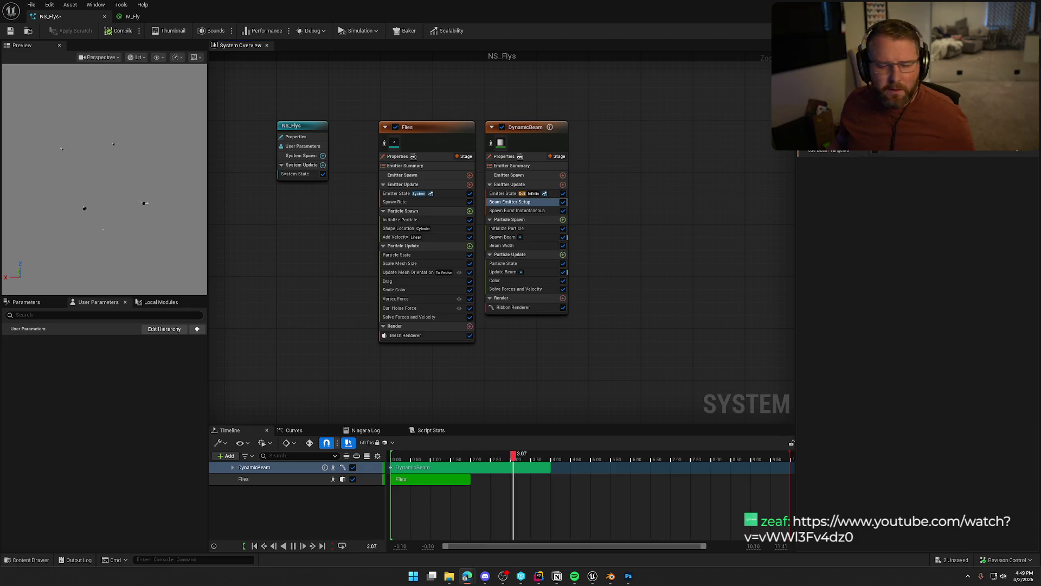
Add the LocationBasedRibbon emitter template to NS_Flys through an Add Emitter search for 'bon'
right_click(597, 128)
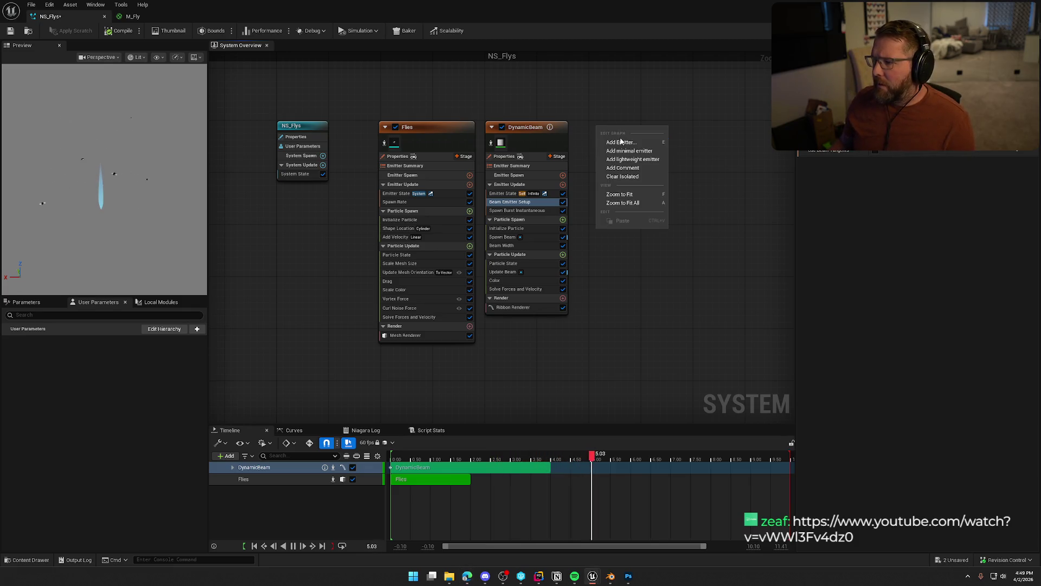
left_click(622, 142)
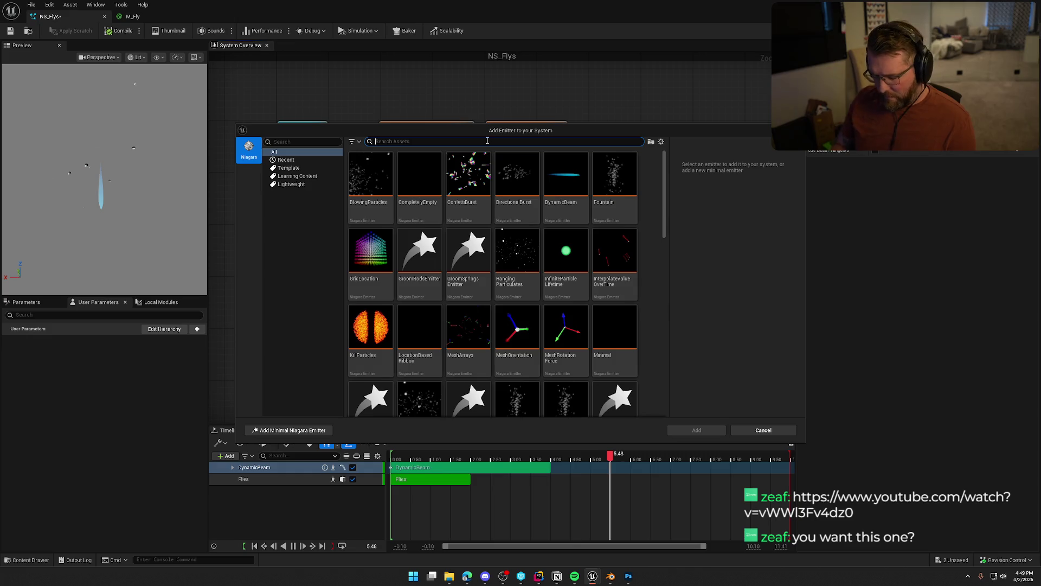
type("ribon")
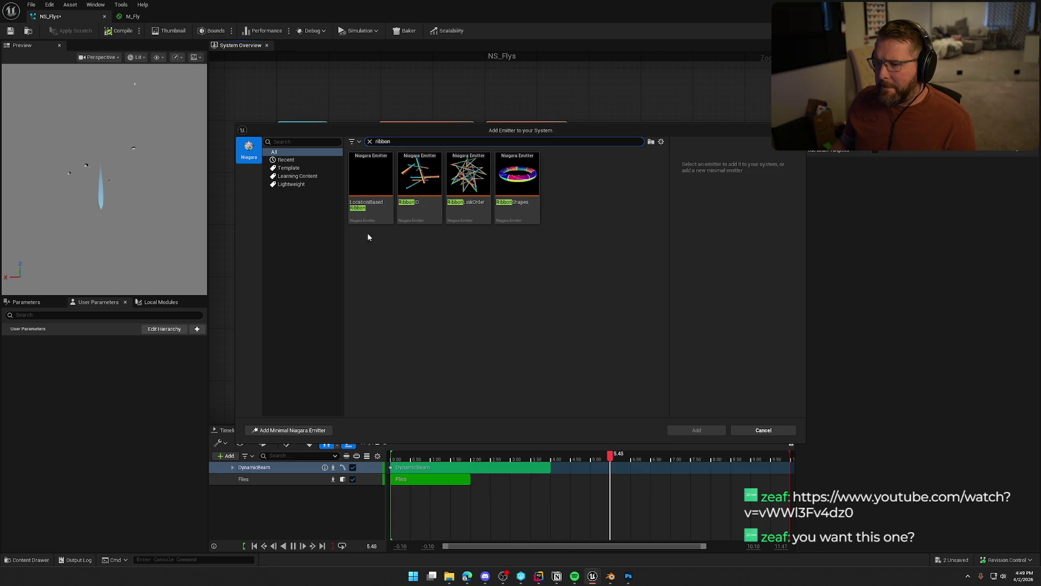
mouse_move(374, 208)
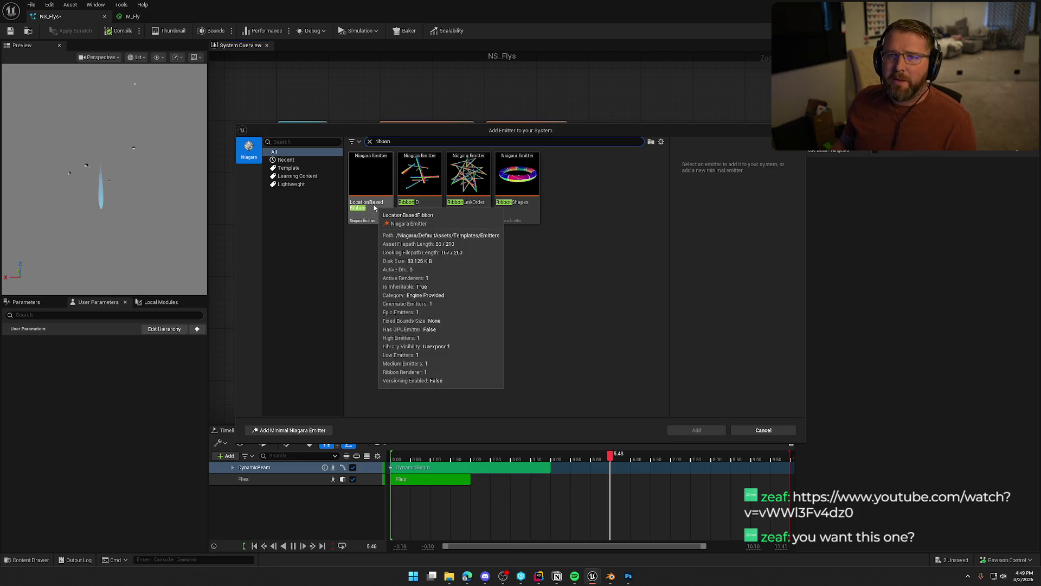
left_click(374, 207)
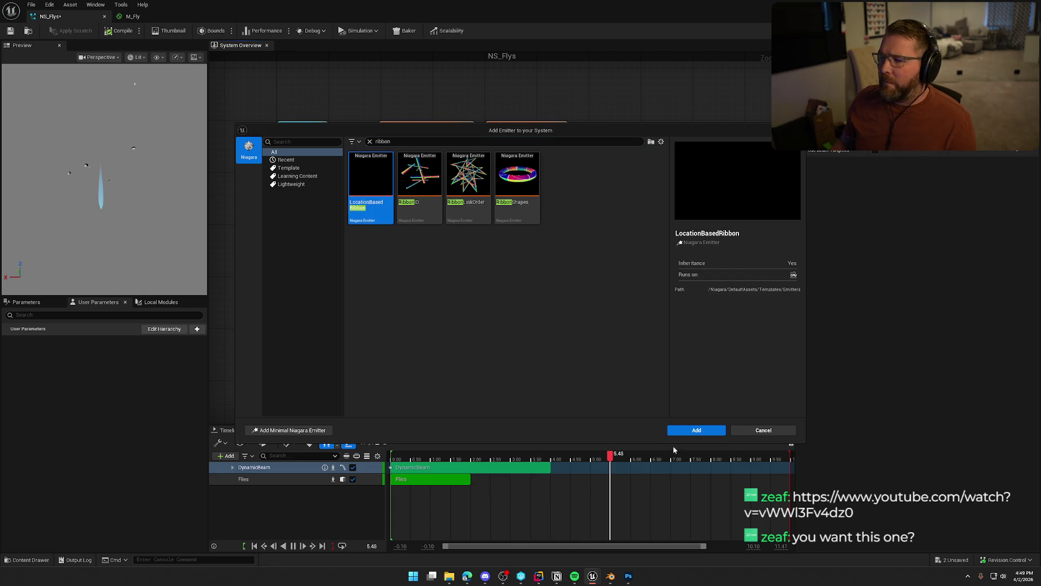
left_click(696, 430)
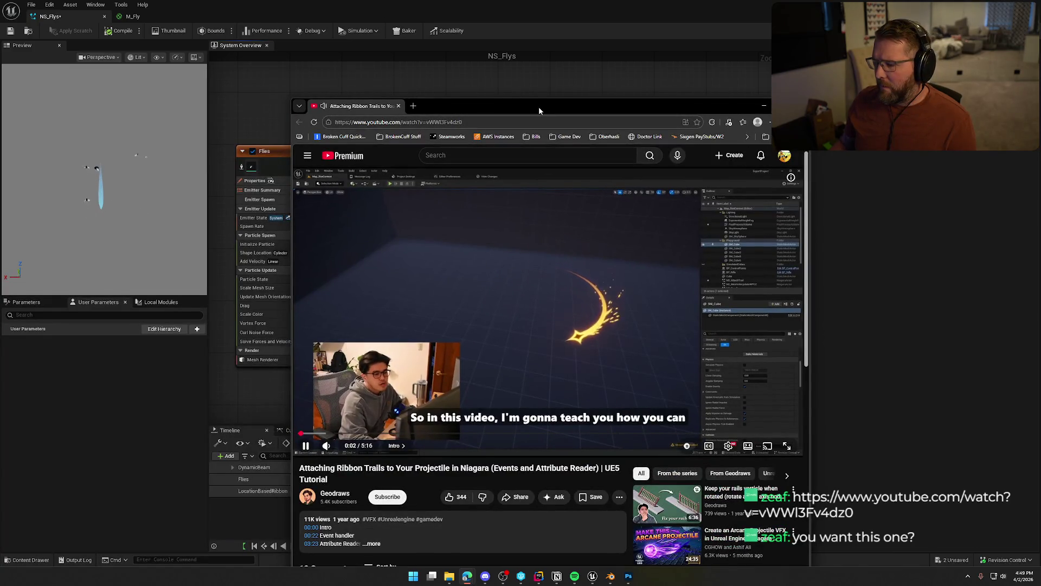
Play the maximized ribbon-trails tutorial with captions to 1:06, then pause and return to Unreal
double_click(538, 106)
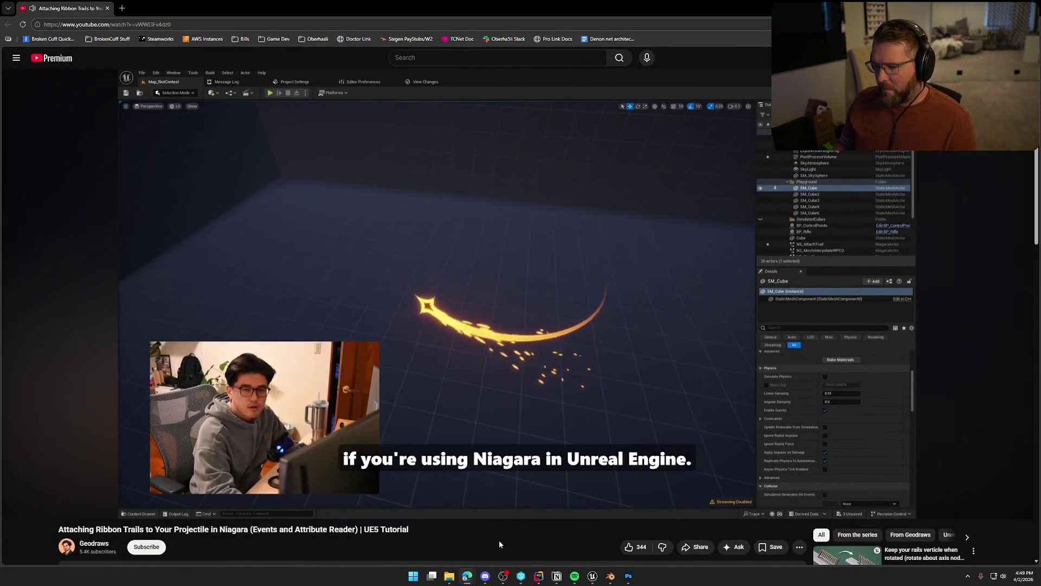
key("Right")
key("Right")
key("Right")
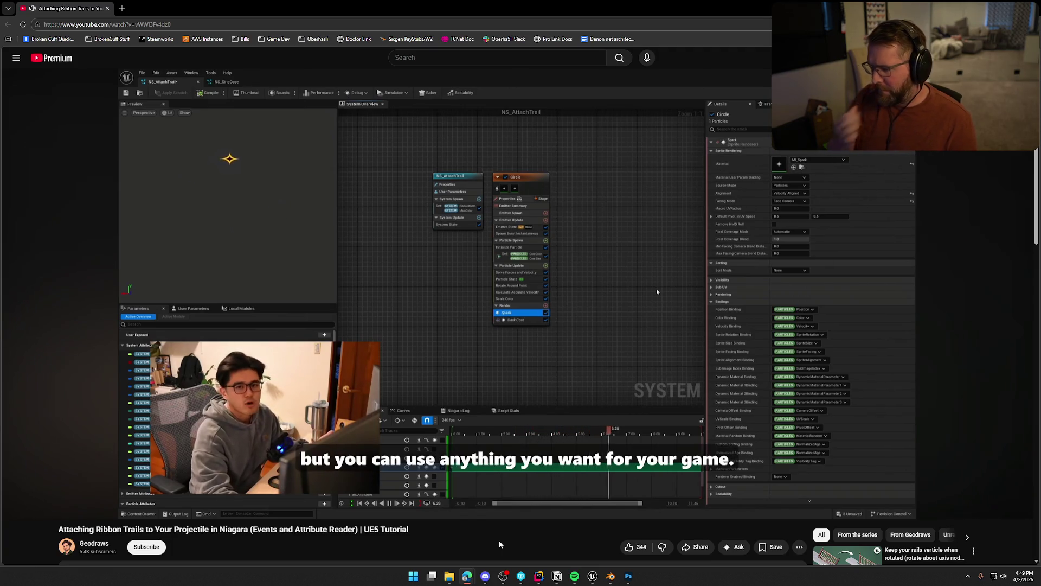
left_click(941, 512)
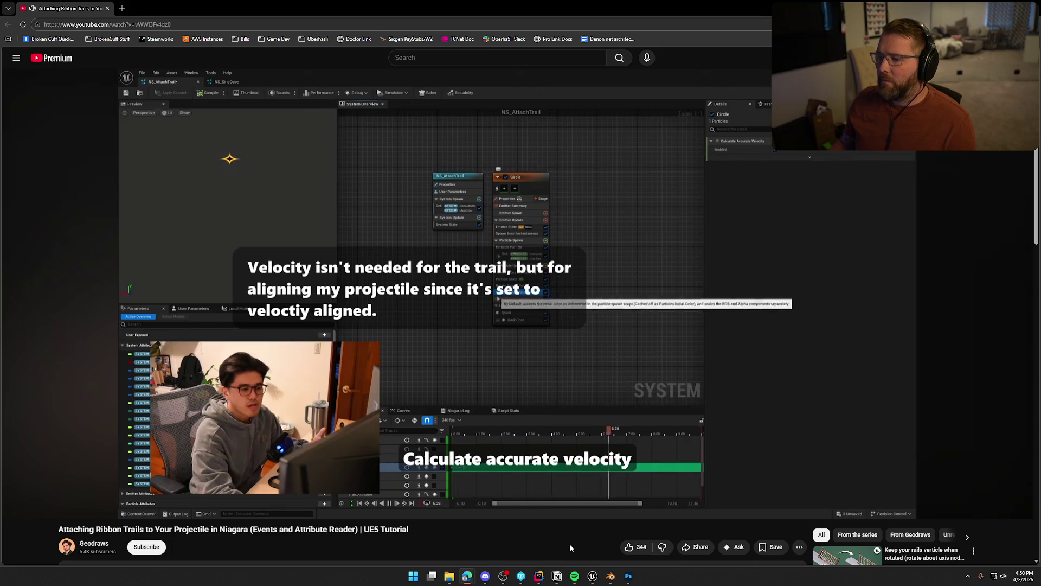
left_click(595, 368)
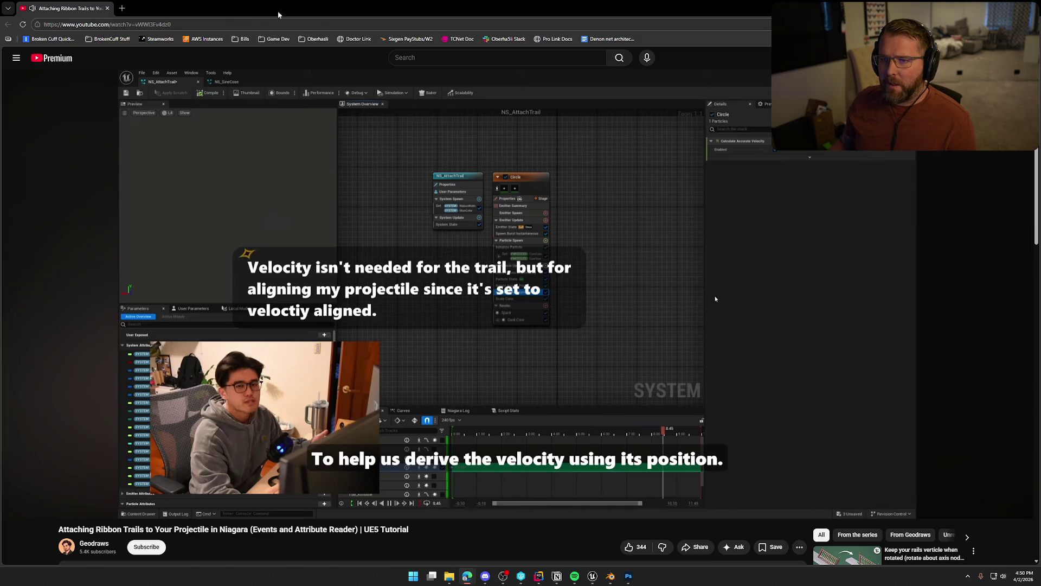
key("alt+Tab")
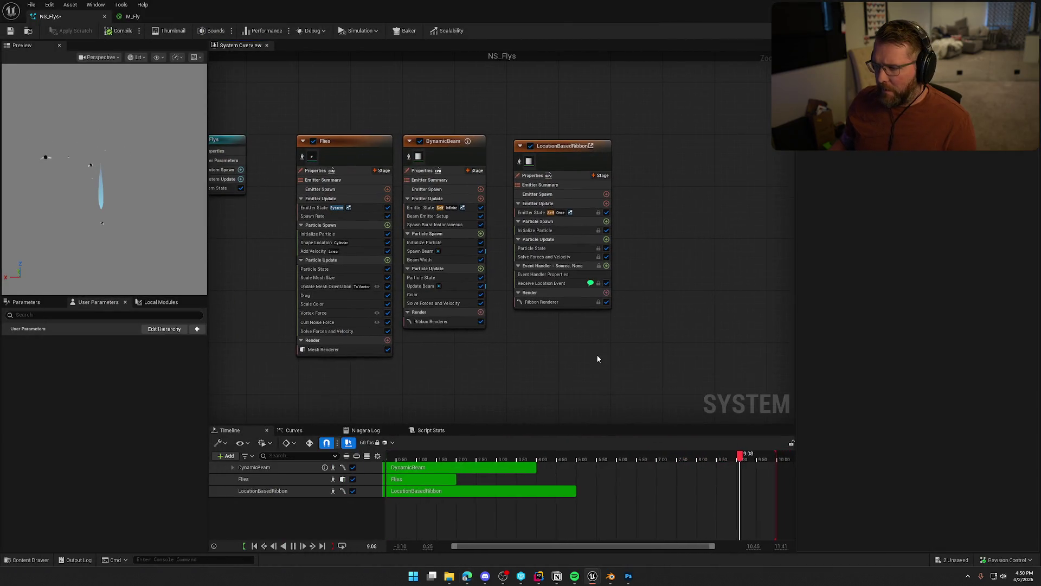
Delete the DynamicBeam and LocationBasedRibbon emitters, then bring the tutorial back maximized
left_click_drag(665, 353, 407, 106)
key("Delete")
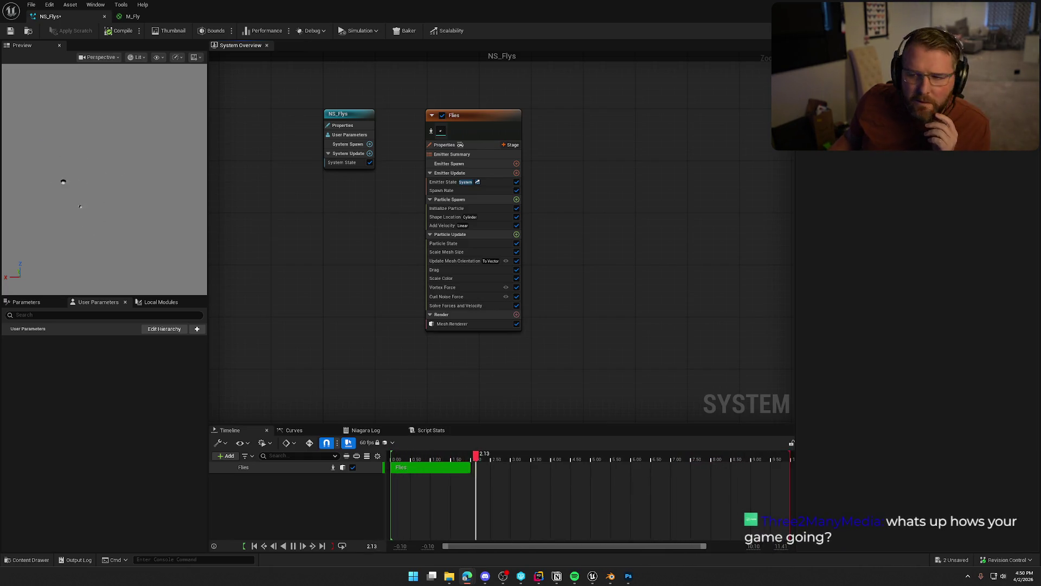
key("alt+Tab")
double_click(333, 119)
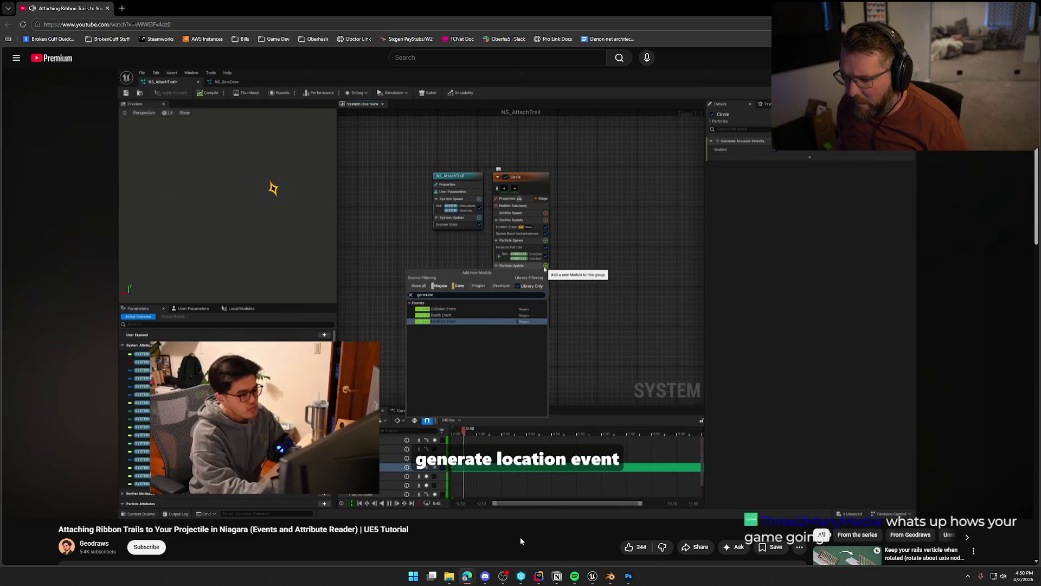
Pause the tutorial at the Generate Location Event explanation and switch back to the Niagara editor
left_click(527, 334)
key("alt+Tab")
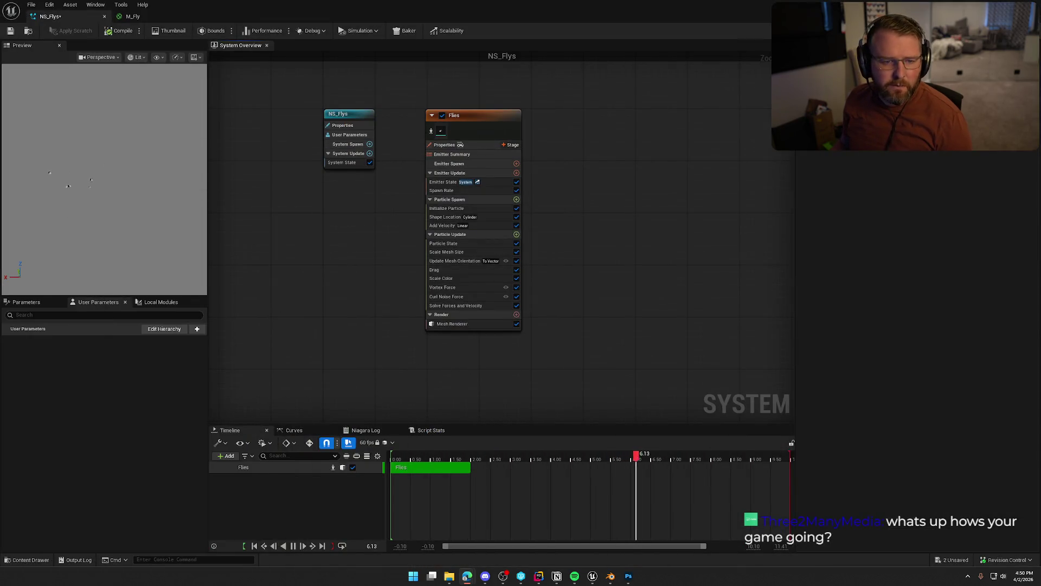
Add Generate Location Event to Flies' Particle Update through a module search for 'genera'
left_click(516, 235)
type("ge")
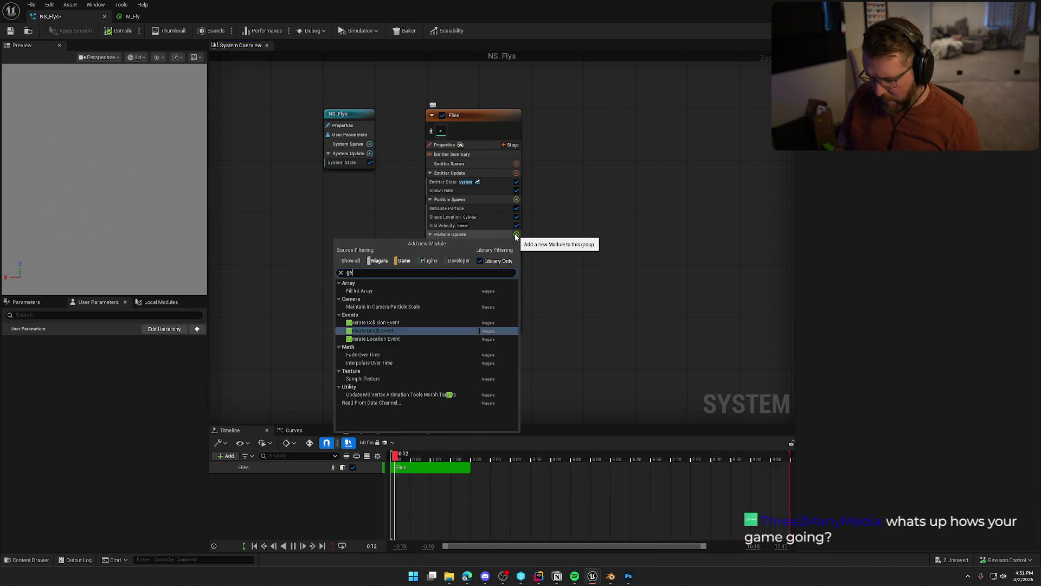
type("nera")
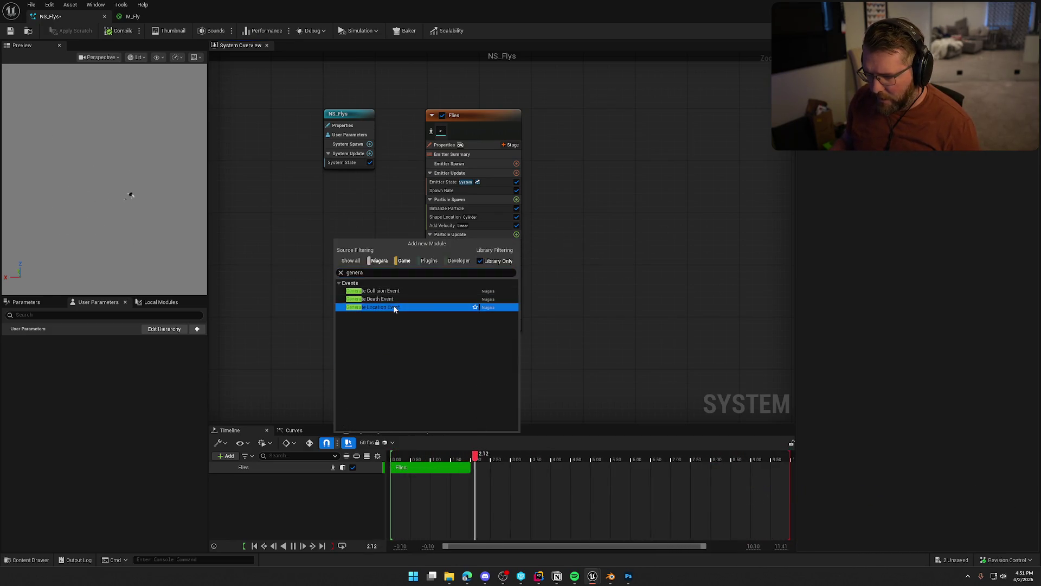
left_click(394, 308)
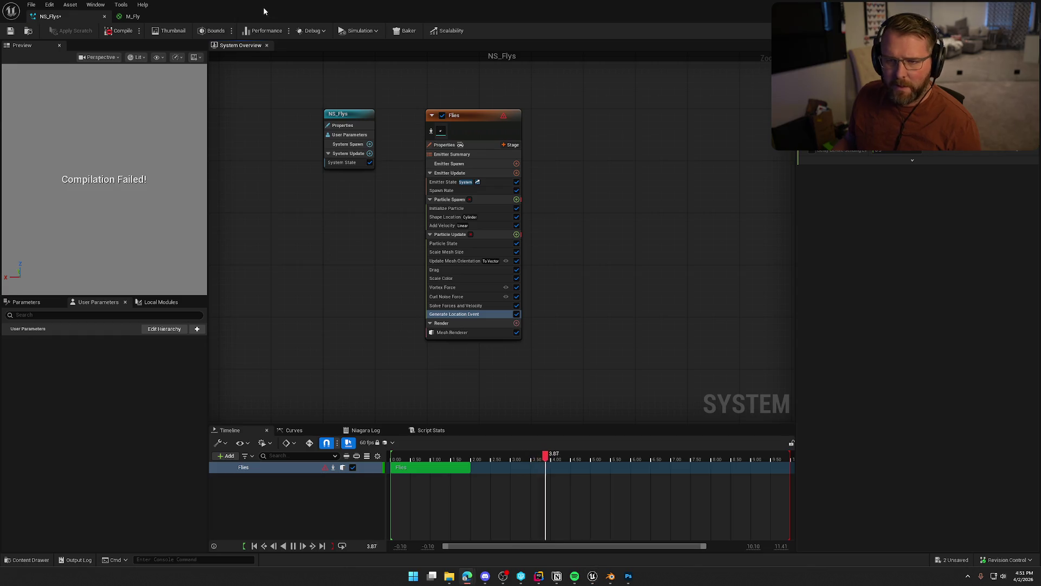
Compile and save NS_Flys, review the persistent-ID errors in the log, and select the Flies emitter
left_click(115, 31)
key("ctrl+s")
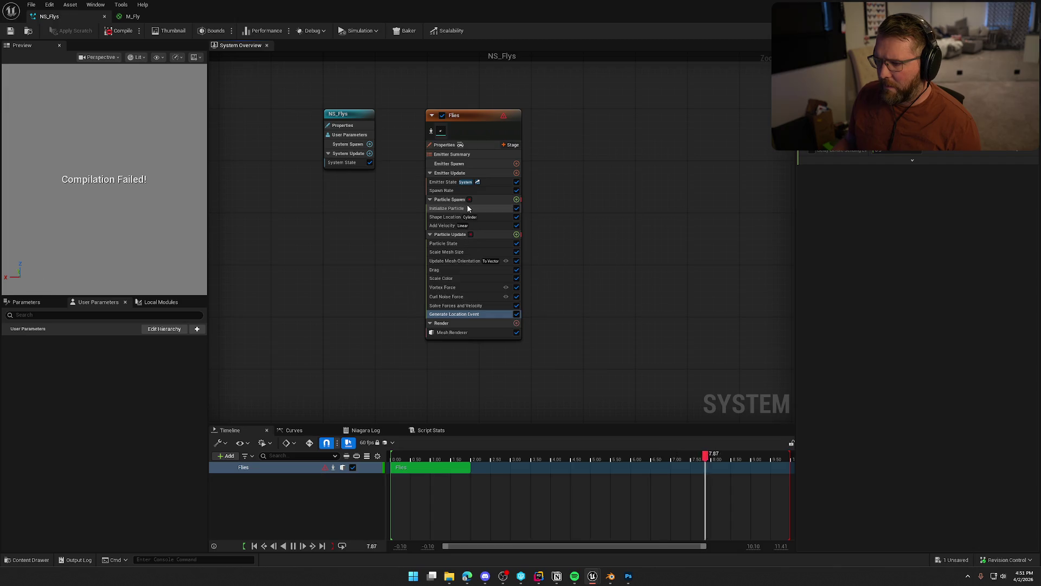
left_click(475, 200)
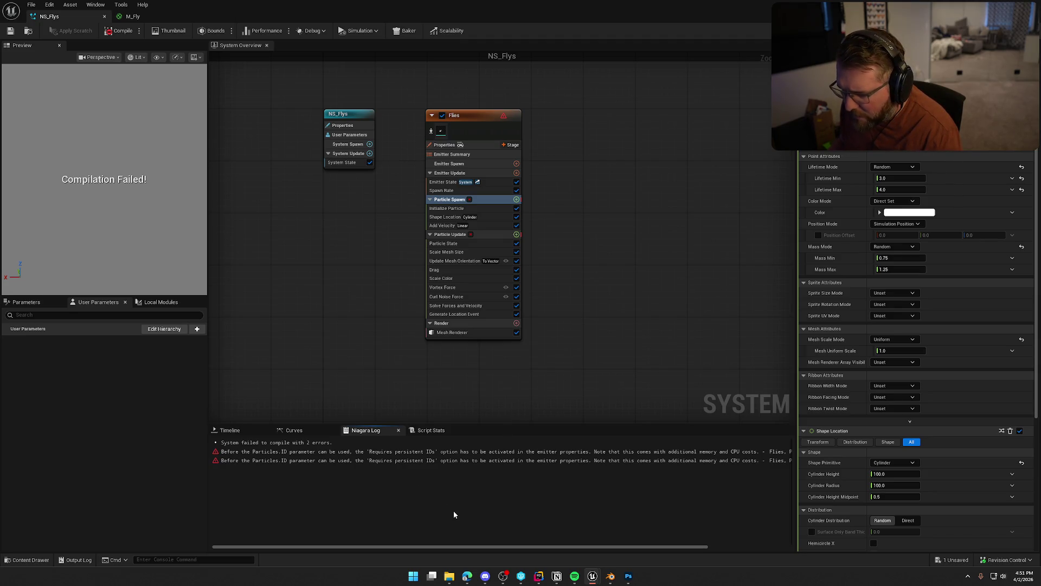
mouse_move(508, 547)
left_mouse_down()
mouse_move(604, 548)
mouse_move(391, 540)
left_mouse_up()
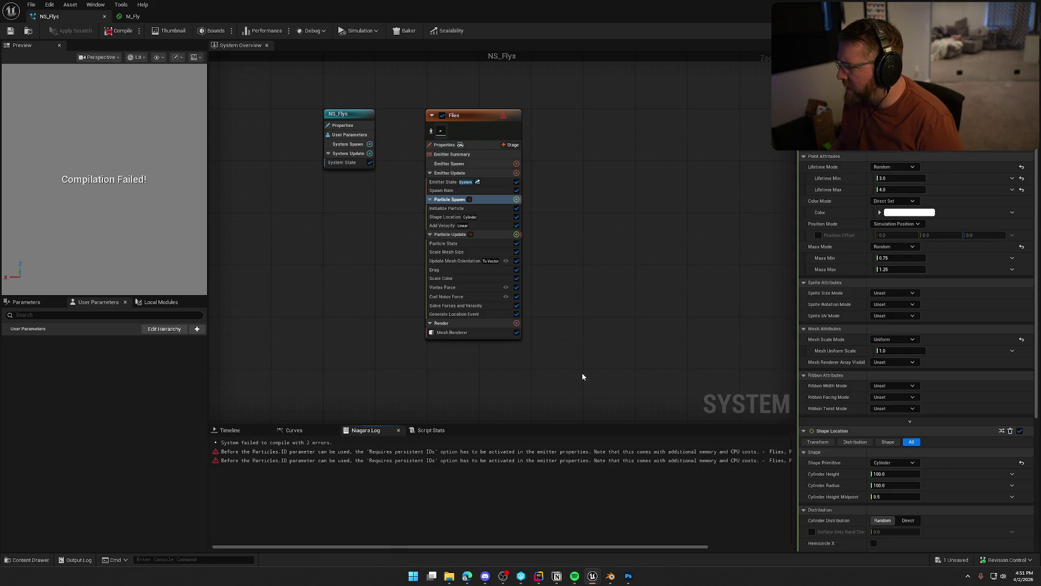
scroll(988, 369, "down", 3)
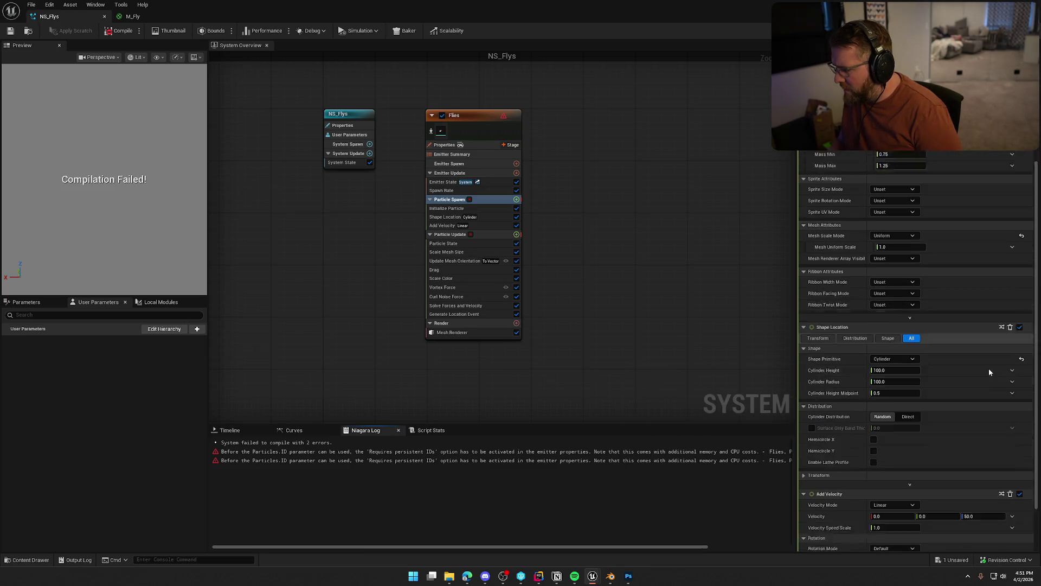
scroll(989, 431, "up", 3)
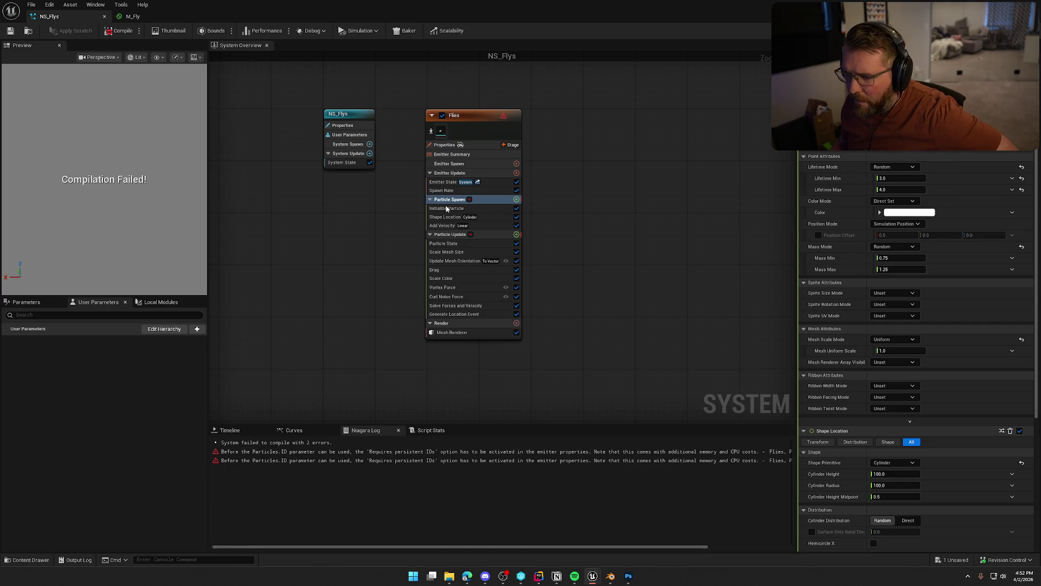
left_click(470, 118)
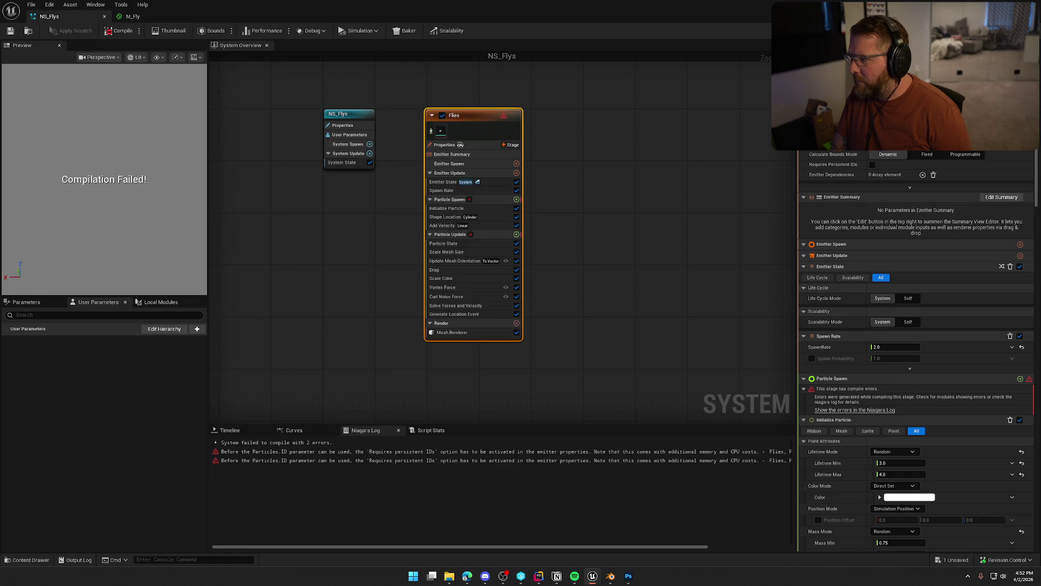
Enable Requires Persistent IDs on Flies and close the compile log, statistics and curve editor tabs
left_click(872, 164)
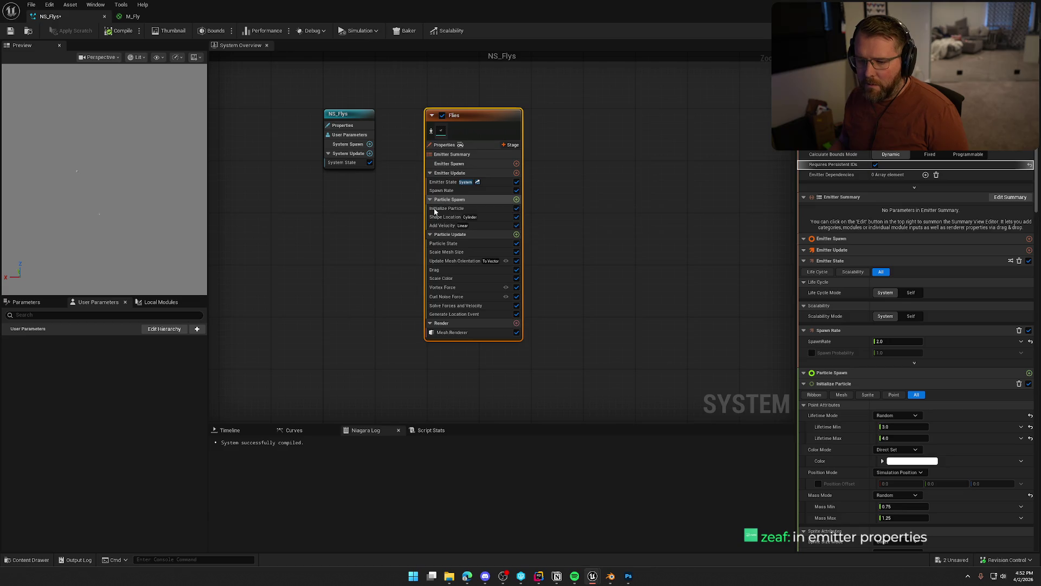
middle_click(382, 429)
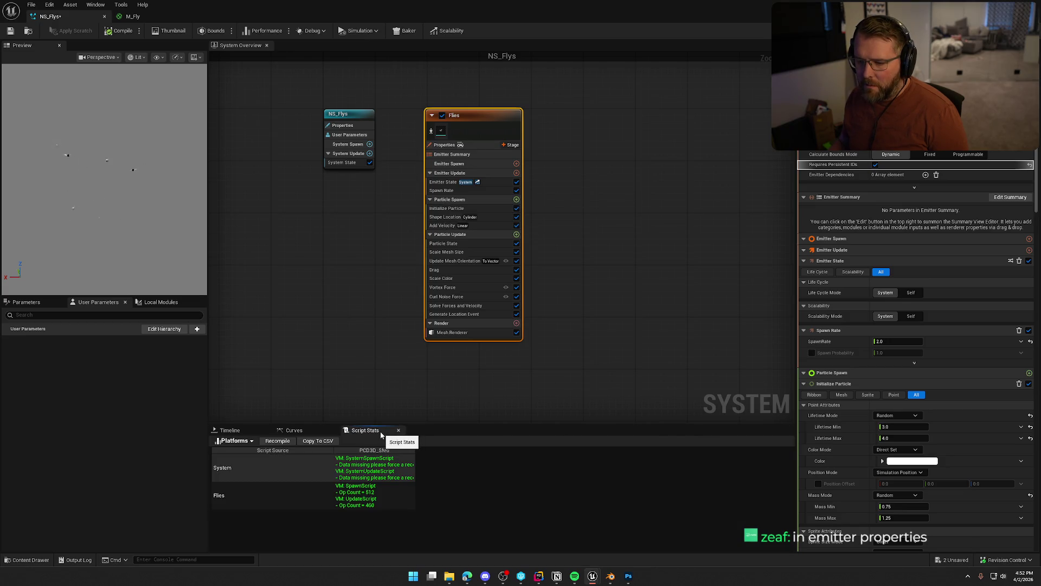
middle_click(382, 434)
middle_click(322, 434)
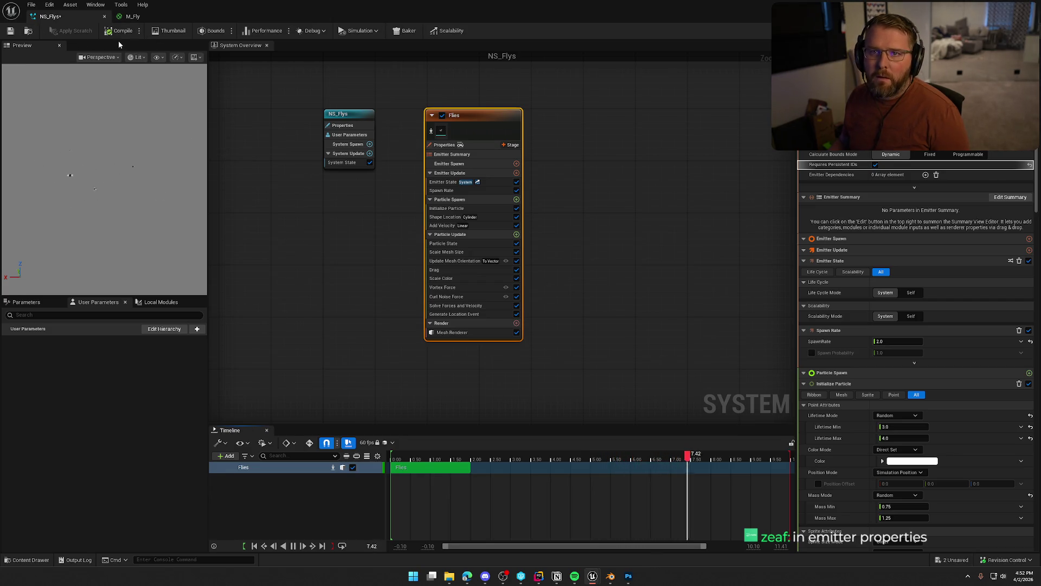
Review the Position, Velocity, ID and Color attributes that Generate Location Event sends
left_click(291, 274)
left_click_drag(342, 261, 416, 265)
left_click(526, 318)
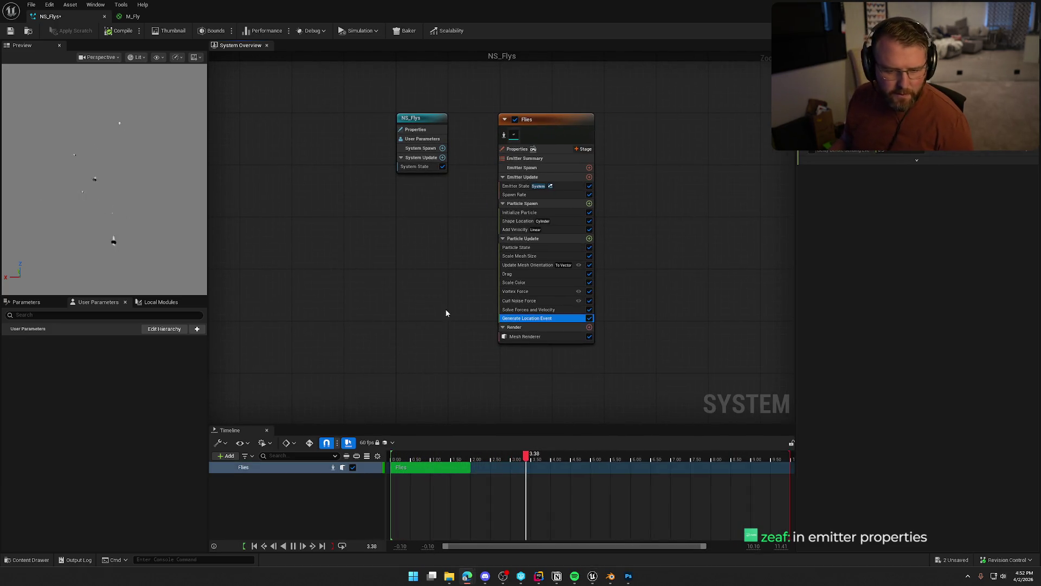
left_click(916, 160)
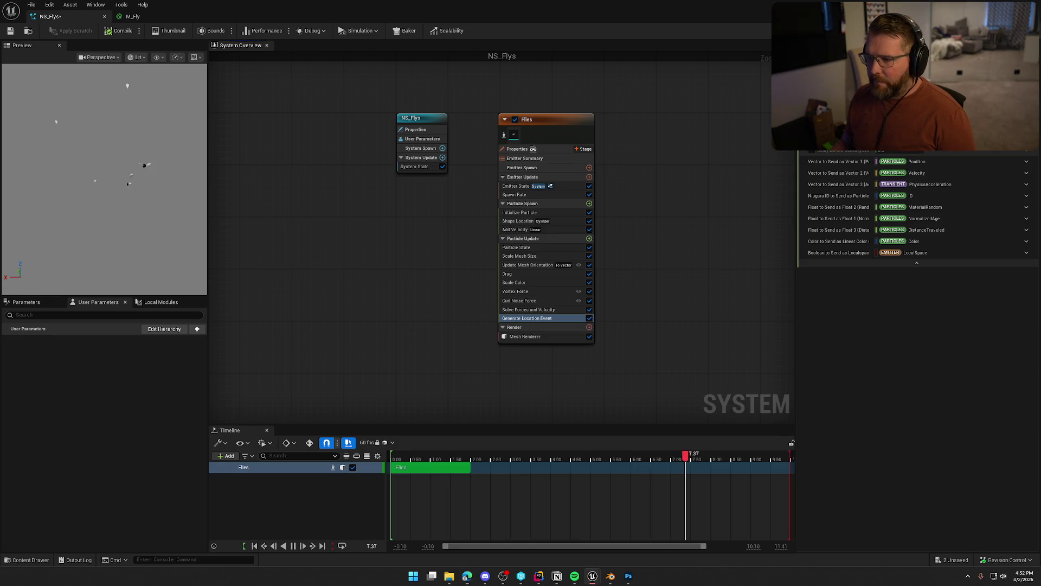
left_click_drag(648, 164, 498, 172)
right_click(497, 173)
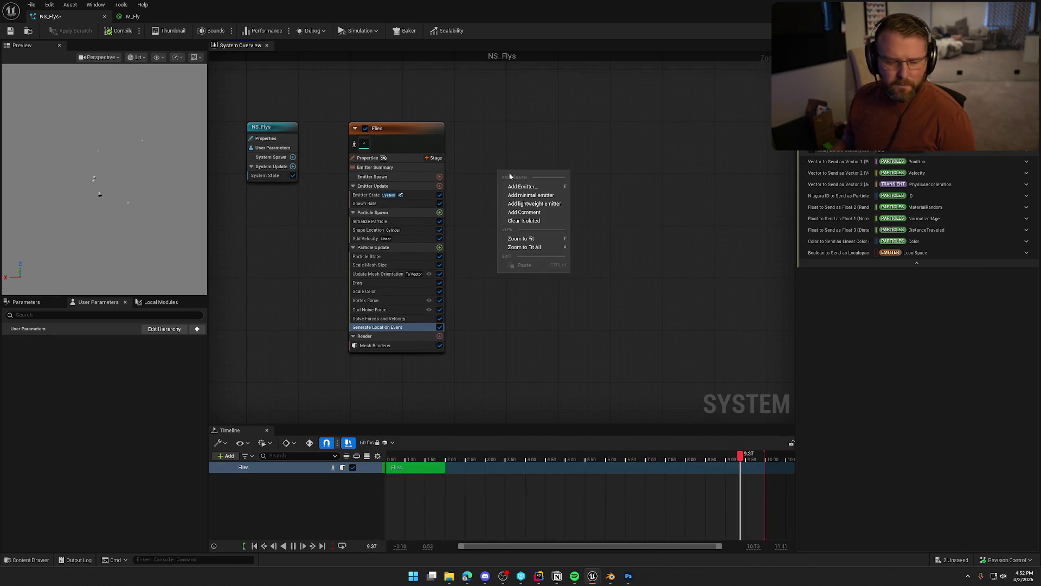
Add a LocationBasedRibbon emitter from a 'ribbon' search and place it beside Flies
left_click(525, 187)
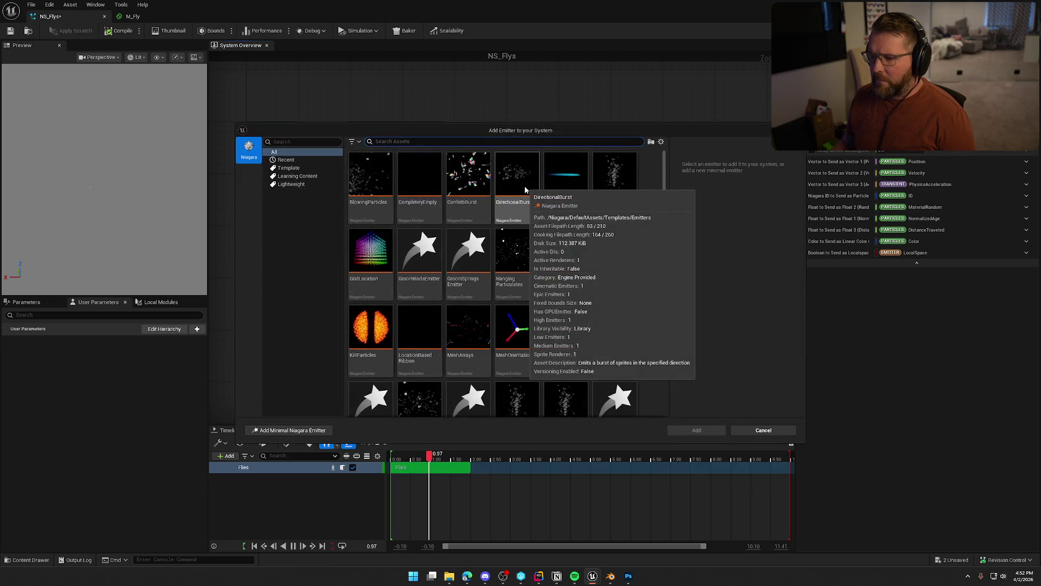
type("ribbon")
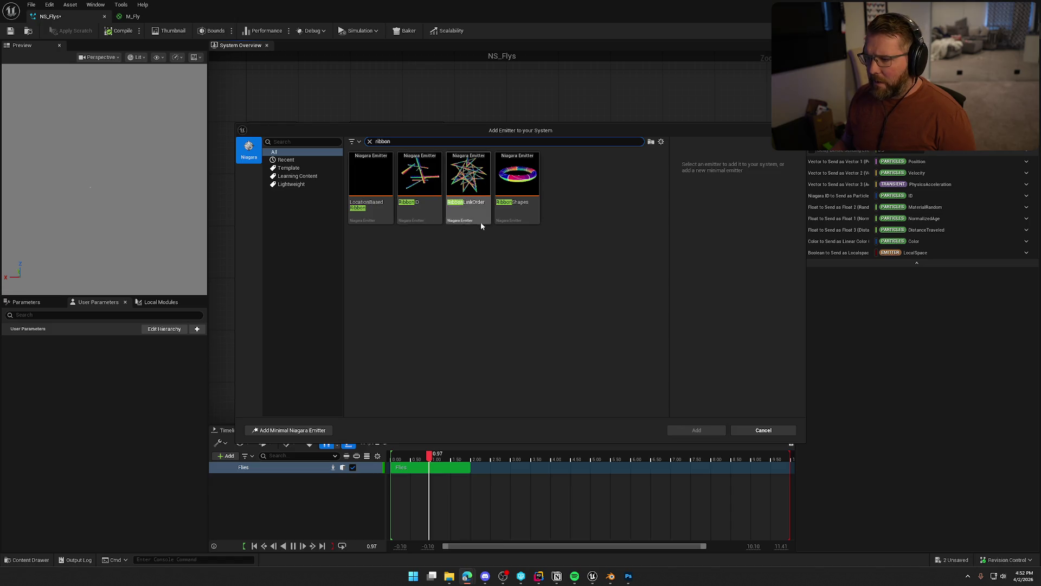
left_click(371, 209)
left_click(696, 430)
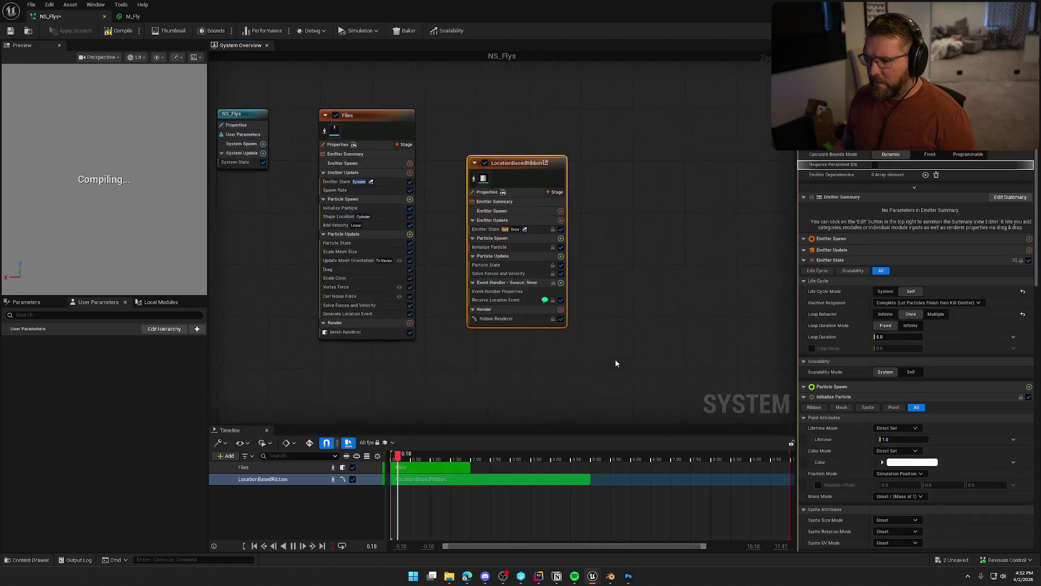
left_click_drag(540, 173, 551, 138)
Set the ribbon emitter's Emitter State Loop Duration Mode to Infinite
left_click_drag(640, 298, 621, 300)
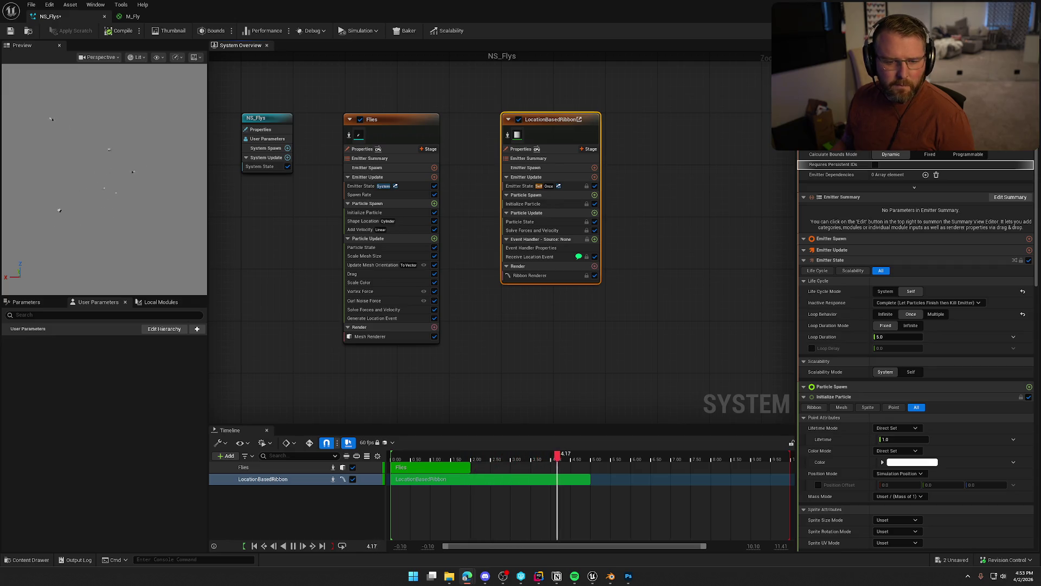
left_click(521, 185)
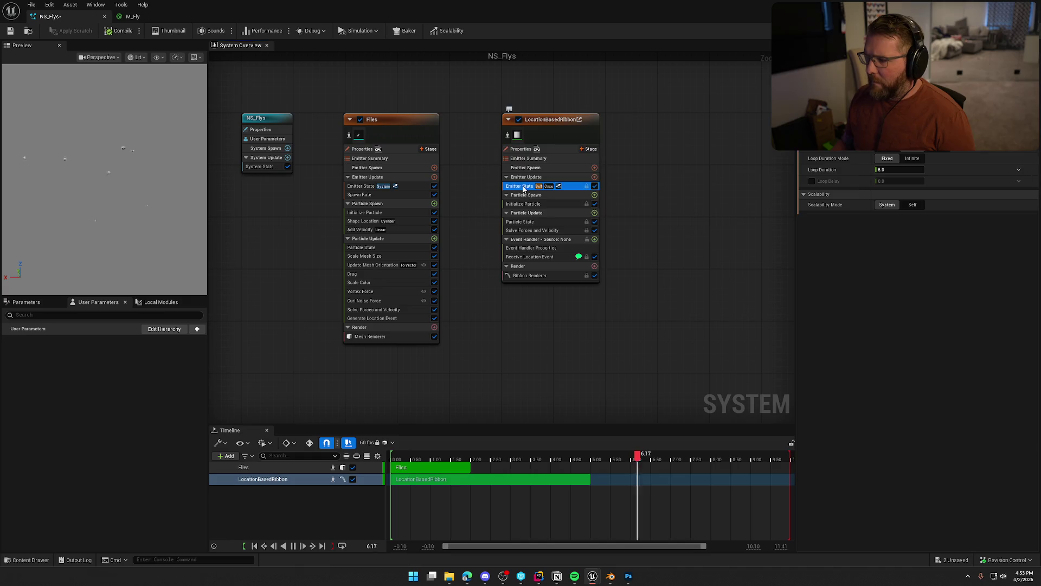
left_click(941, 146)
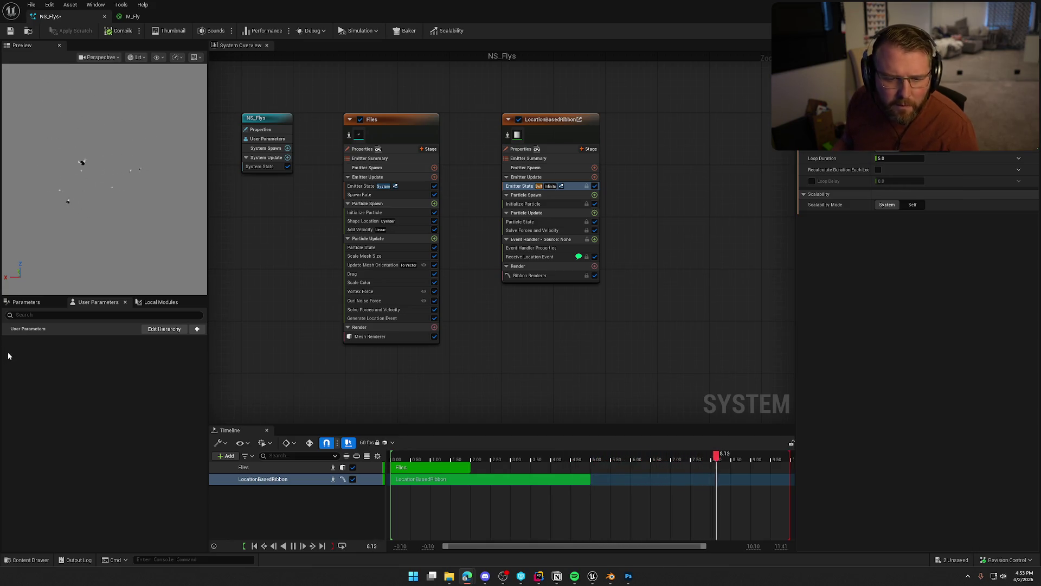
left_click(913, 149)
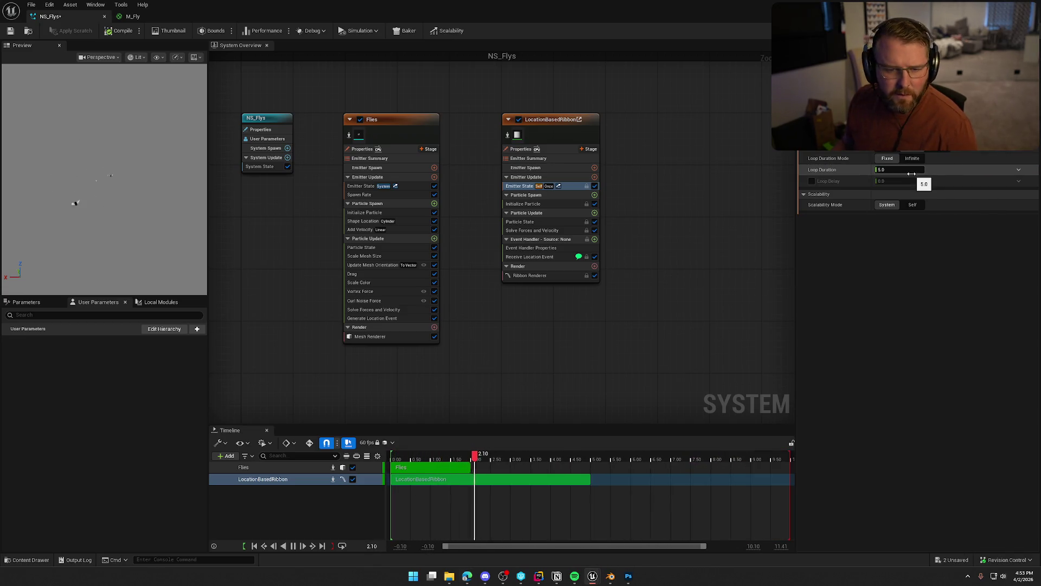
left_click(919, 159)
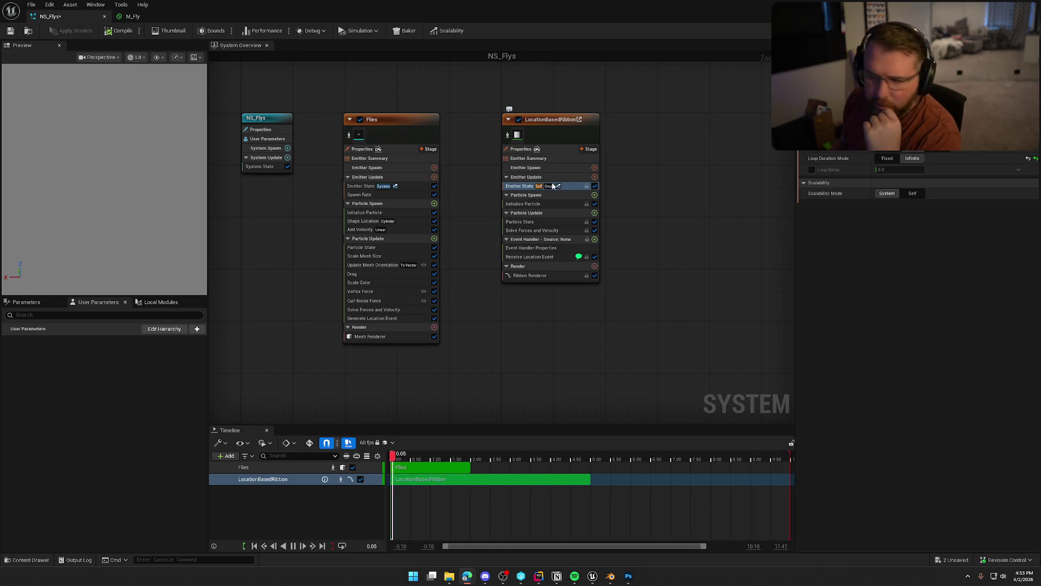
Add and then remove a Spawn Rate module on the ribbon emitter, and save NS_Flys
left_click(595, 177)
type("spawn rate")
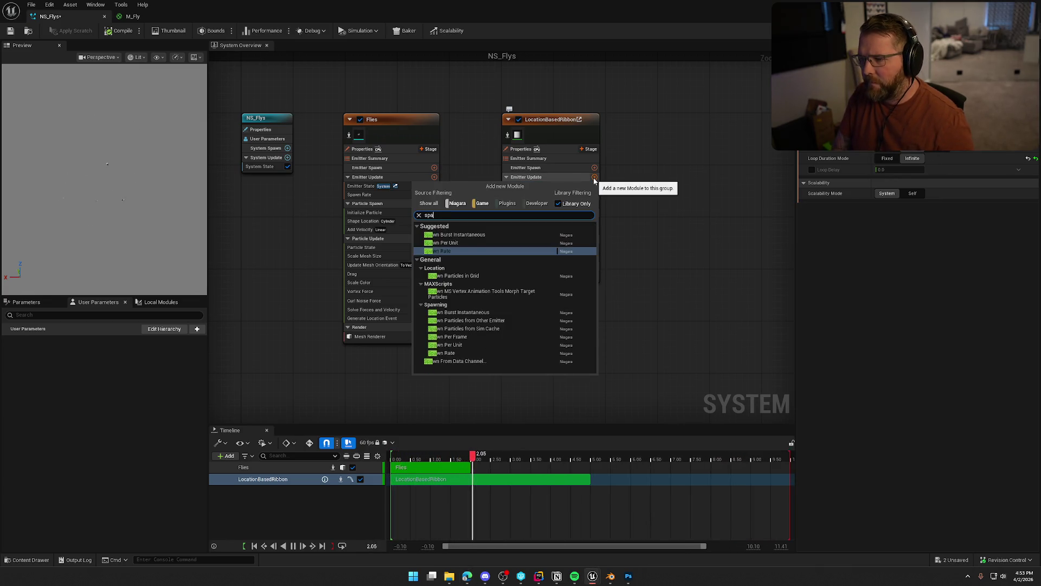
key("Return")
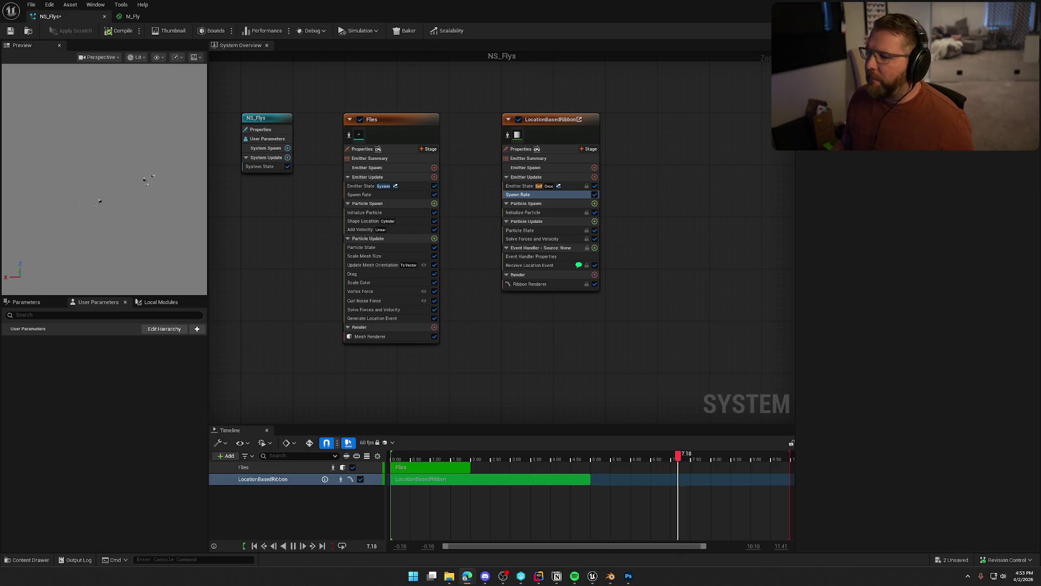
left_click(522, 195)
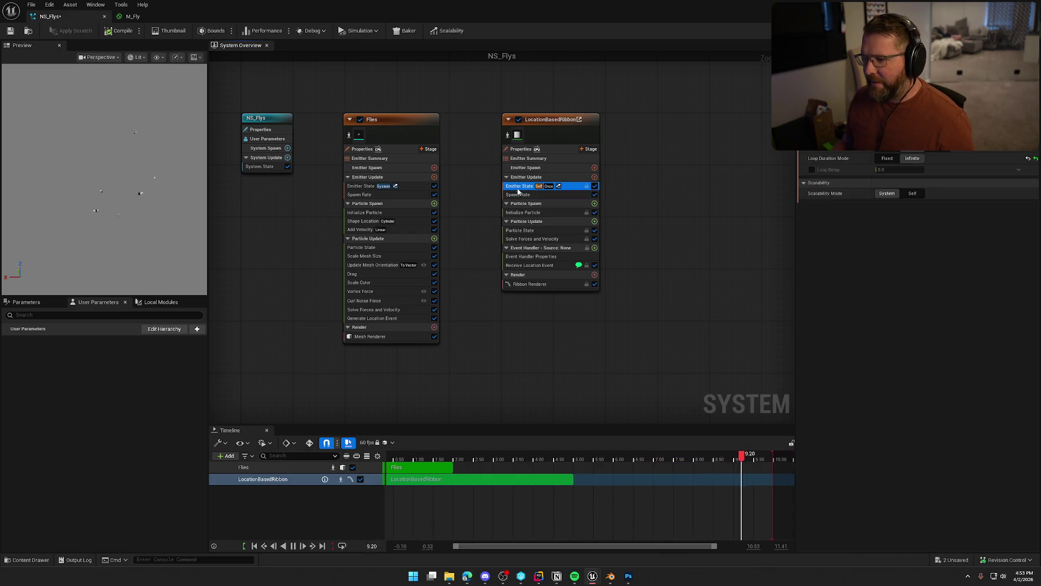
key("Delete")
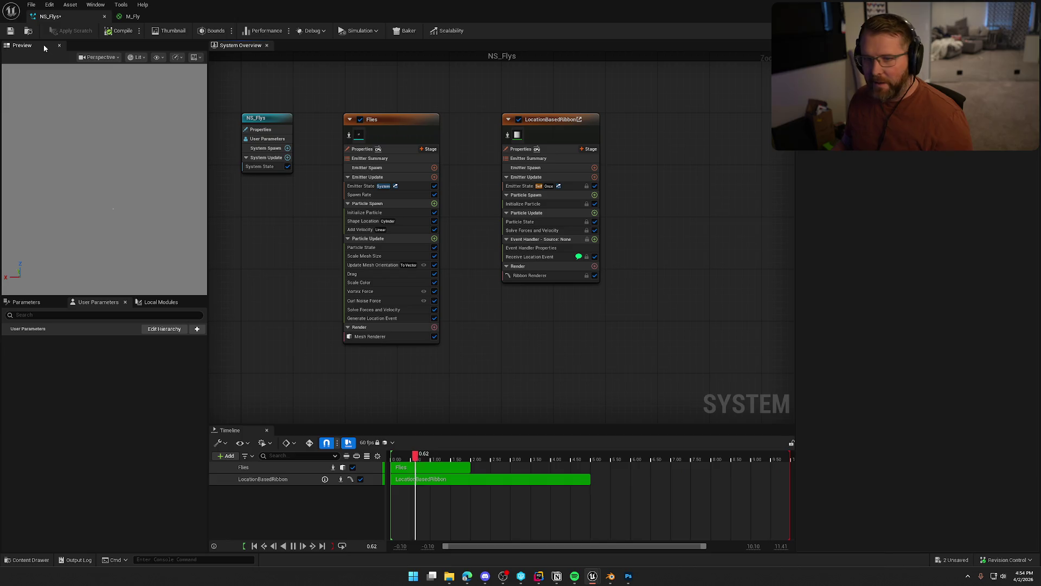
left_click(13, 34)
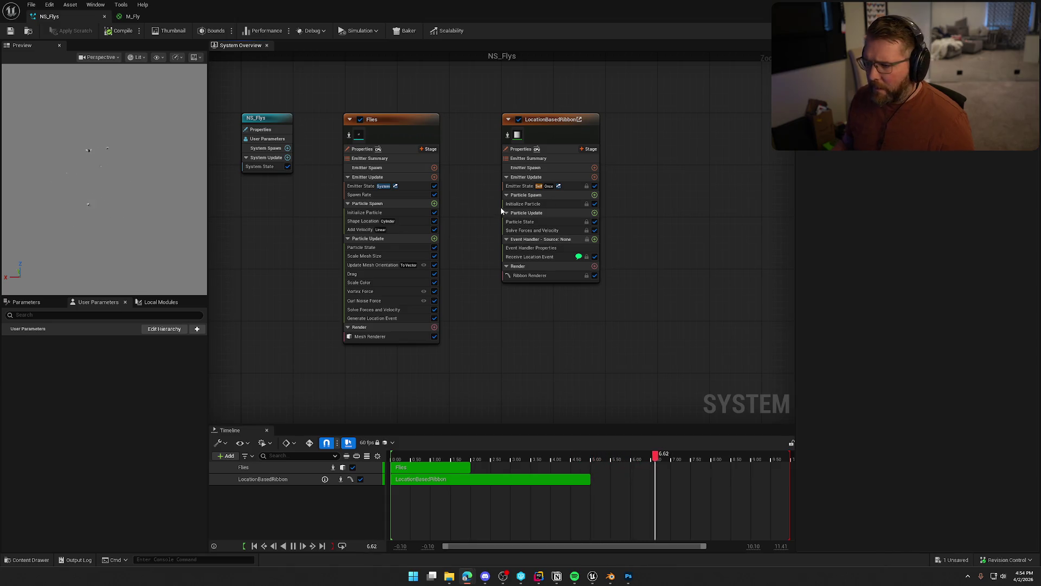
Browse the ribbon's Initialize Particle colour inputs, leaving Color unchanged
left_click(525, 204)
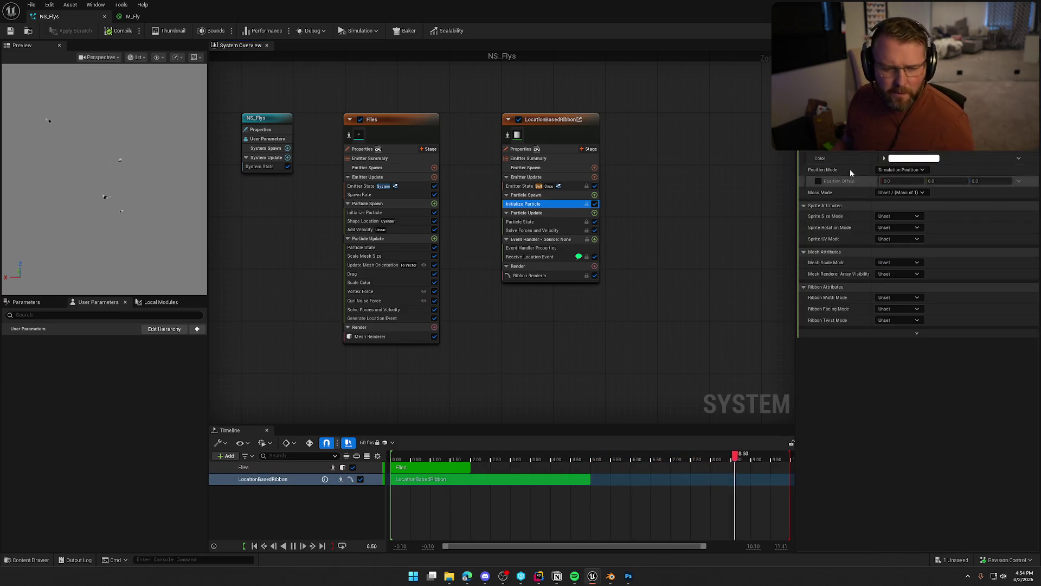
left_click(862, 146)
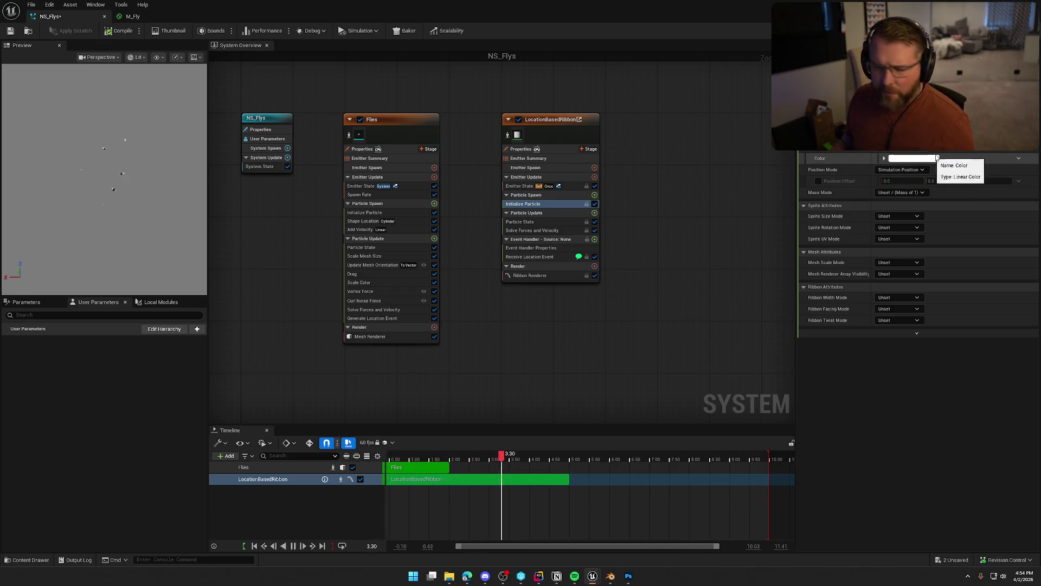
left_click(1019, 158)
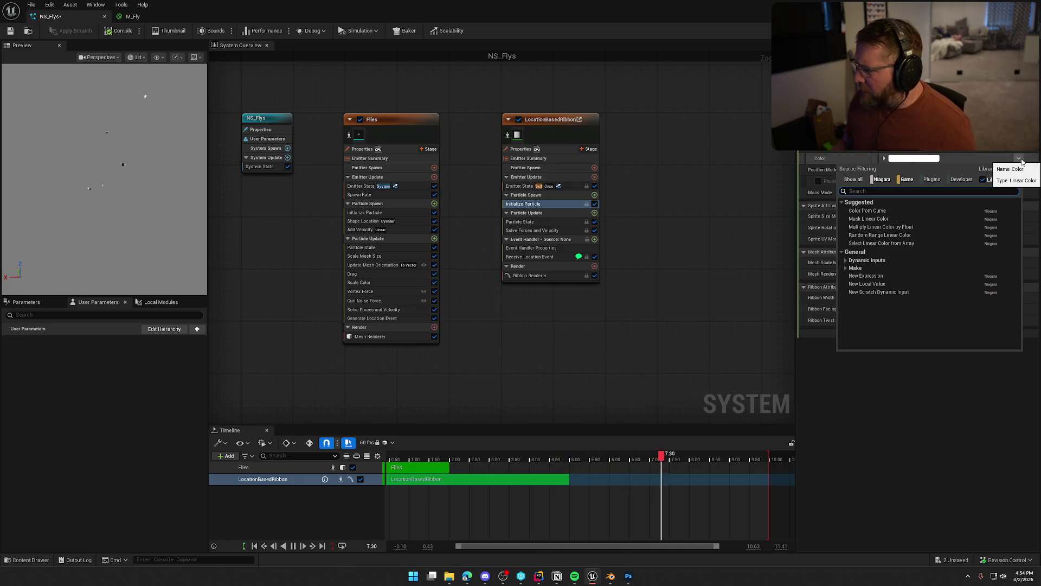
type("main co")
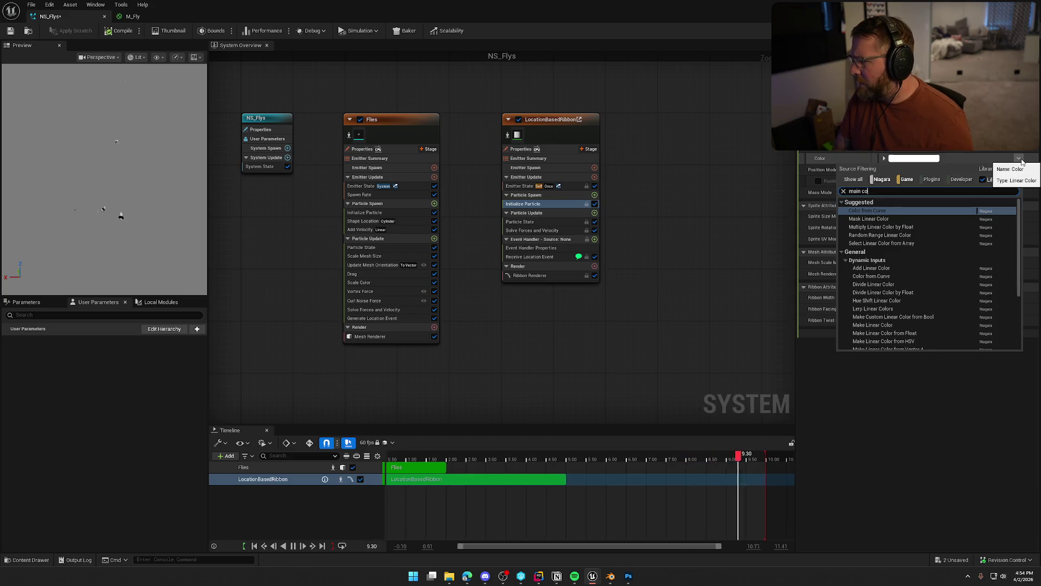
type("lor")
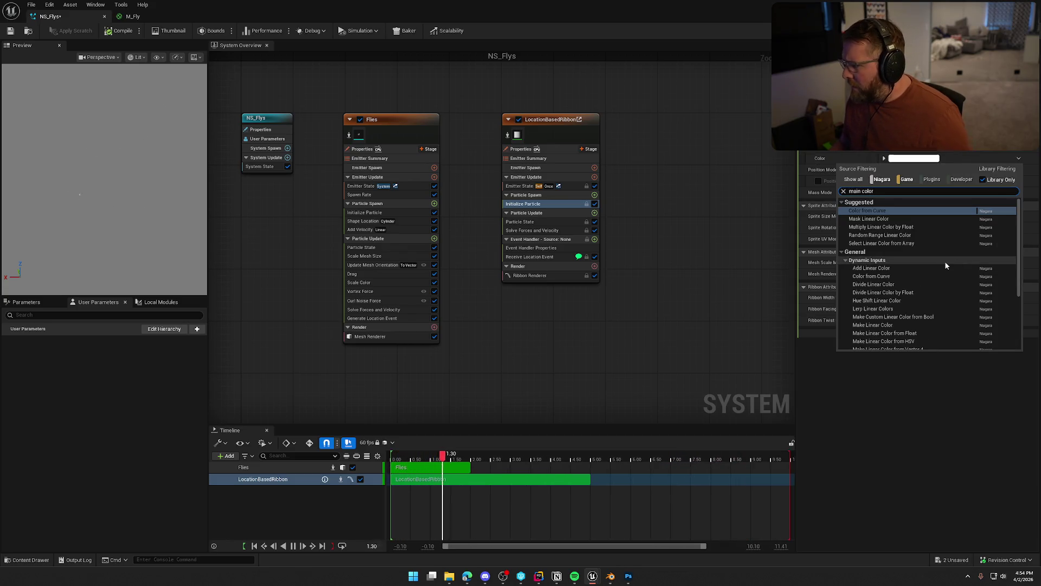
scroll(946, 262, "down", 5)
scroll(945, 262, "up", 5)
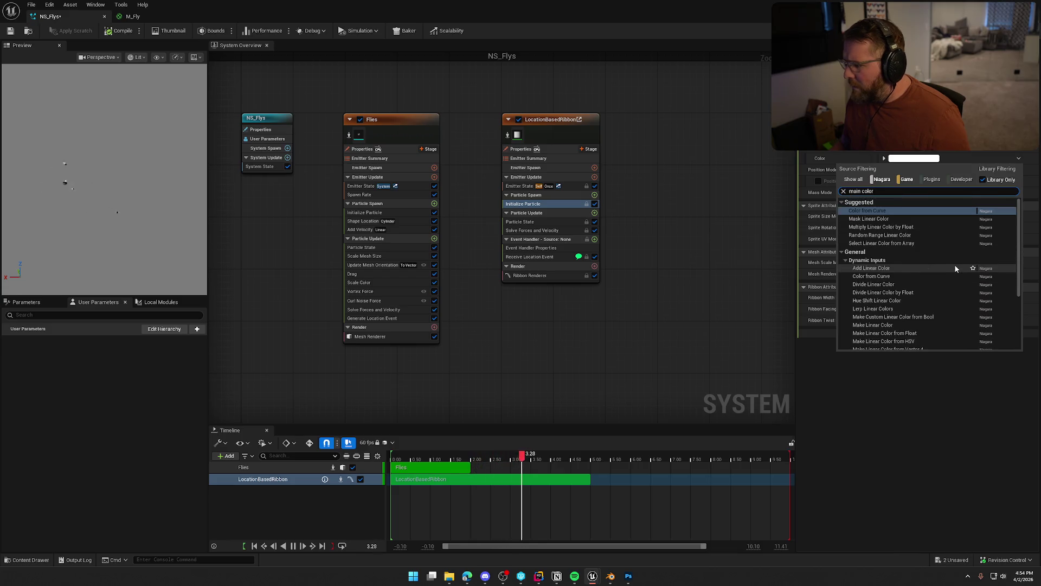
key("Escape")
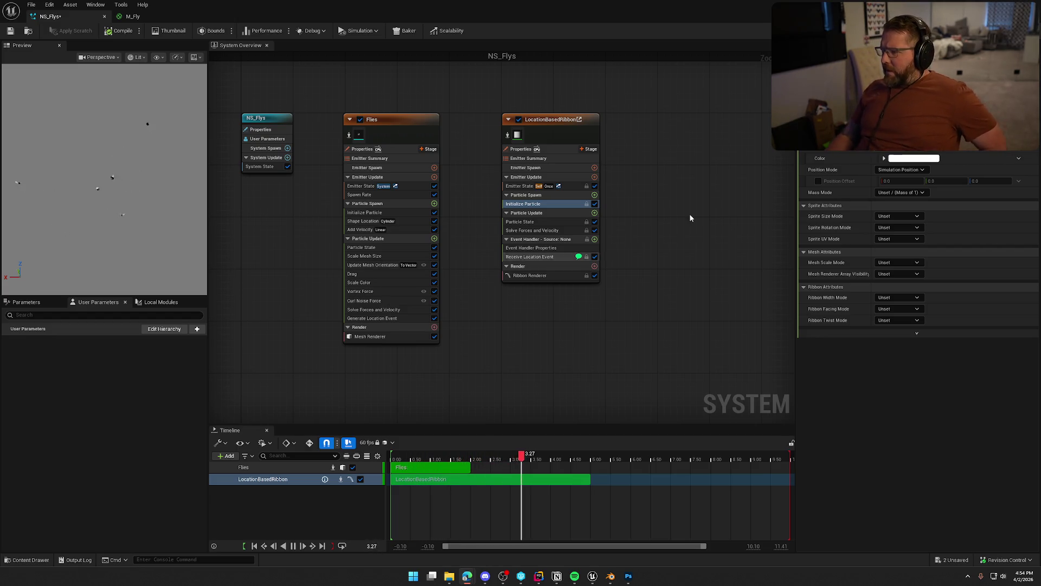
left_click(1019, 158)
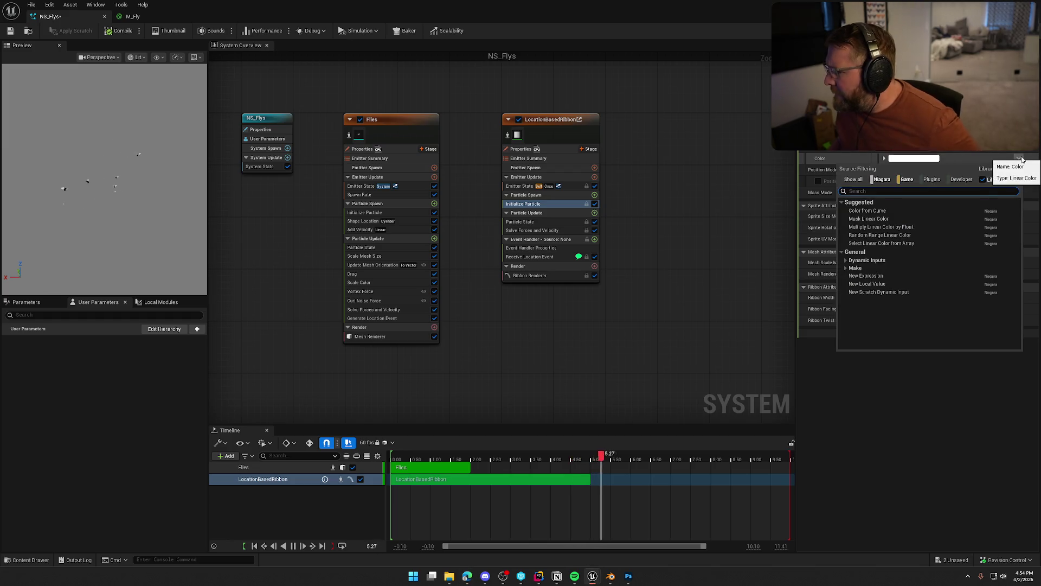
left_click(847, 261)
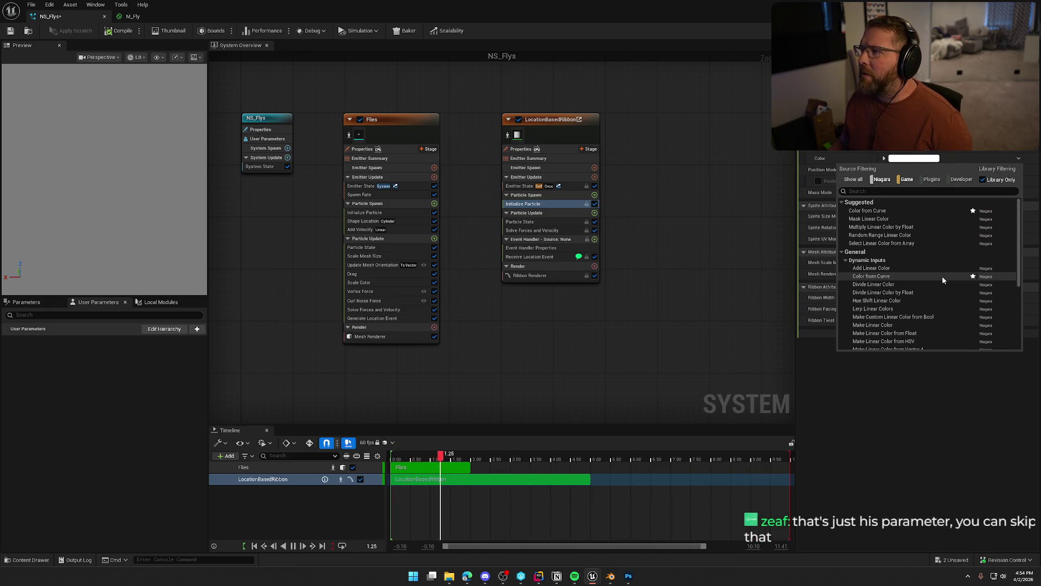
left_click(929, 434)
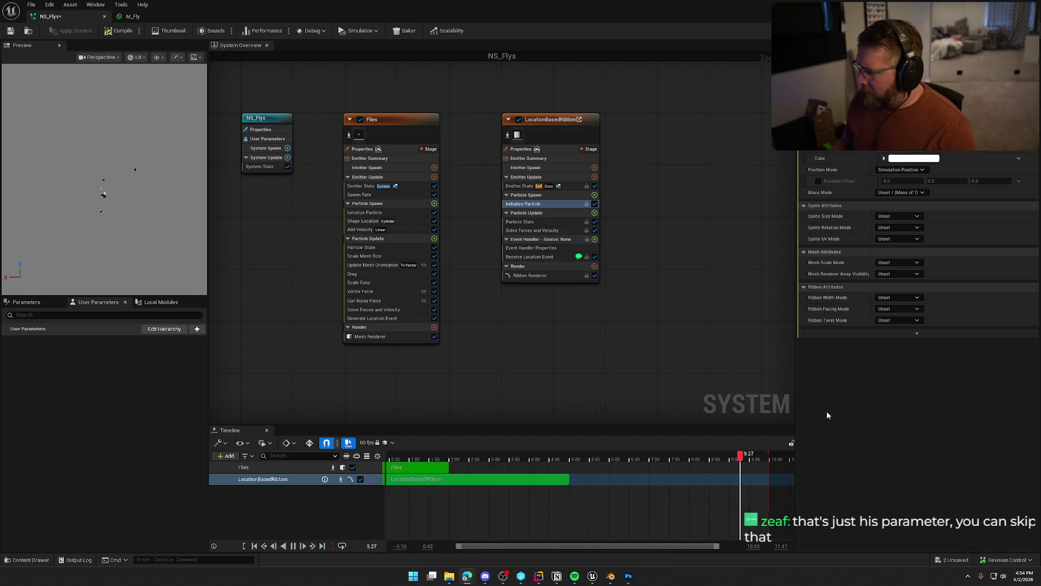
Set Ribbon Width Mode to Direct Set (width 3.0) and review the Solve Forces and Velocity module
left_click(898, 299)
left_click(905, 327)
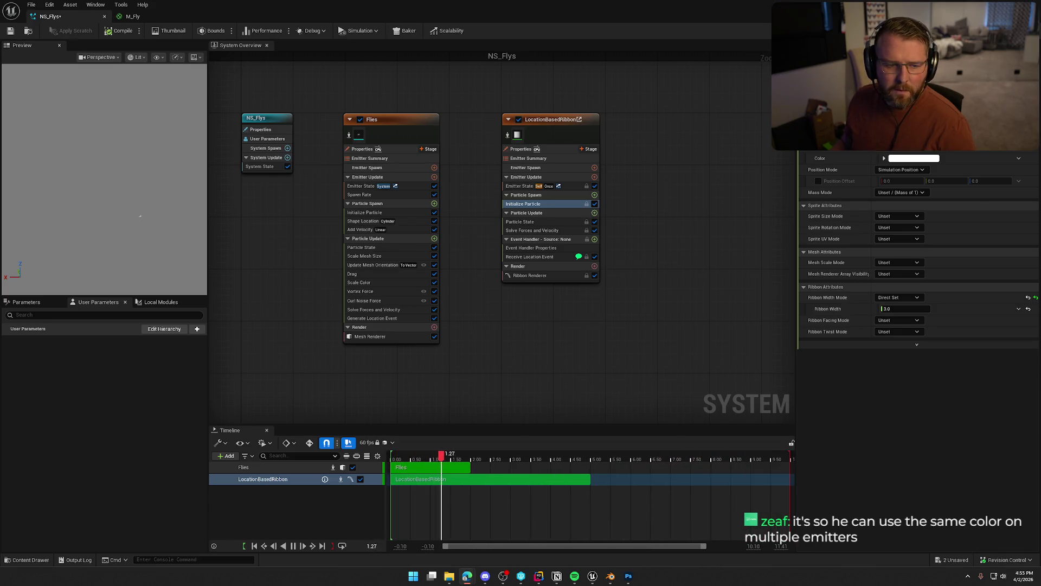
left_click(549, 231)
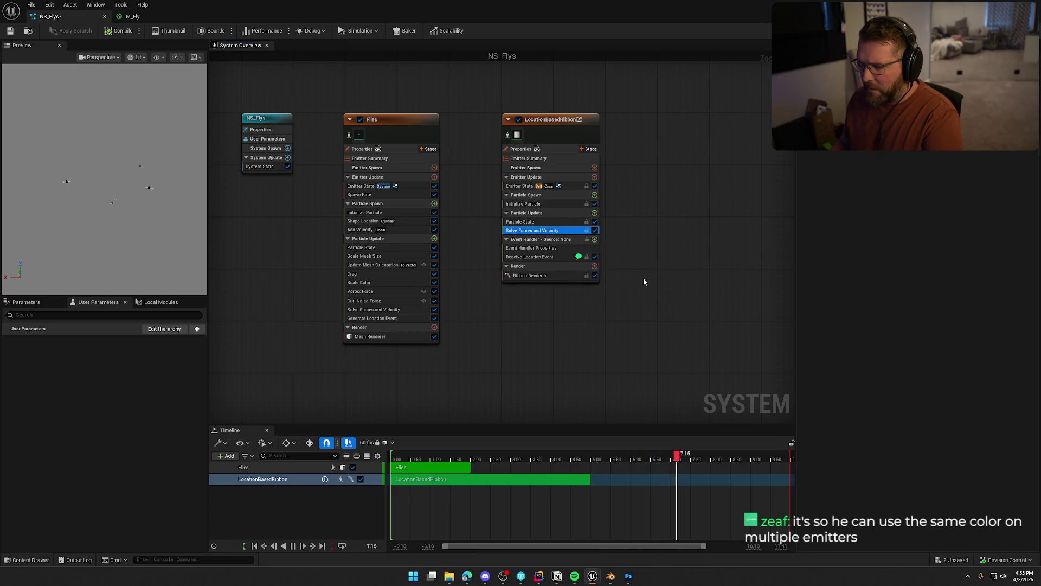
left_click(533, 222)
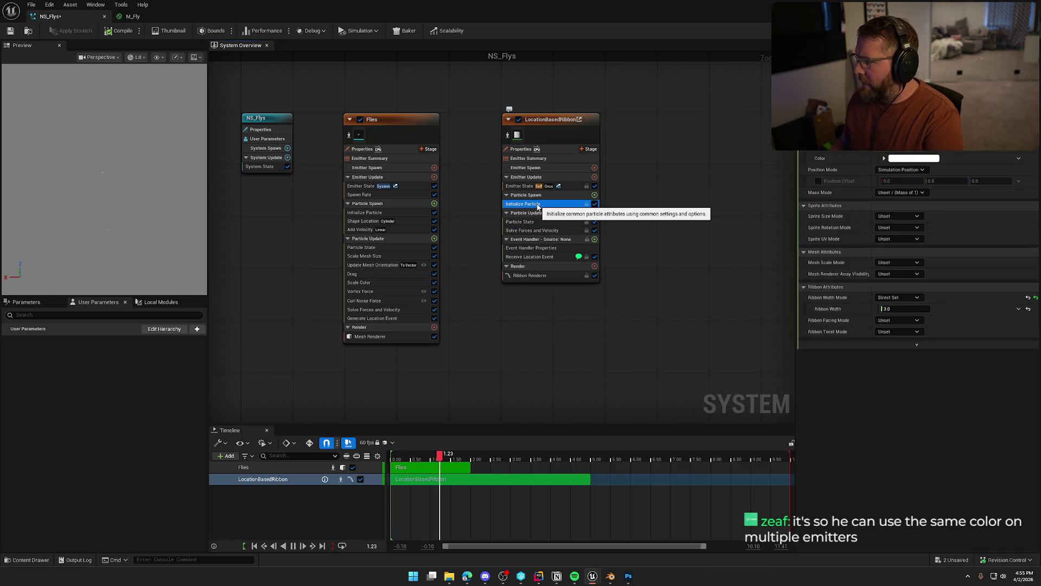
left_click(545, 231)
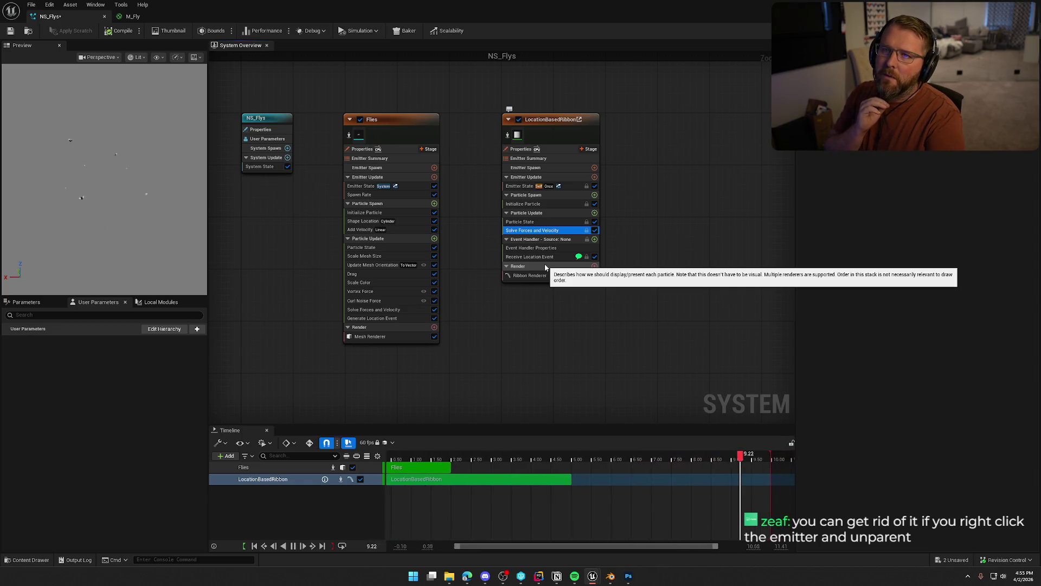
Detach LocationBasedRibbon from its parent emitter and delete its Solve Forces and Velocity module
right_click(548, 123)
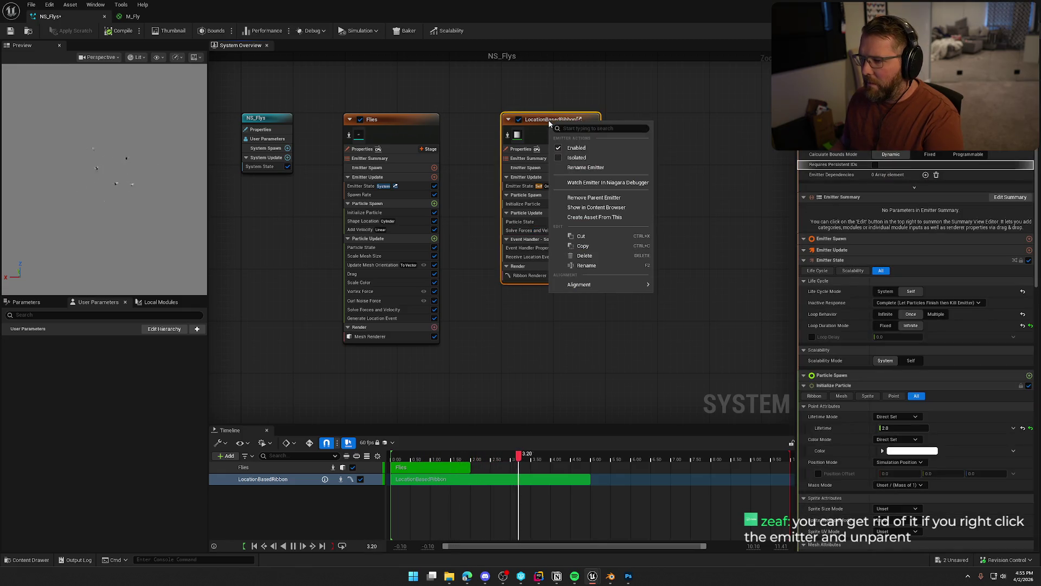
left_click(616, 199)
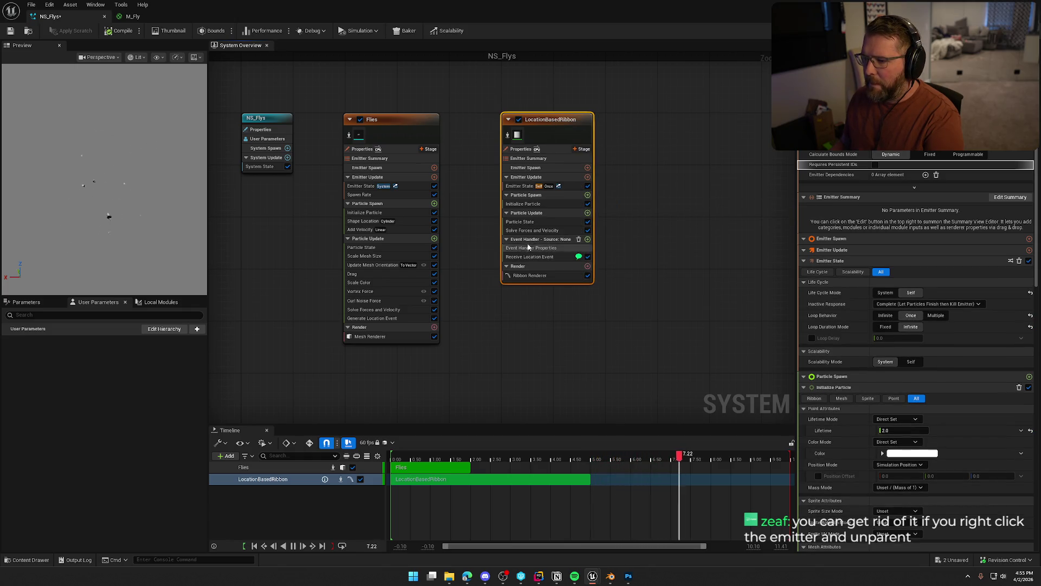
left_click(534, 230)
key("Delete")
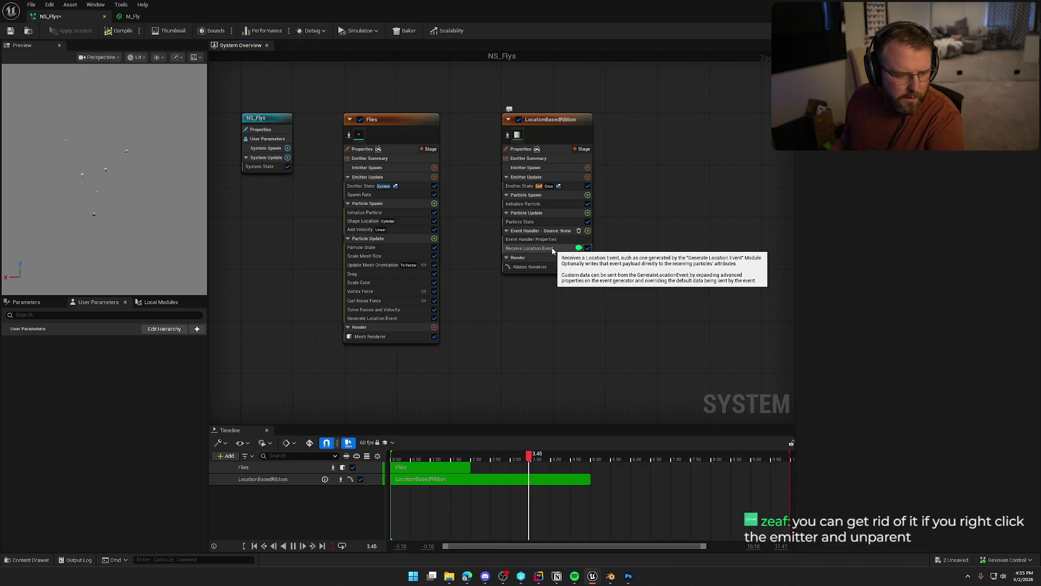
Delete the Receive Location Event module and remove the Event Handler stage, leaving the Ribbon Renderer
left_click(548, 242)
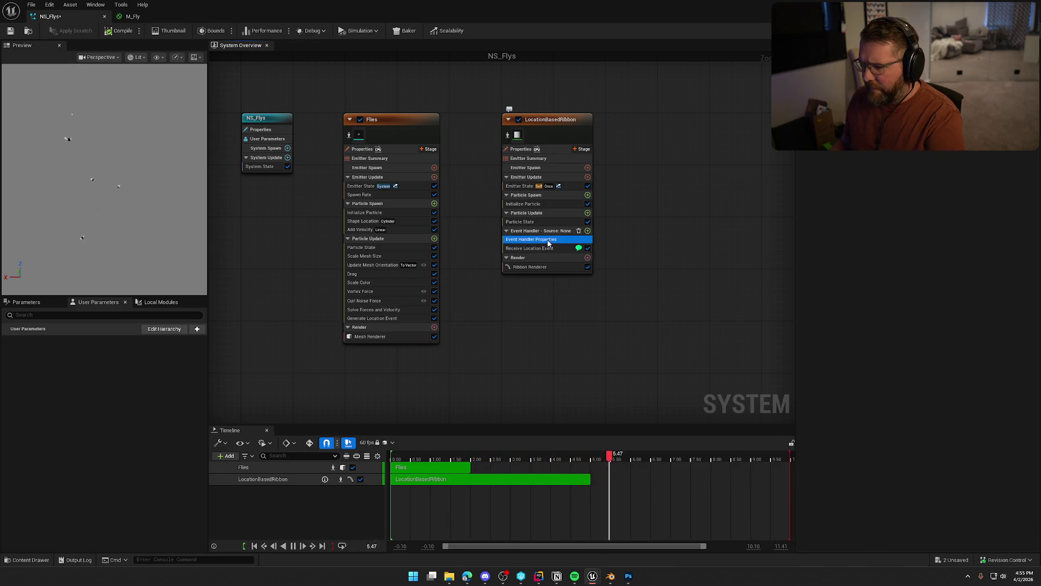
left_click(549, 247)
key("Delete")
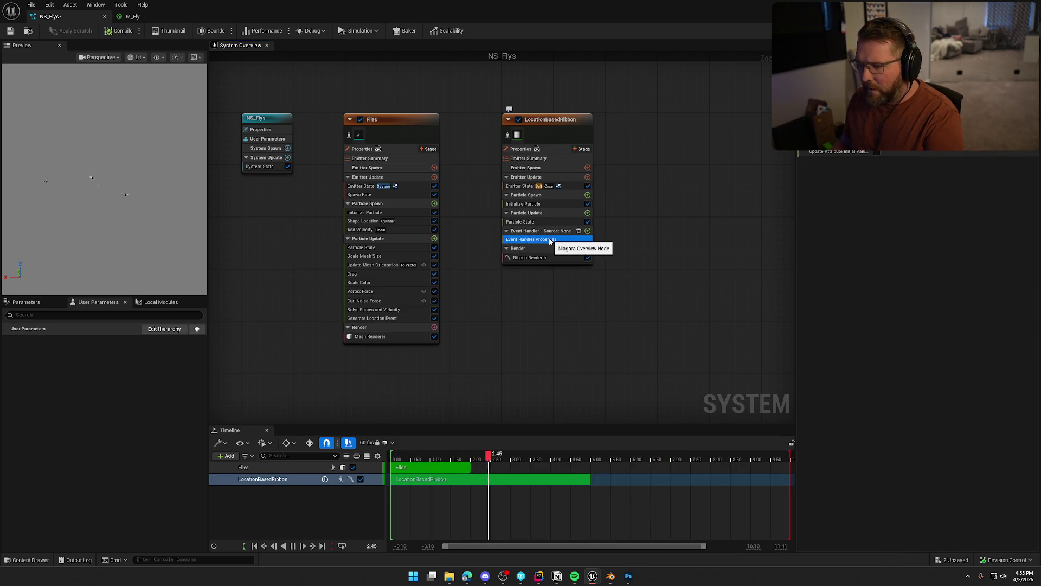
left_click(578, 231)
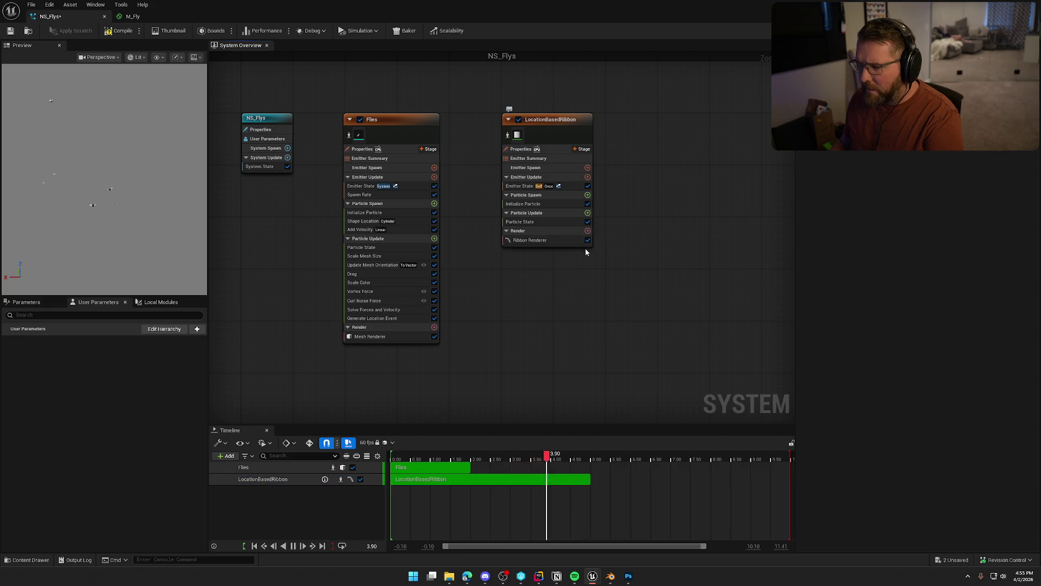
left_click(539, 242)
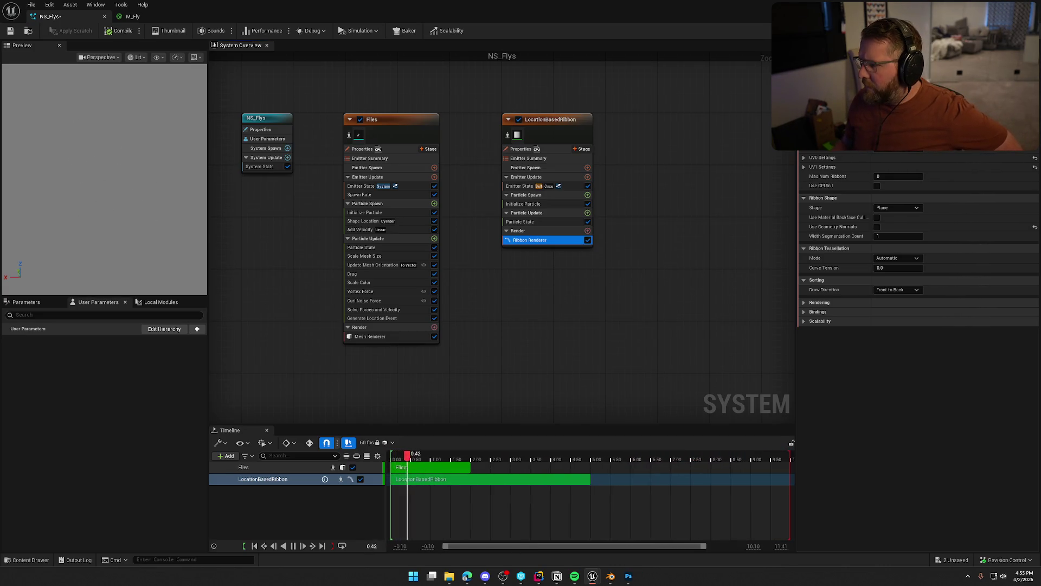
Reset the Ribbon Renderer's UV0 Settings, UV1 Settings and Use Geometry Normals to defaults
left_click(805, 159)
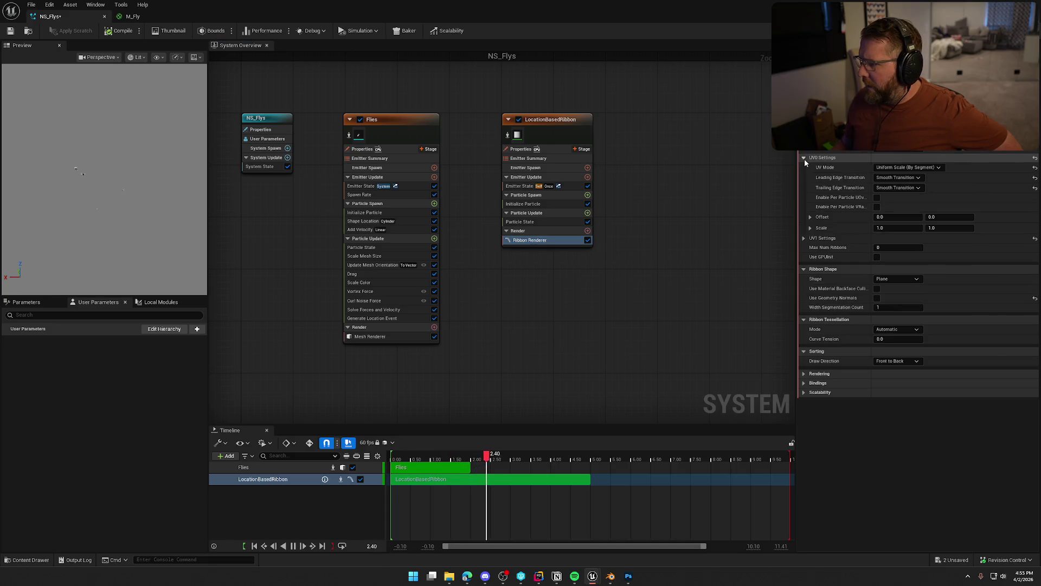
left_click(805, 158)
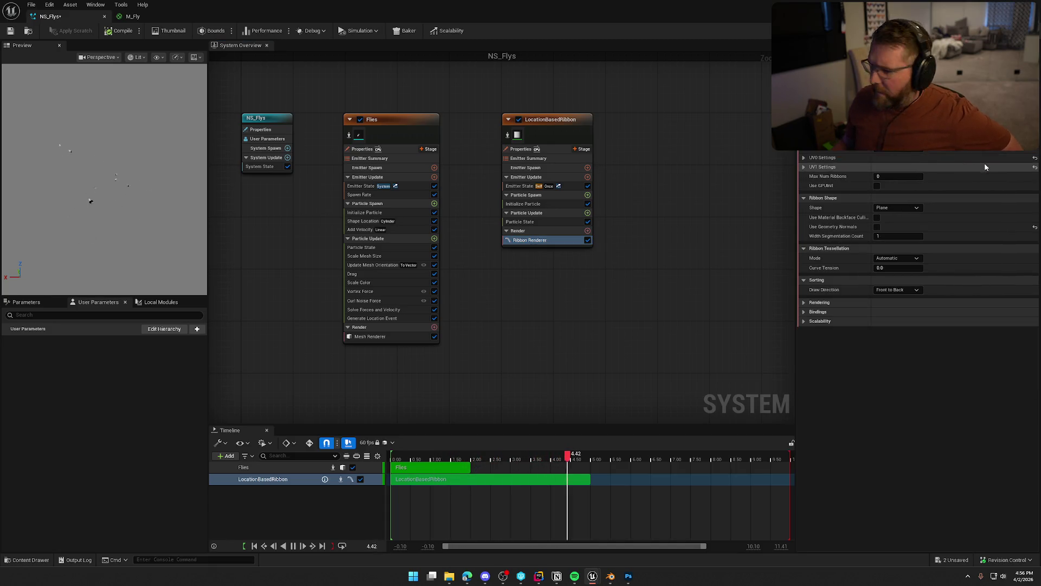
left_click(1035, 158)
left_click(1034, 167)
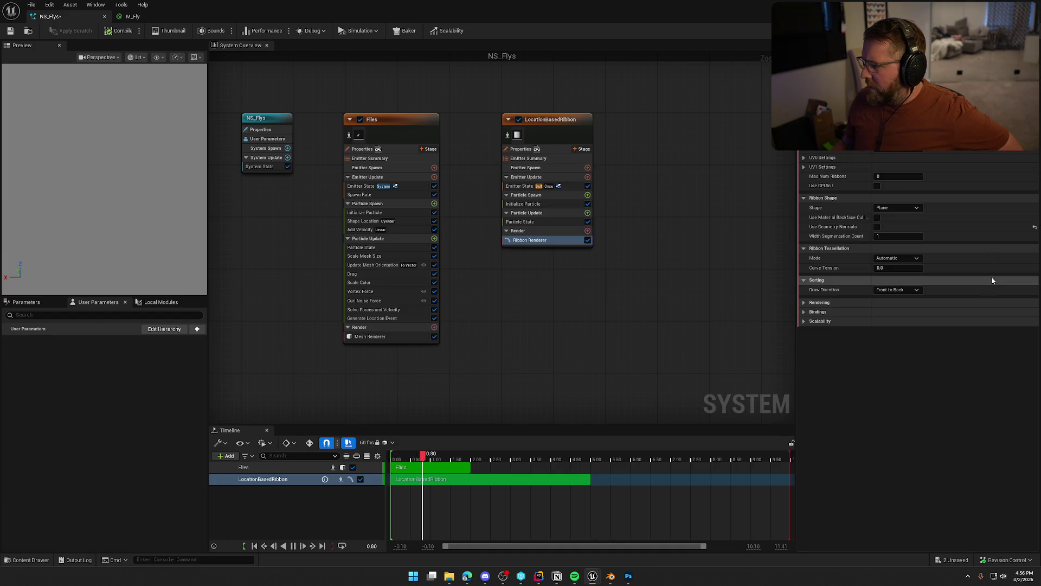
left_click(1034, 228)
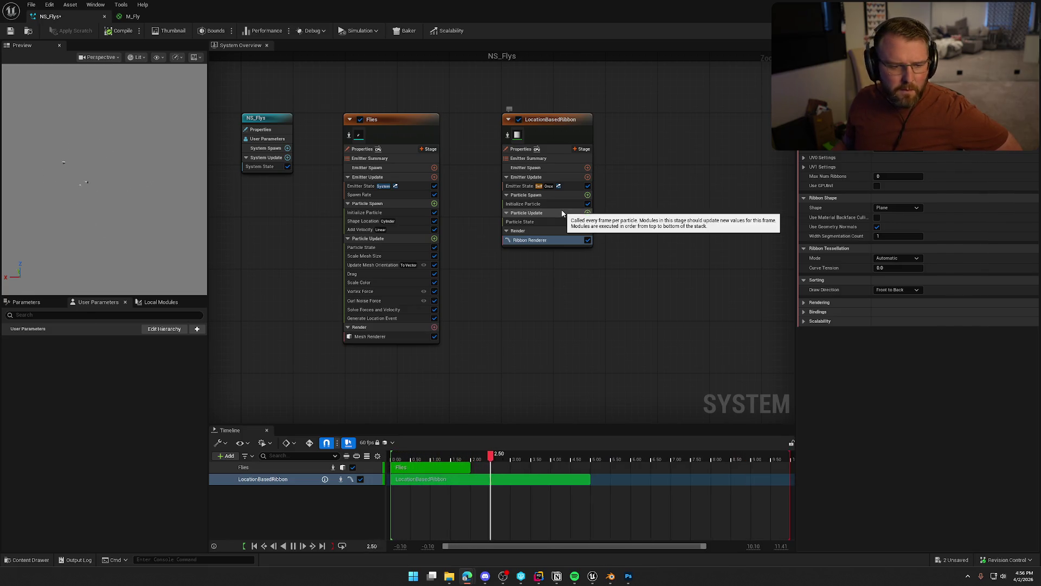
Add a new Event Handler stage to LocationBasedRibbon containing a Receive Location Event module
left_click(582, 149)
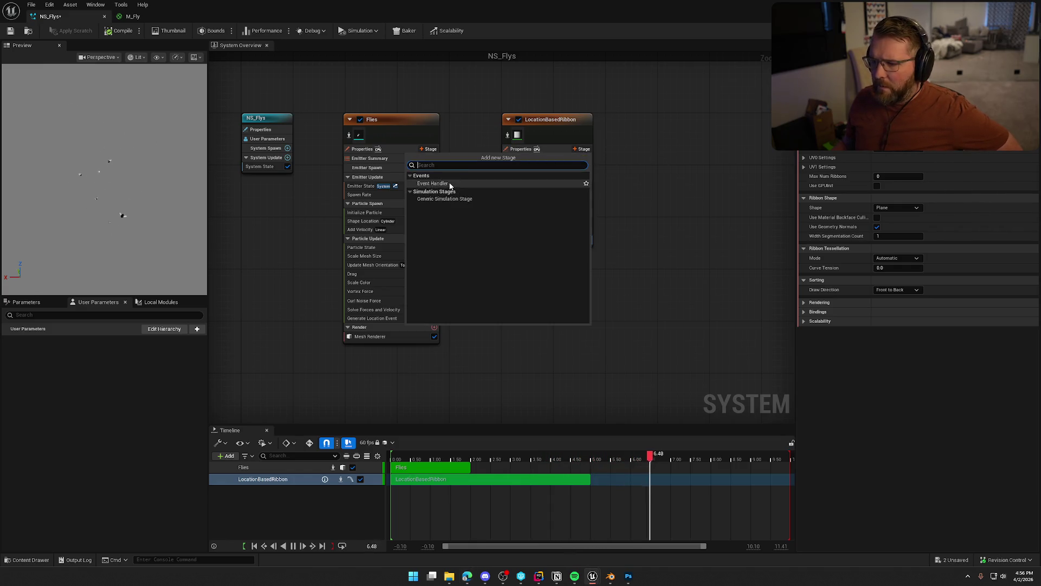
left_click(529, 186)
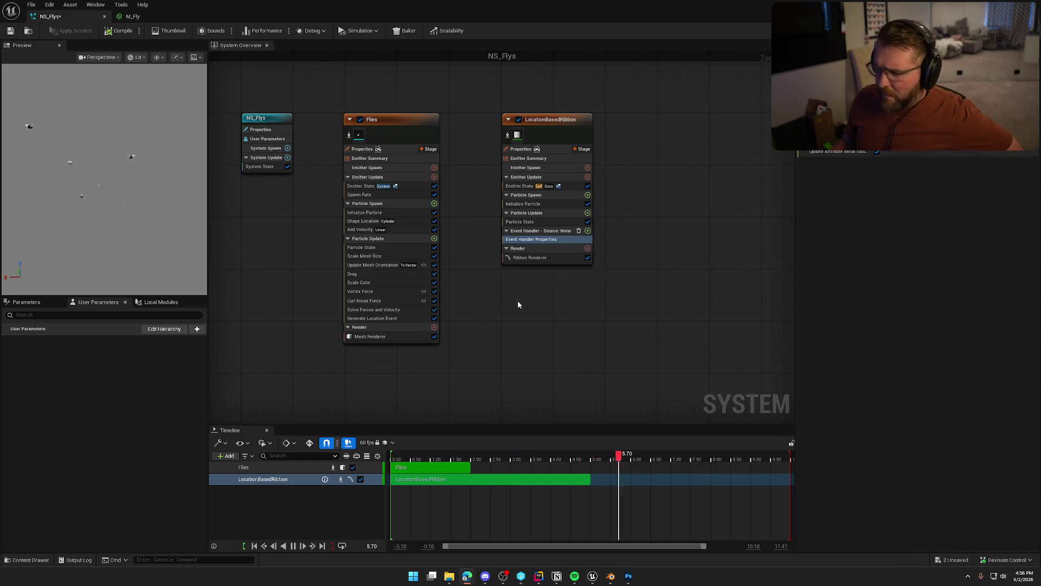
left_click(587, 230)
type("rec")
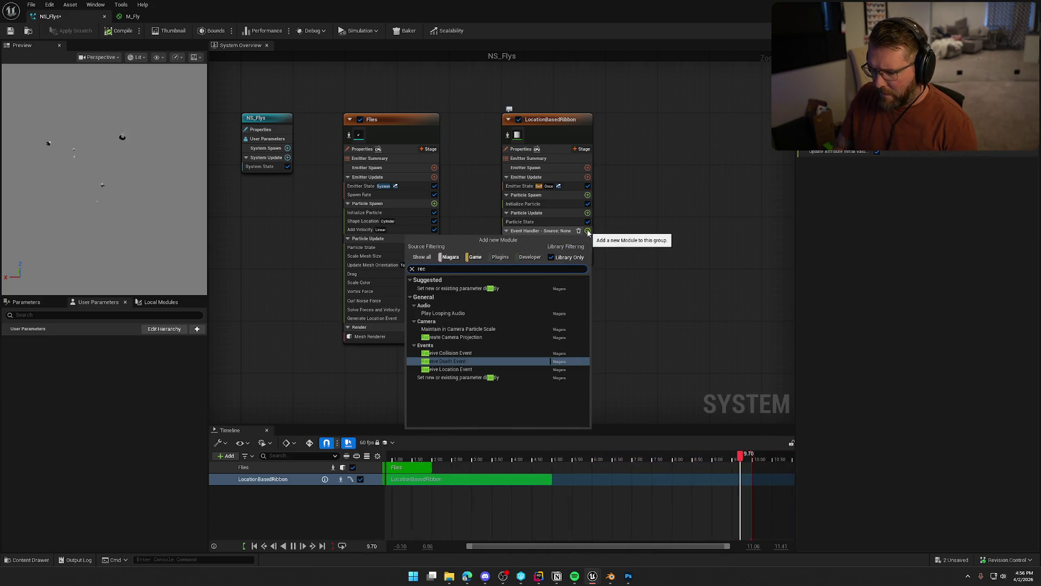
left_click(469, 369)
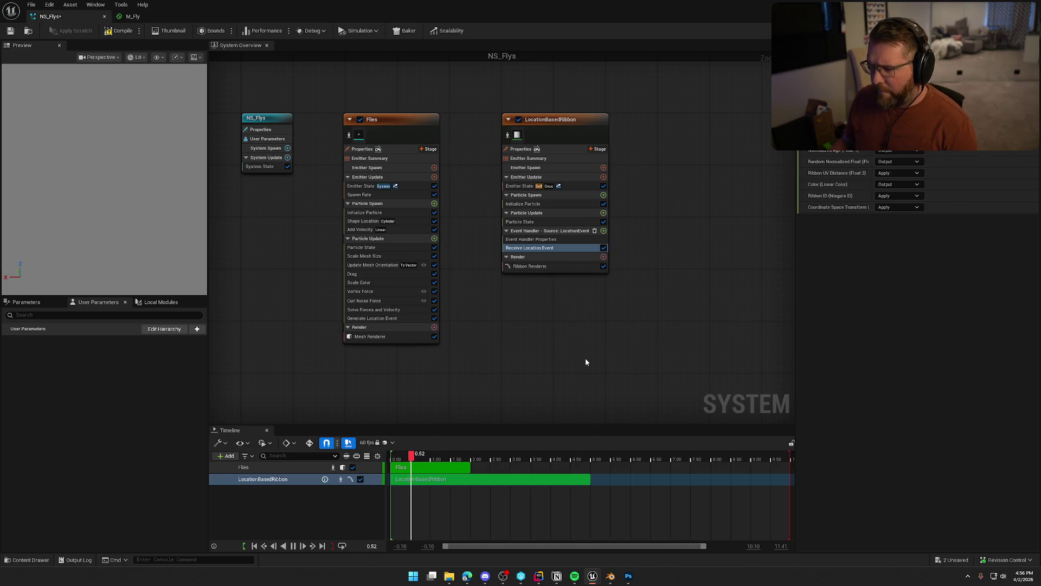
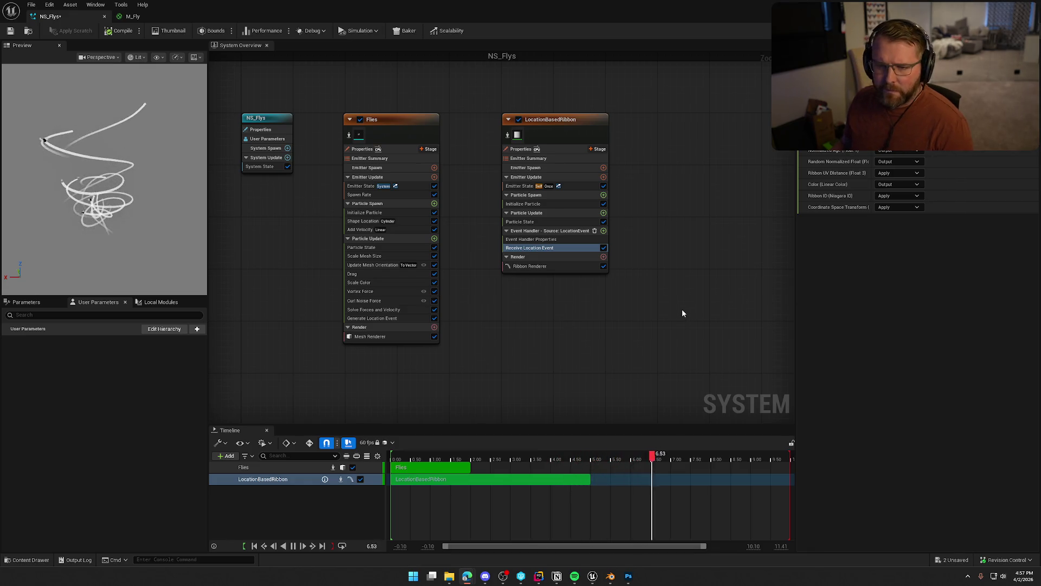
Show the LocationBasedRibbon emitter's Ribbon Renderer settings in the Details panel
left_click(560, 267)
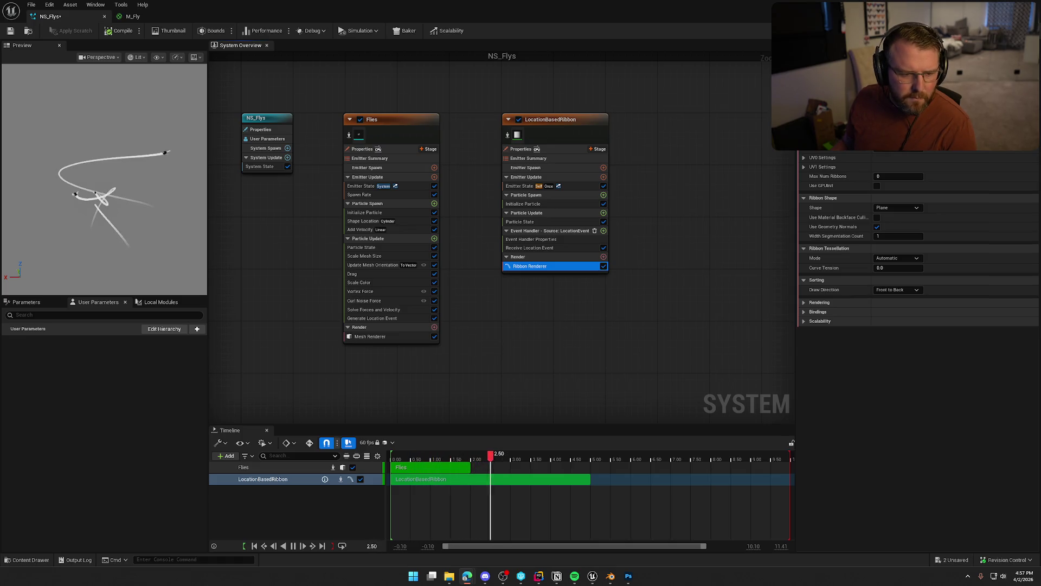
Add Scale Ribbon Width to Particle Update with its width driven by a bump-shaped curve
left_click(604, 213)
type("sca")
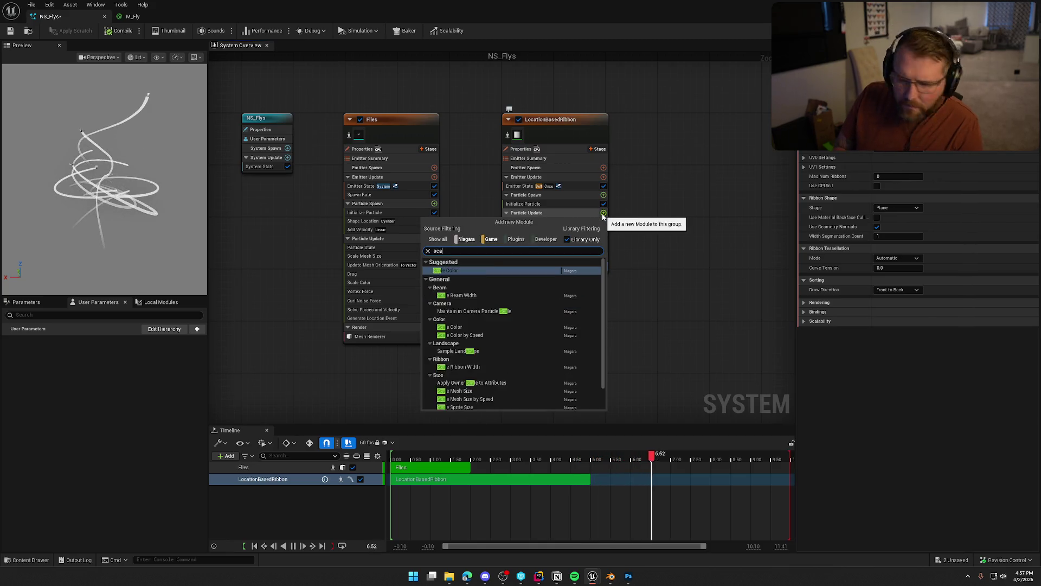
type("le ribbon")
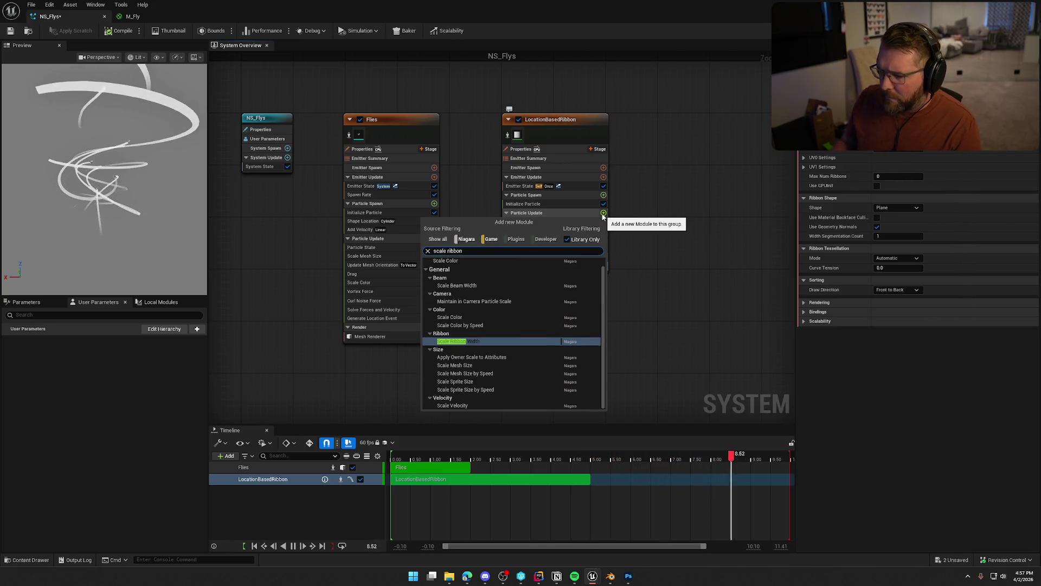
left_click(470, 340)
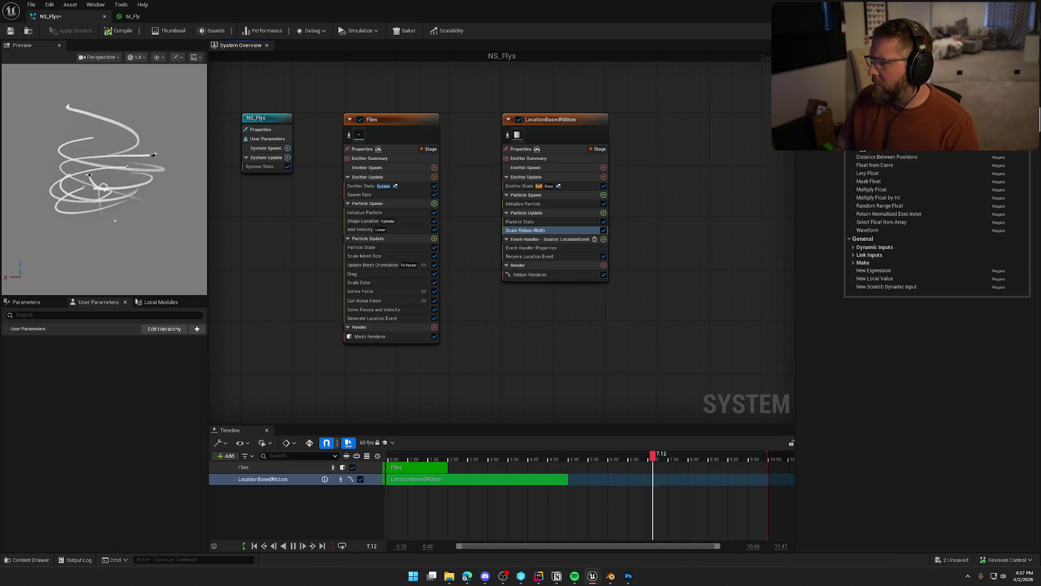
left_click(874, 165)
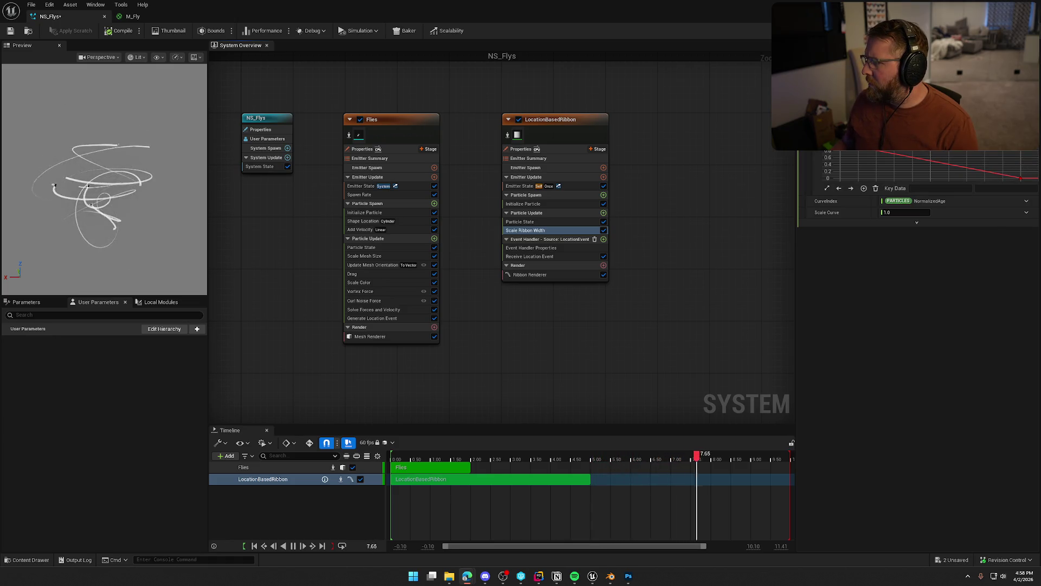
left_click(919, 142)
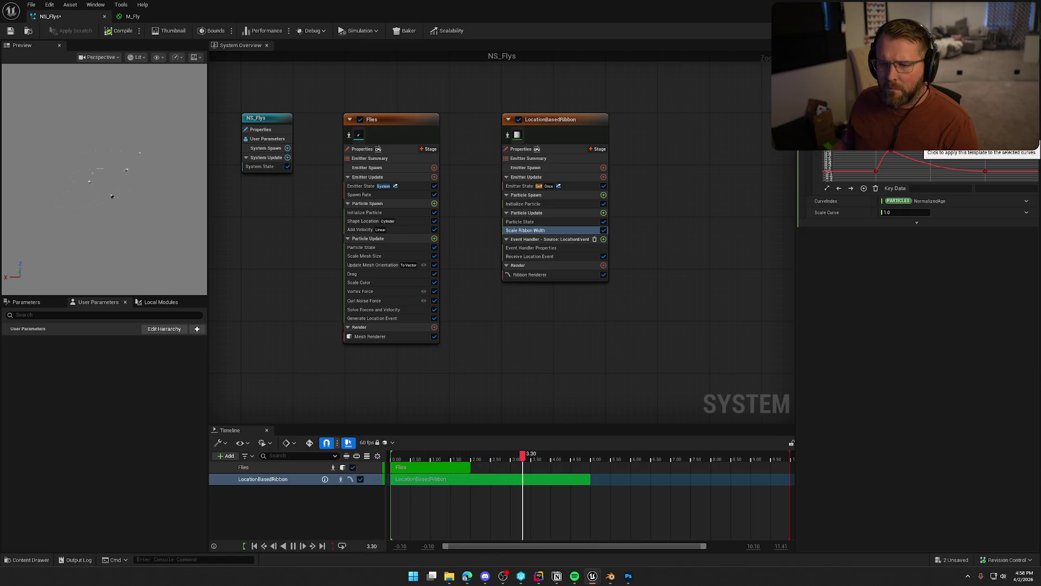
Change the ribbon width curve from rising to falling so ribbons taper with age
left_click(927, 142)
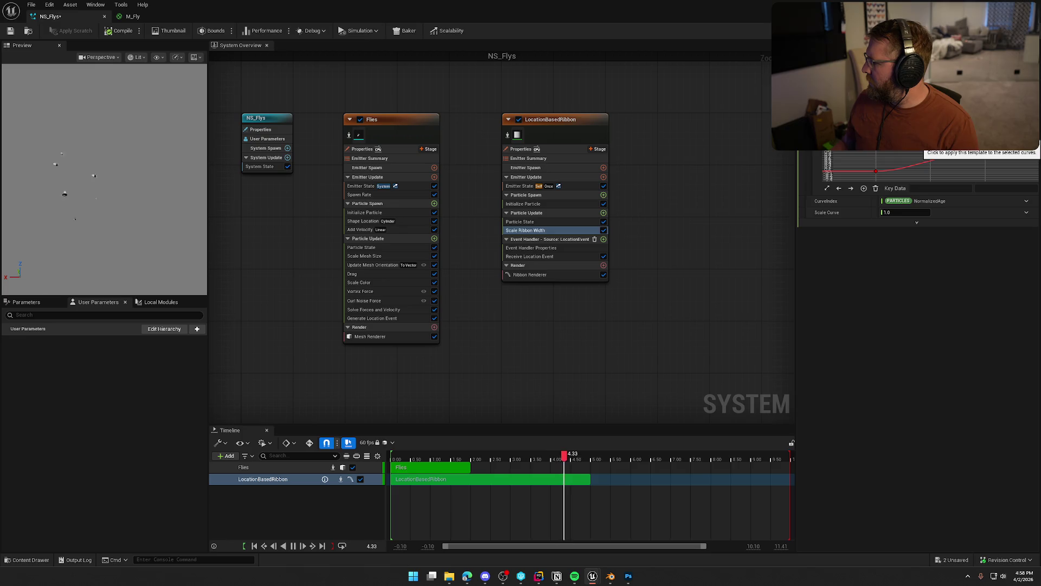
left_click(928, 142)
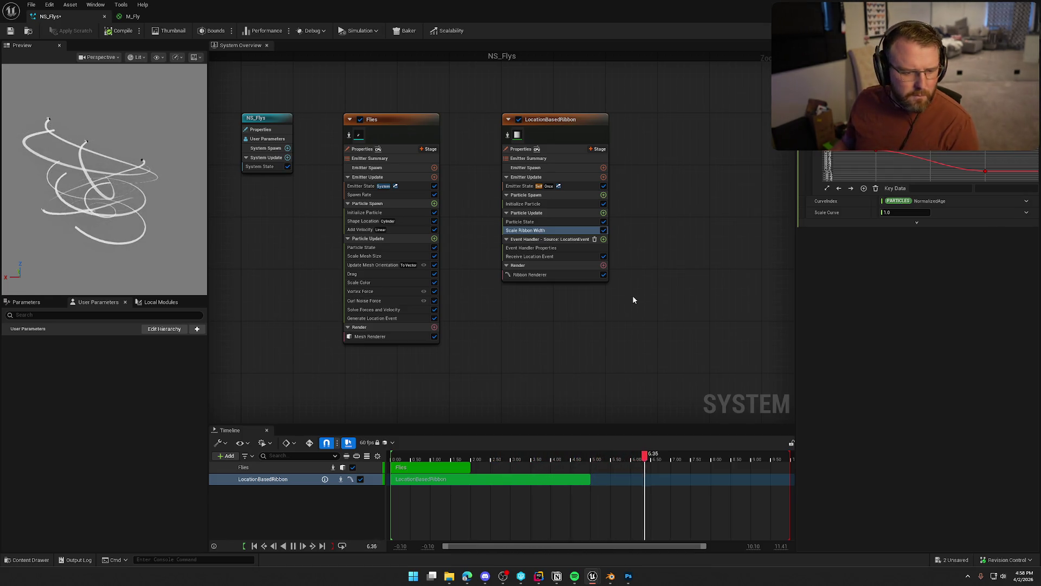
left_click(603, 213)
Add Scale Color to Particle Update and drive its scale with a Float from Curve input
type("scale co")
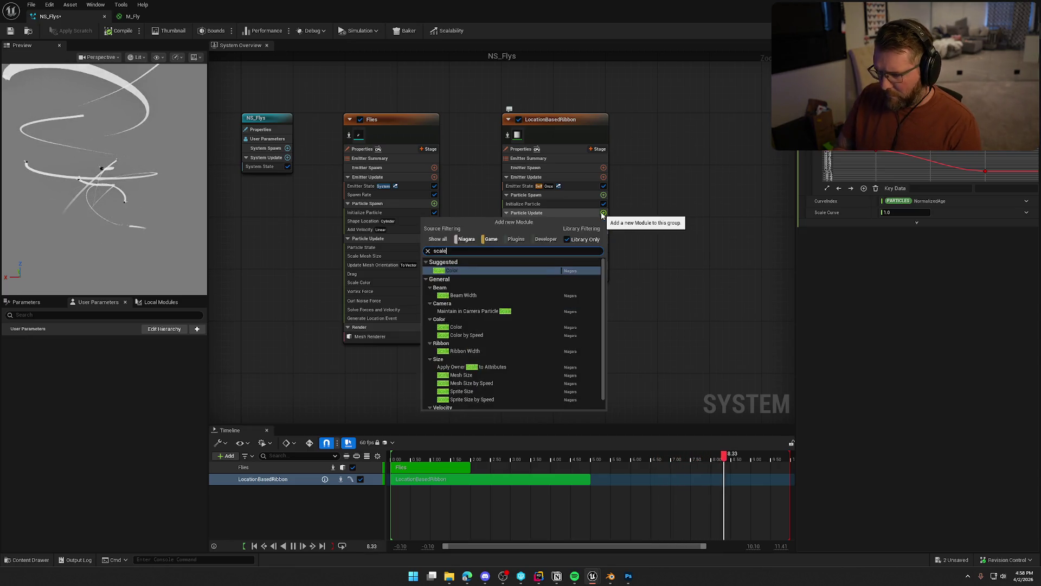
left_click(460, 270)
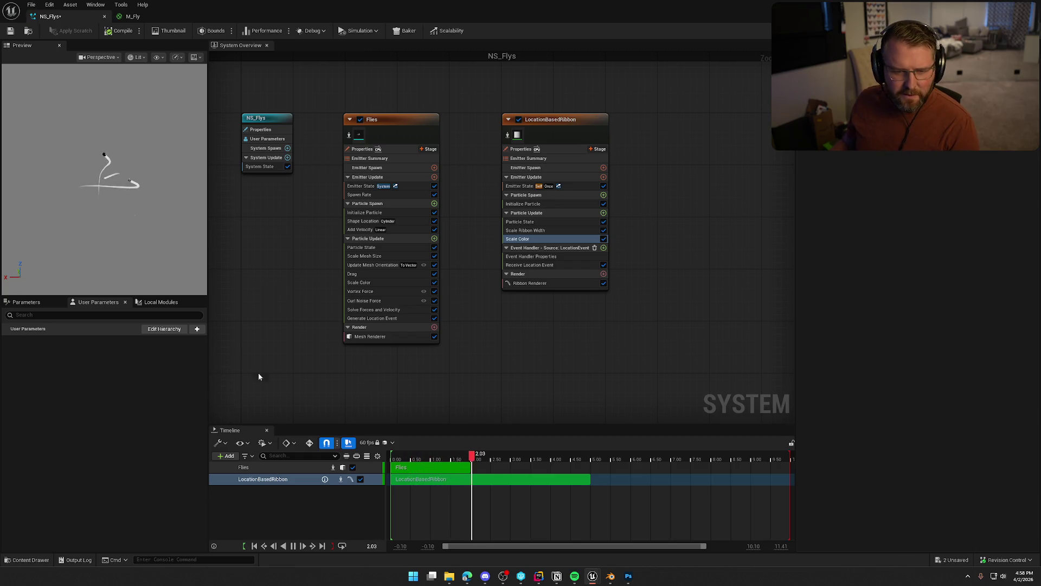
left_click(903, 145)
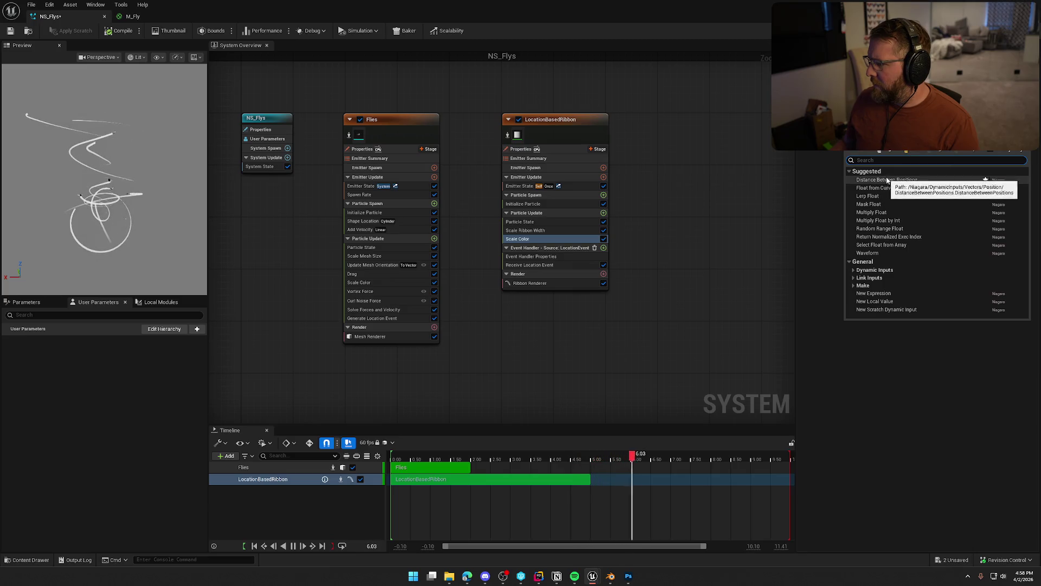
key("Escape")
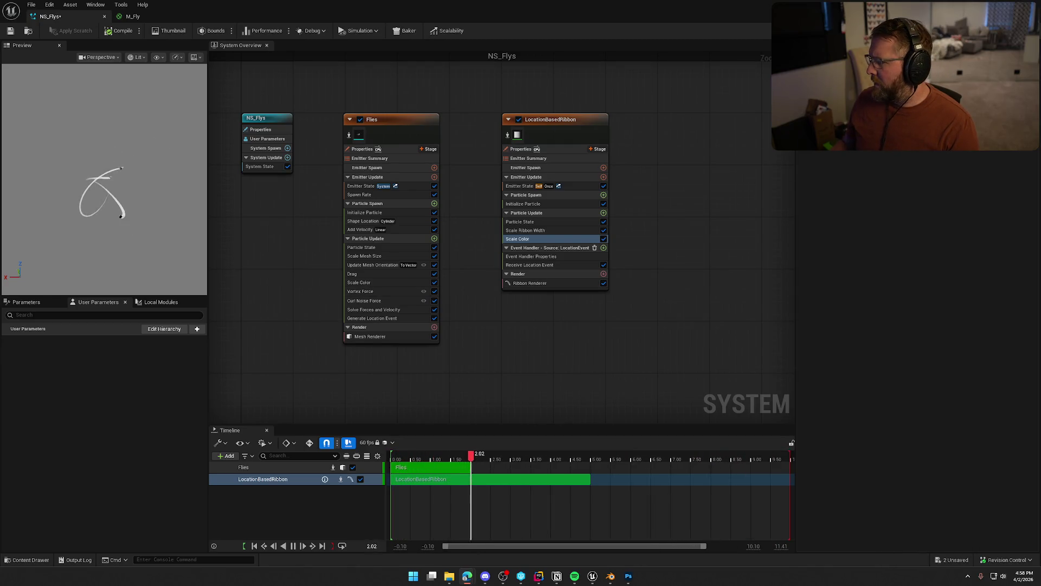
left_click(896, 184)
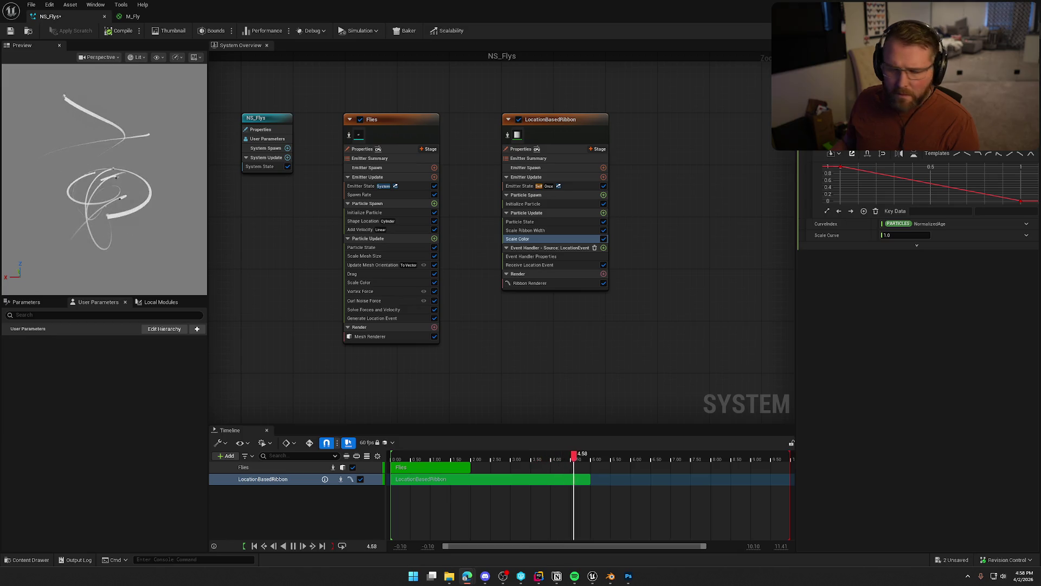
left_click(1020, 155)
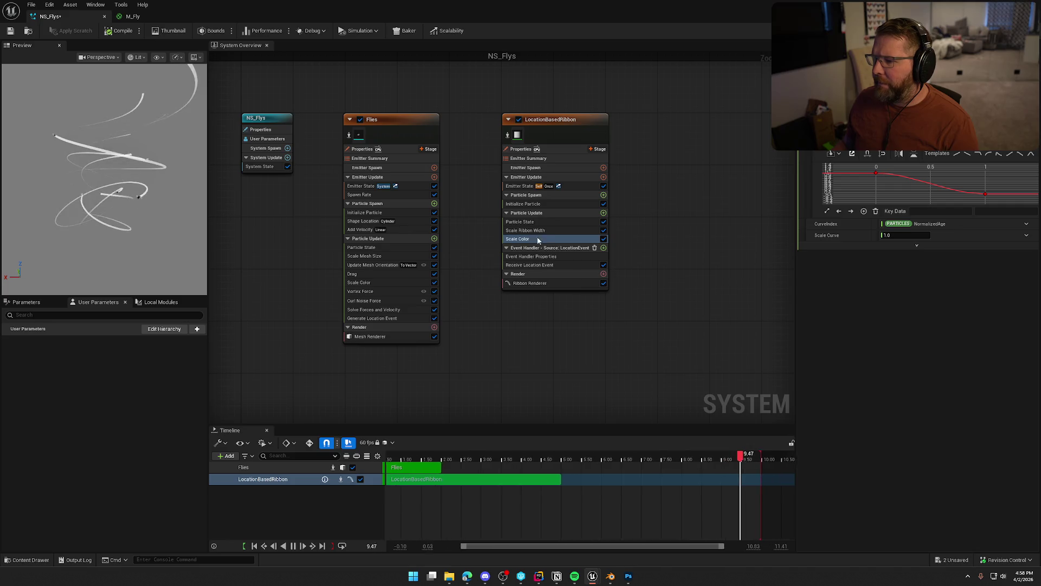
Inspect Scale Ribbon Width's dynamic input choices for the width scale, leaving it unchanged
left_click(522, 230)
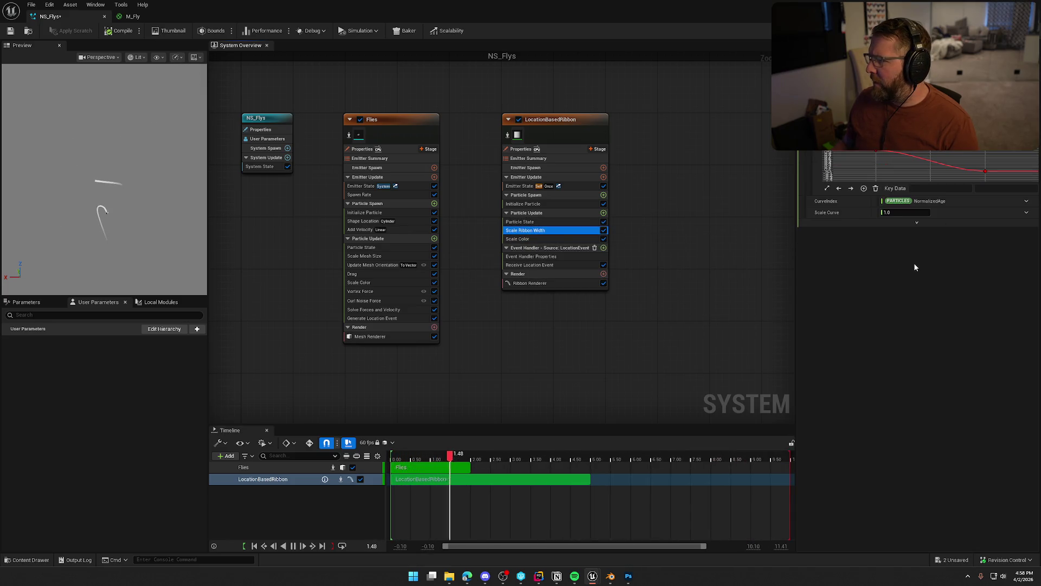
left_click(1026, 212)
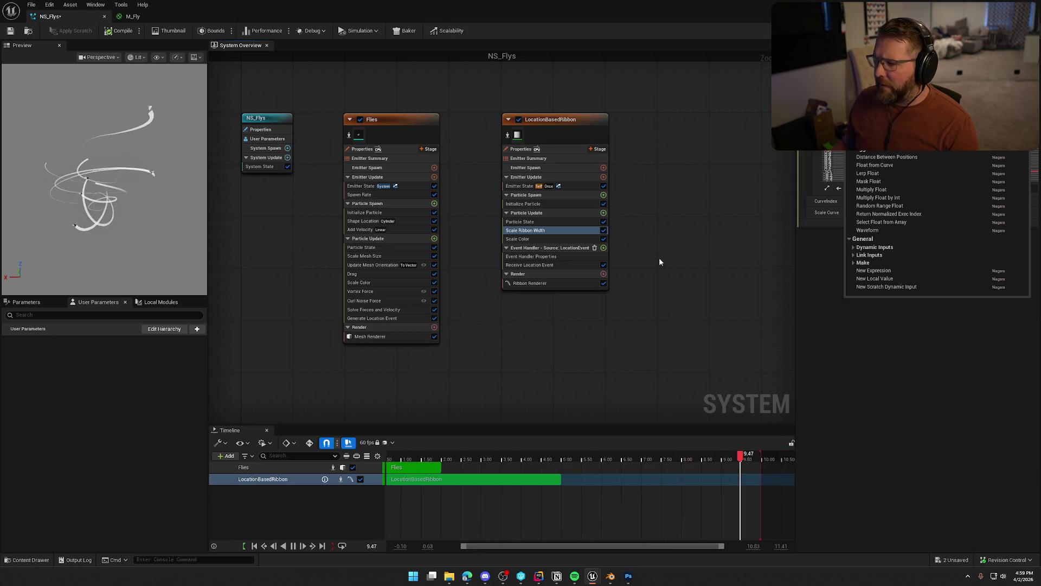
left_click(821, 345)
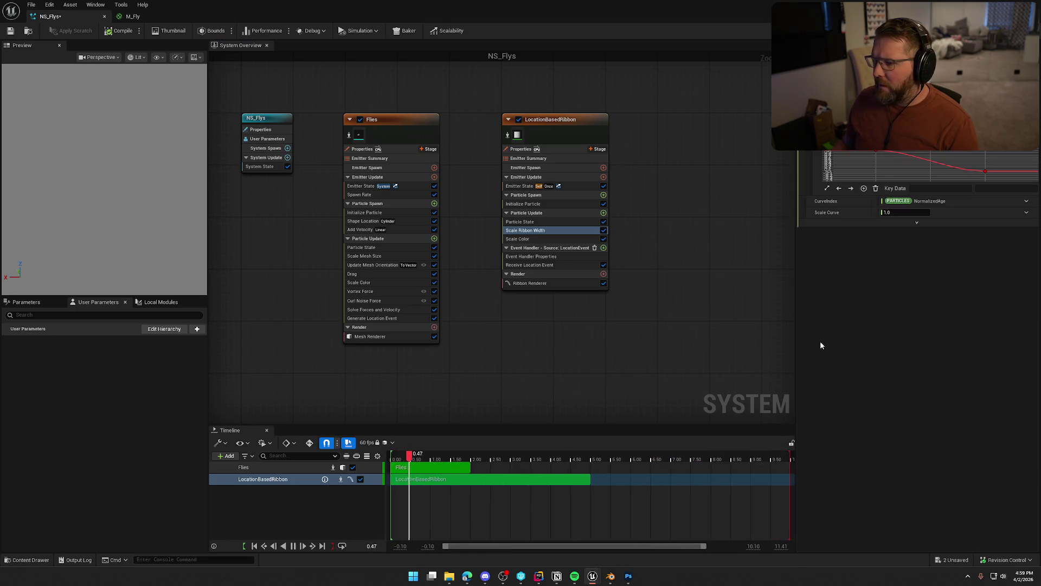
left_click(526, 221)
left_click(534, 256)
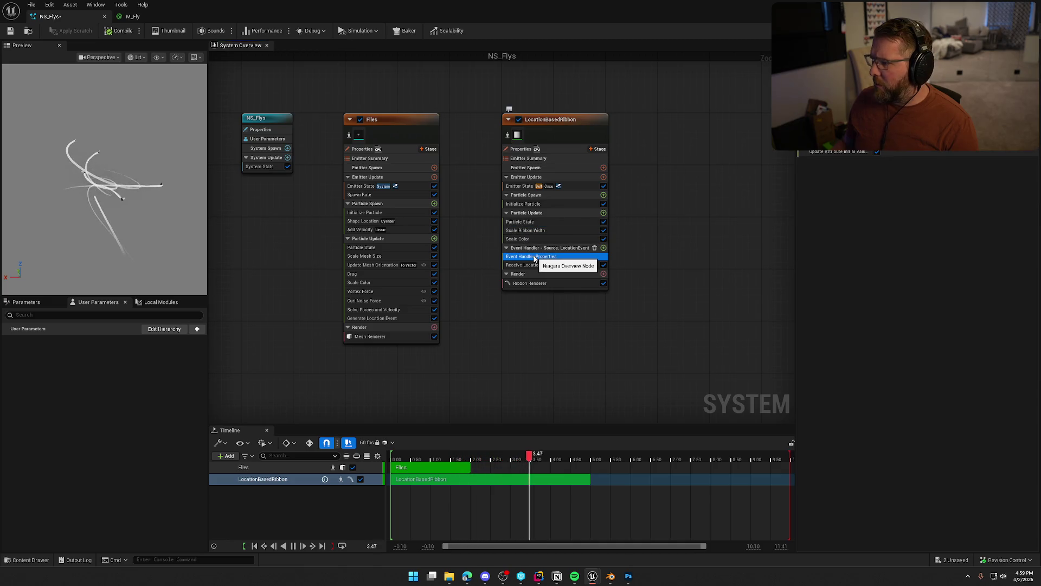
left_click(530, 230)
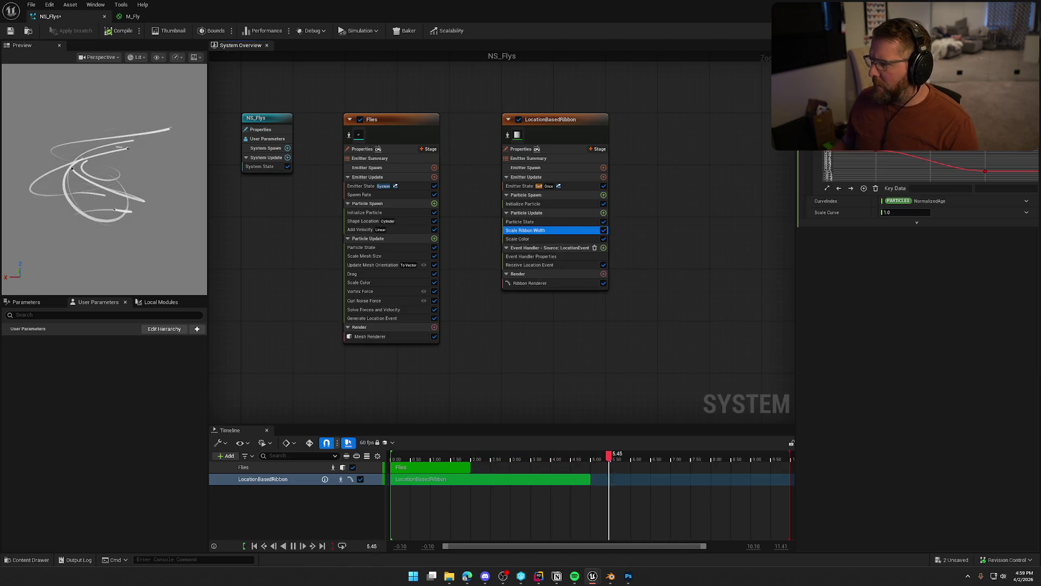
left_click(1019, 130)
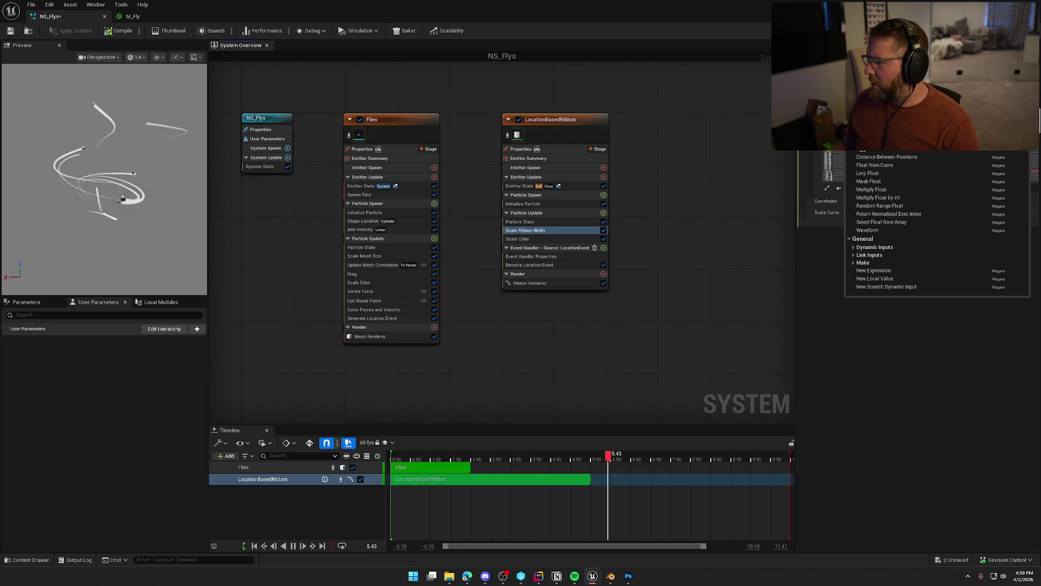
left_click(523, 239)
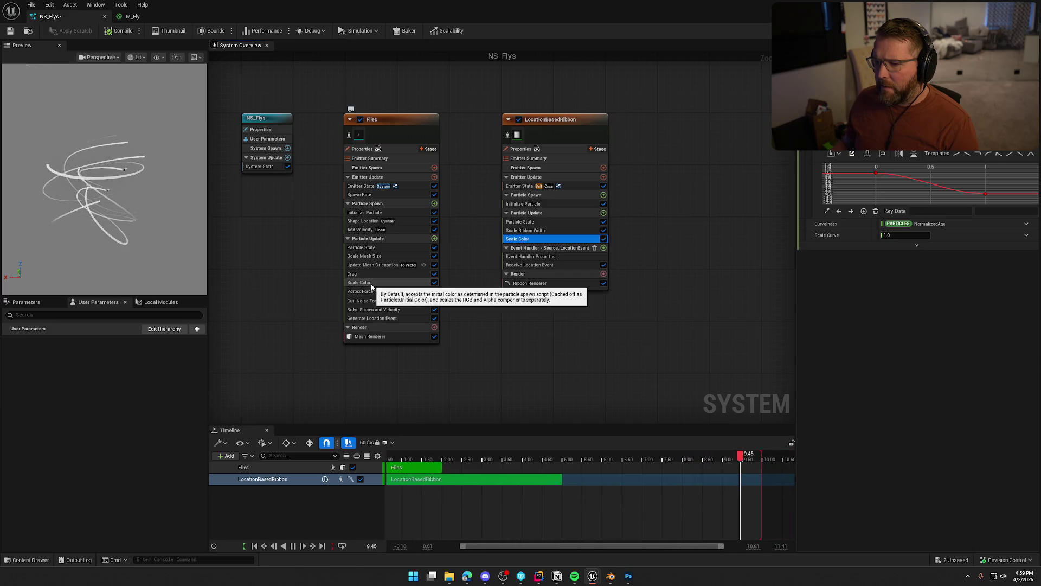
left_click(381, 256)
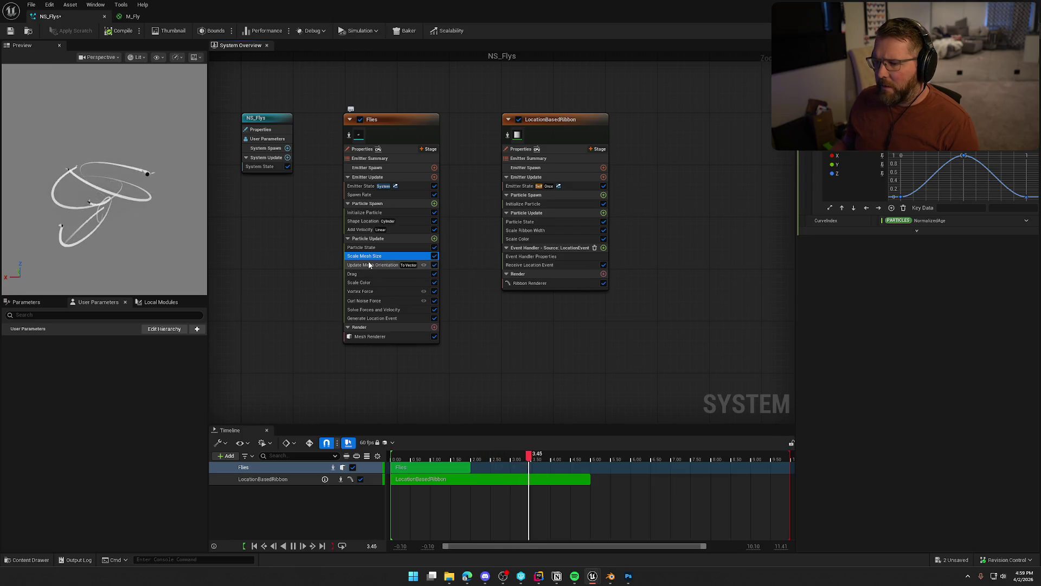
left_click(531, 231)
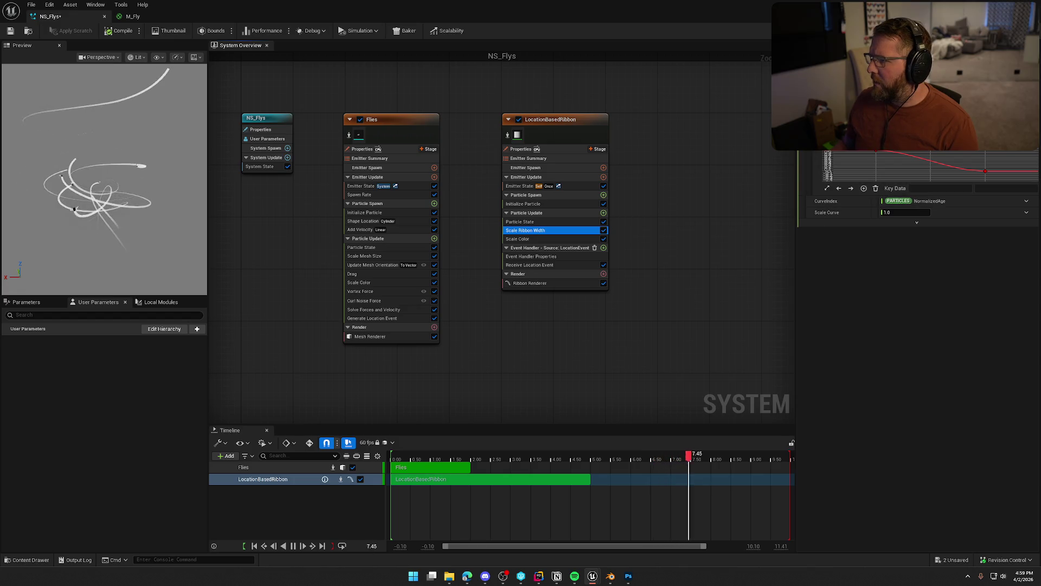
left_click(1027, 212)
key("Escape")
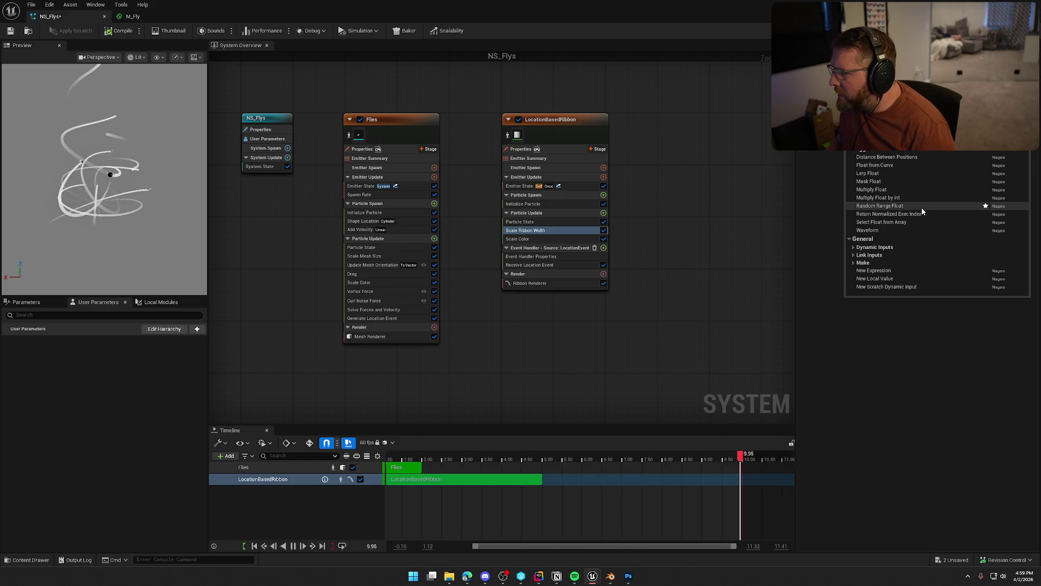
Browse the dynamic input functions, searching for 'mesh' and then 'scale'
left_click(854, 247)
scroll(945, 262, "down", 10)
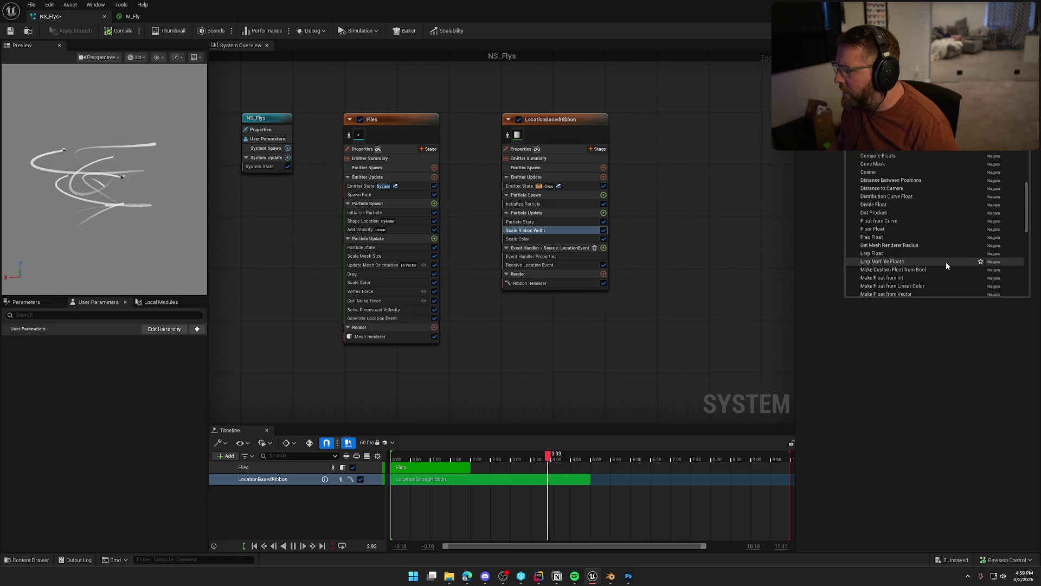
scroll(920, 266, "down", 2)
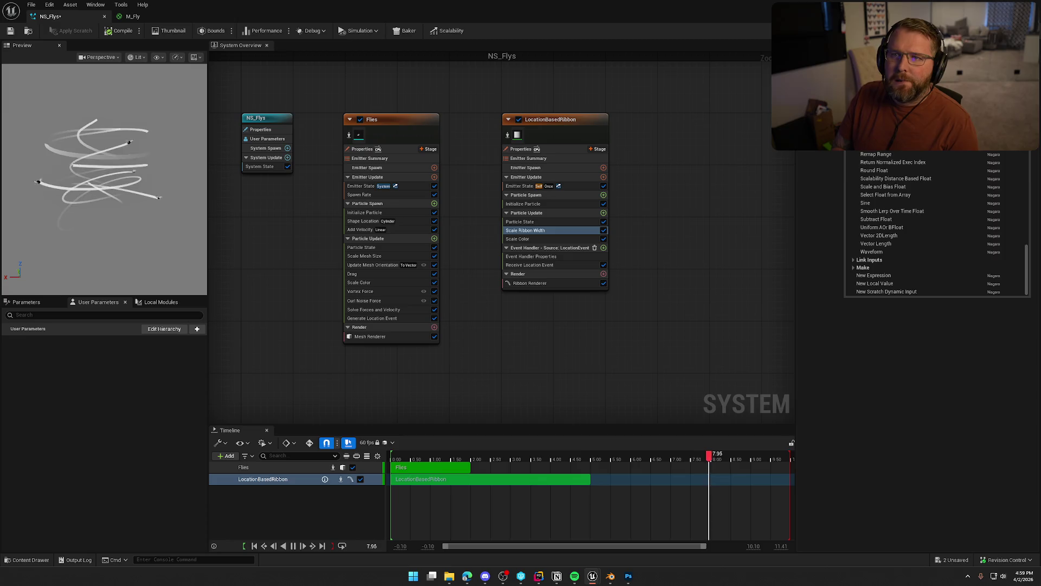
type("mesh")
key("BackSpace")
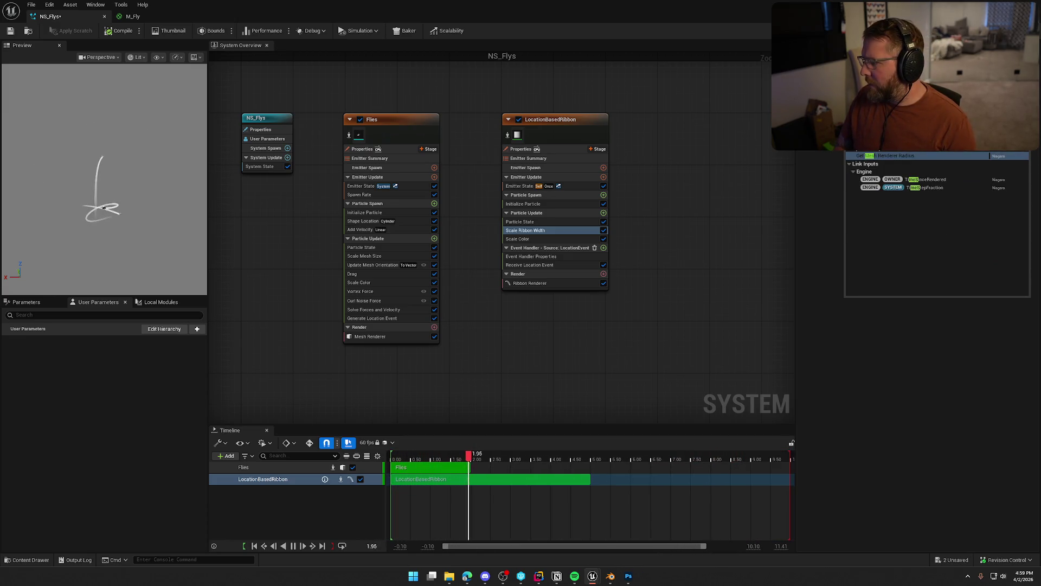
key("BackSpace")
key("BackSpace")
key("BackSpace")
type("scale")
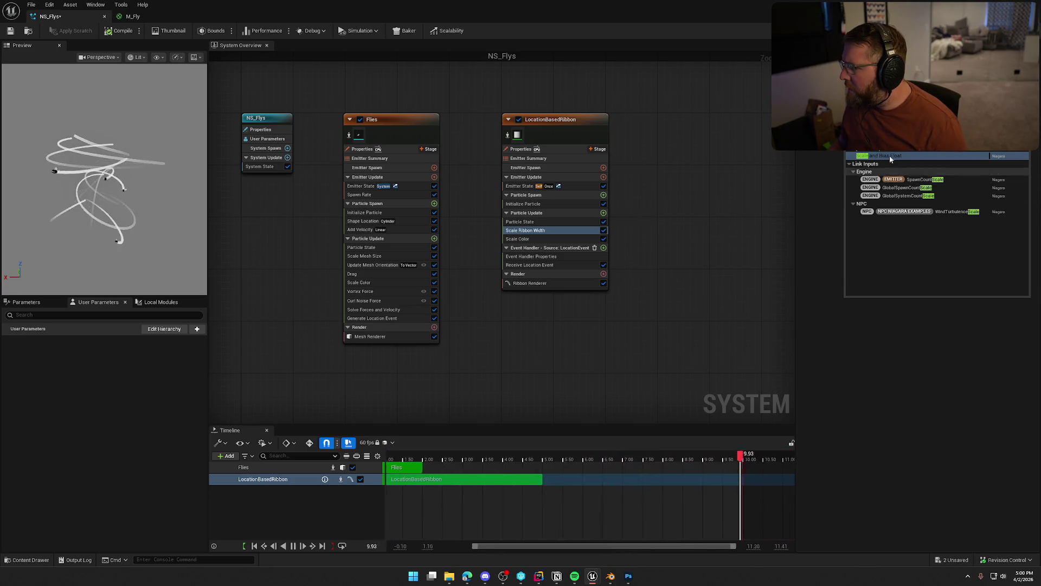
Clear the search, dismiss the action list, and show LocationBasedRibbon's Initialize Particle settings
key("BackSpace")
key("BackSpace")
key("BackSpace")
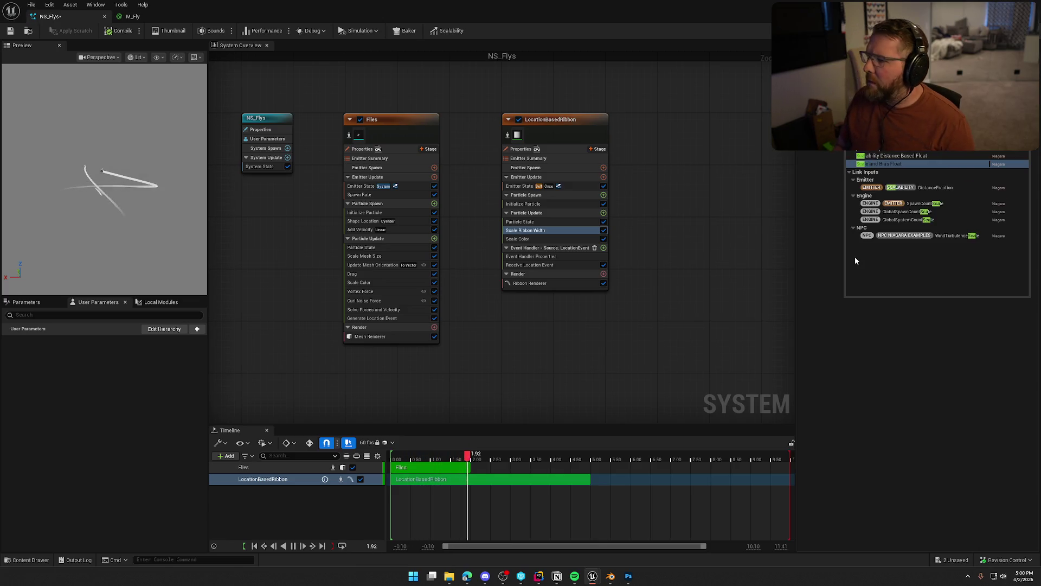
left_click(825, 212)
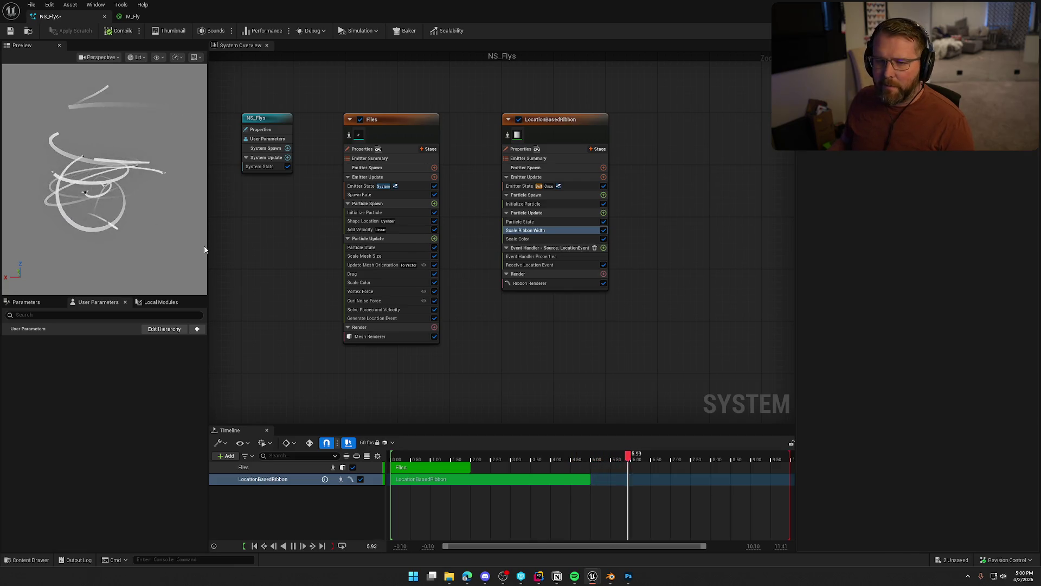
left_click(523, 204)
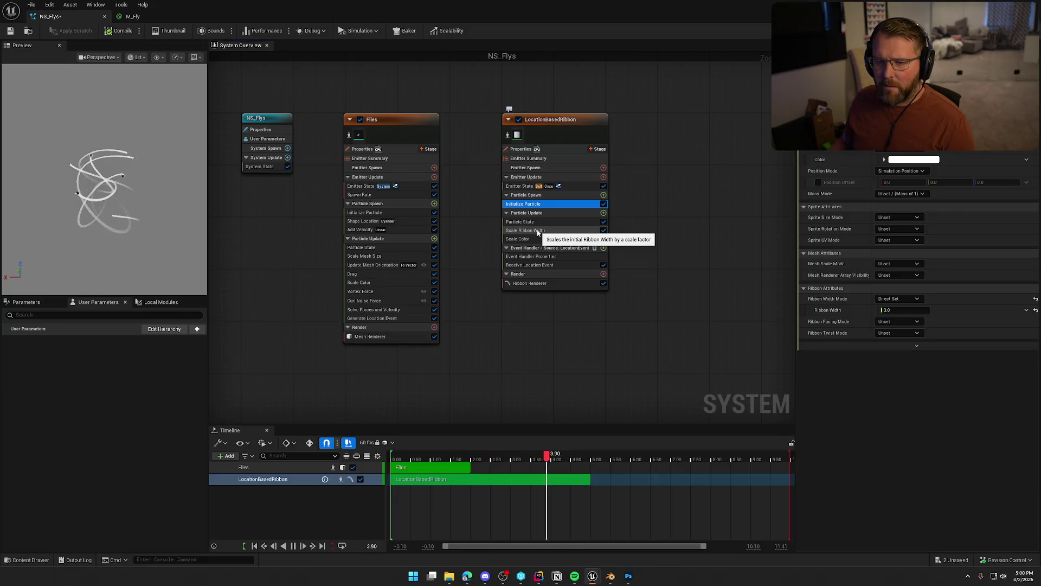
left_click(536, 230)
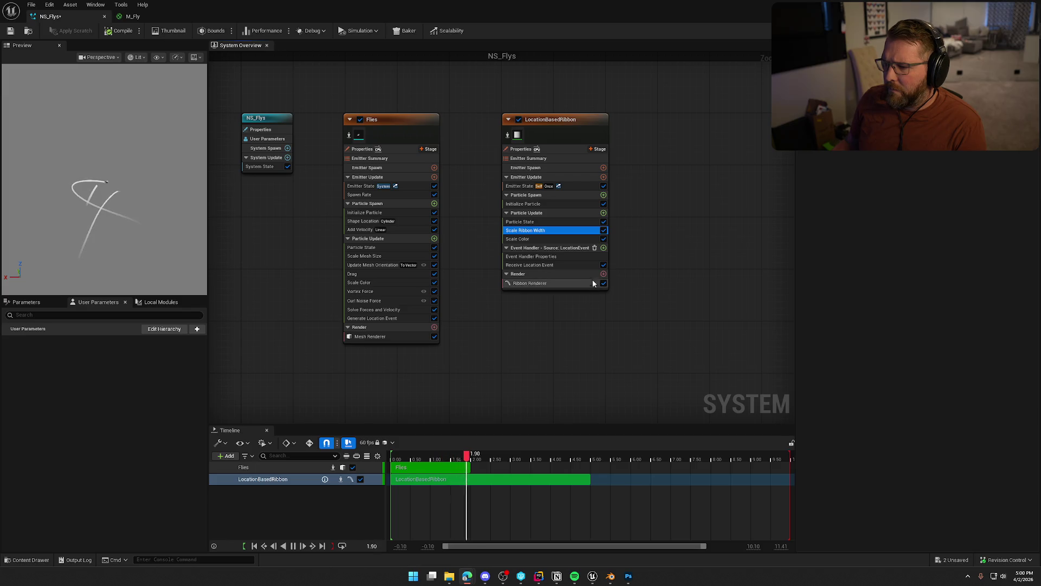
Delete the location event handler and add Update Particles from Other Emitter to Particle Update
left_click(595, 249)
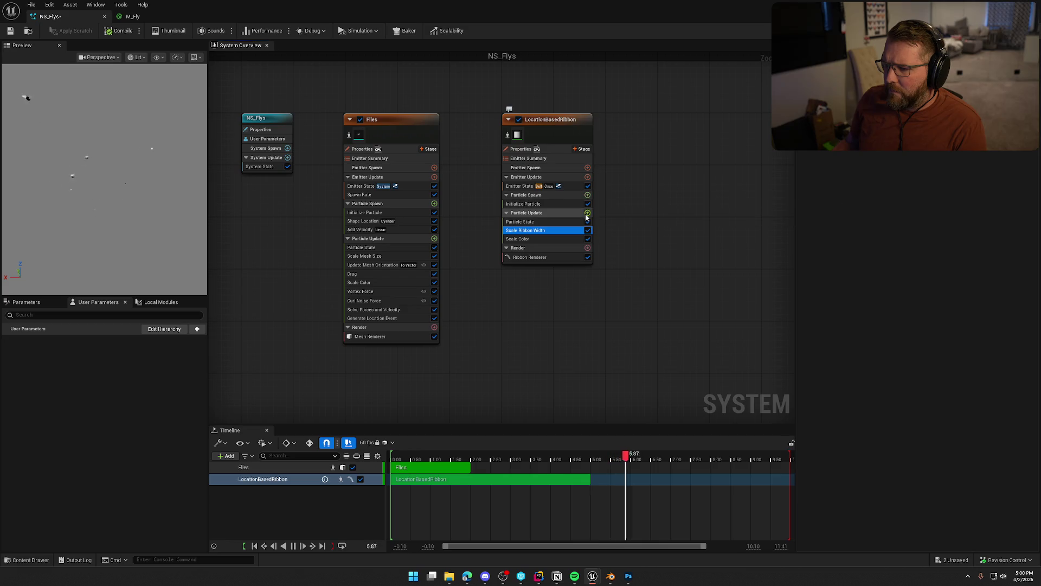
left_click(586, 215)
type("spawn")
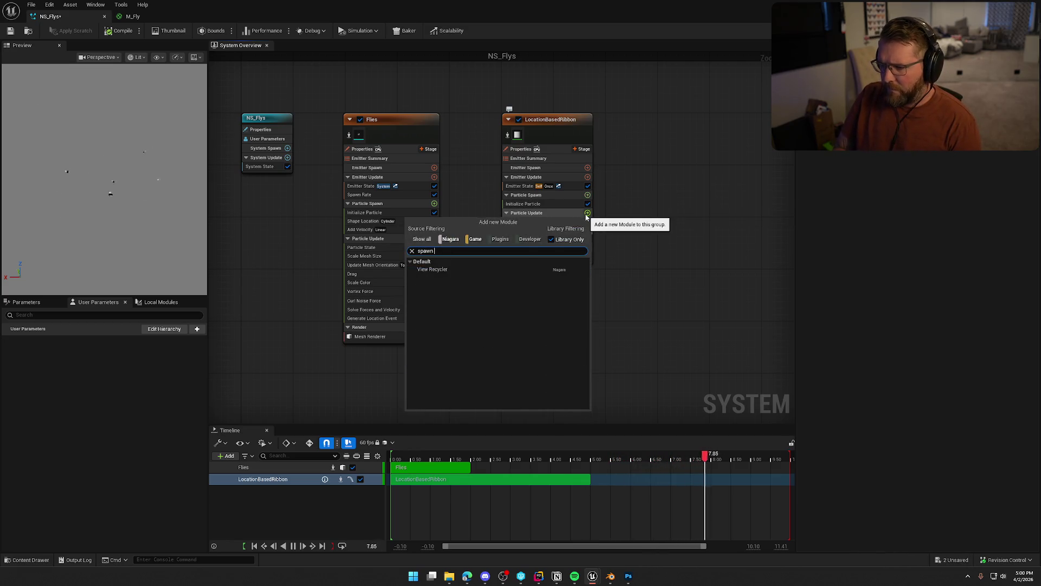
type(" part")
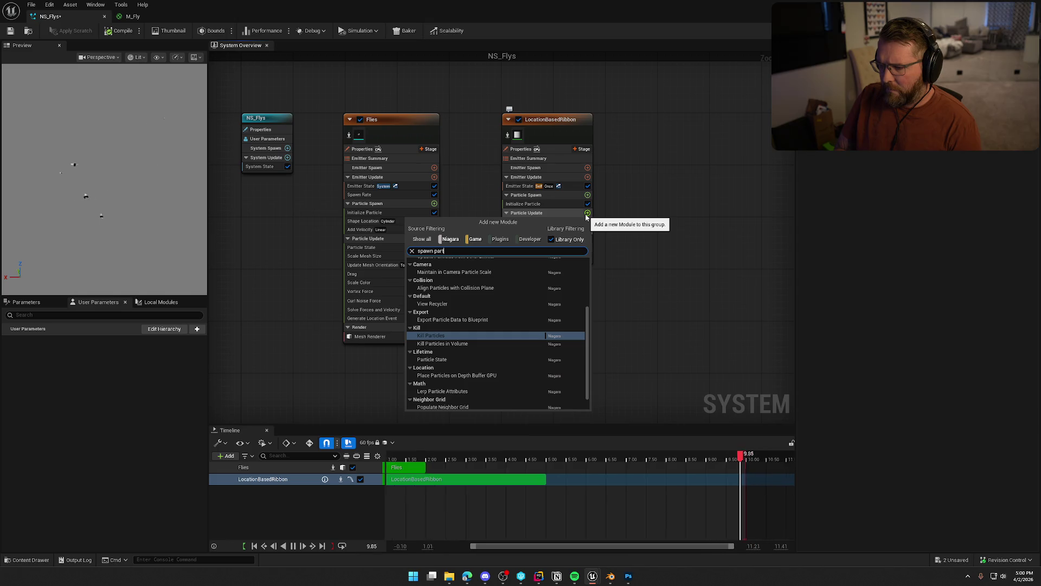
type("icles from")
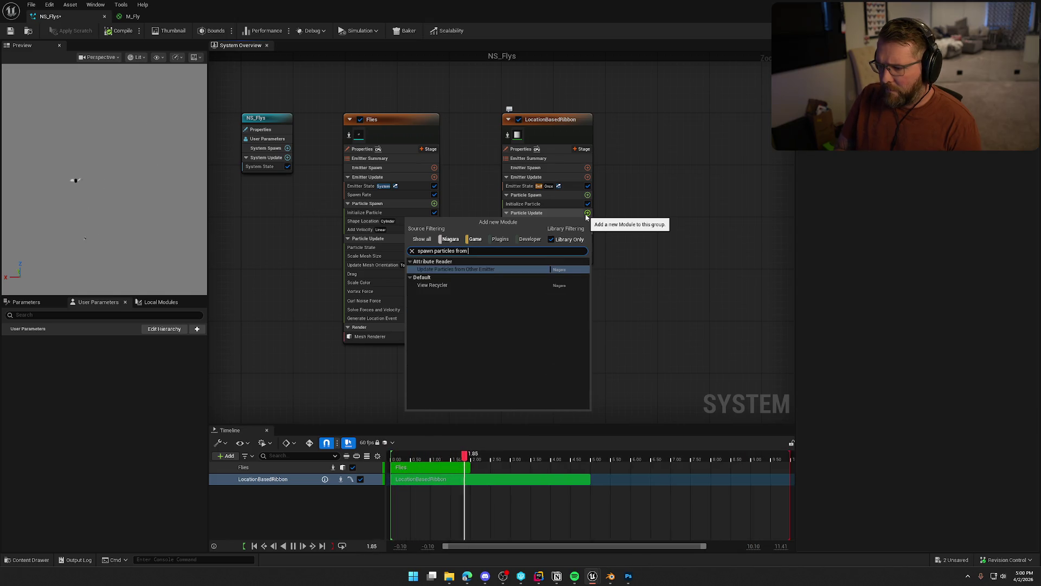
left_click(461, 269)
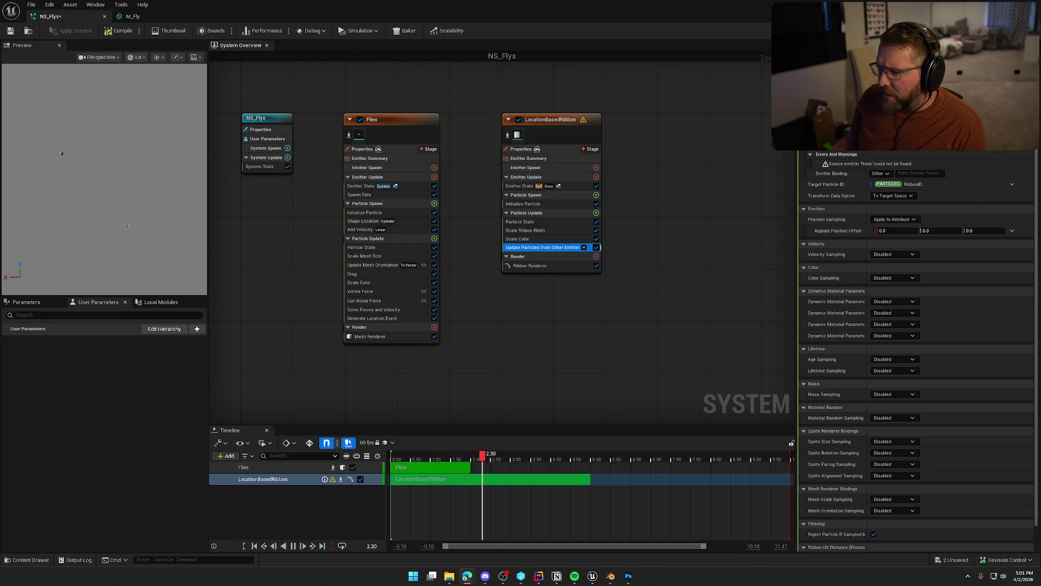
Remove Update Particles from Other Emitter and search Emitter Update modules for 'spawn particles fro'
left_click(541, 239)
left_click(542, 247)
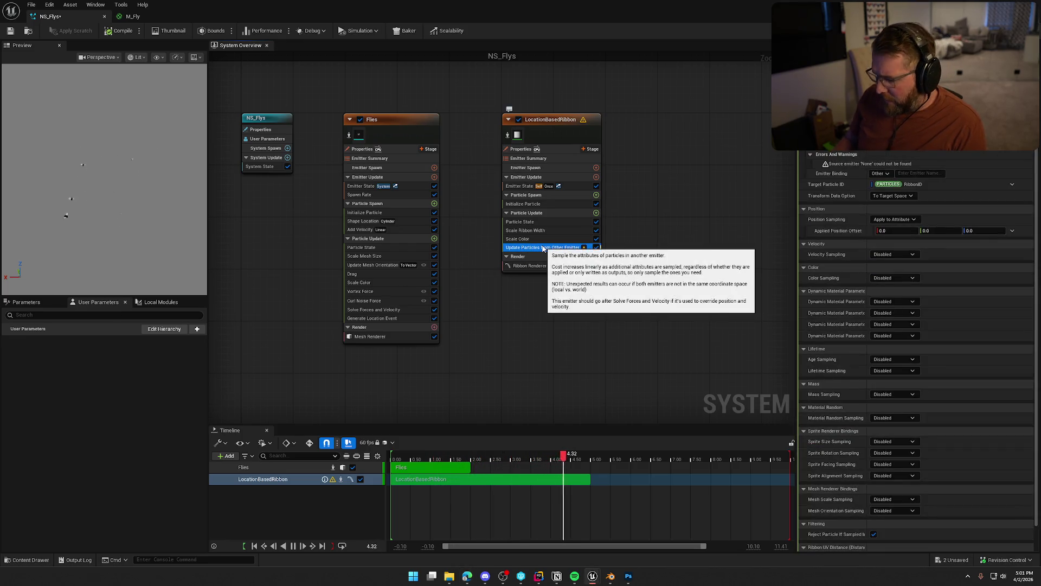
key("Delete")
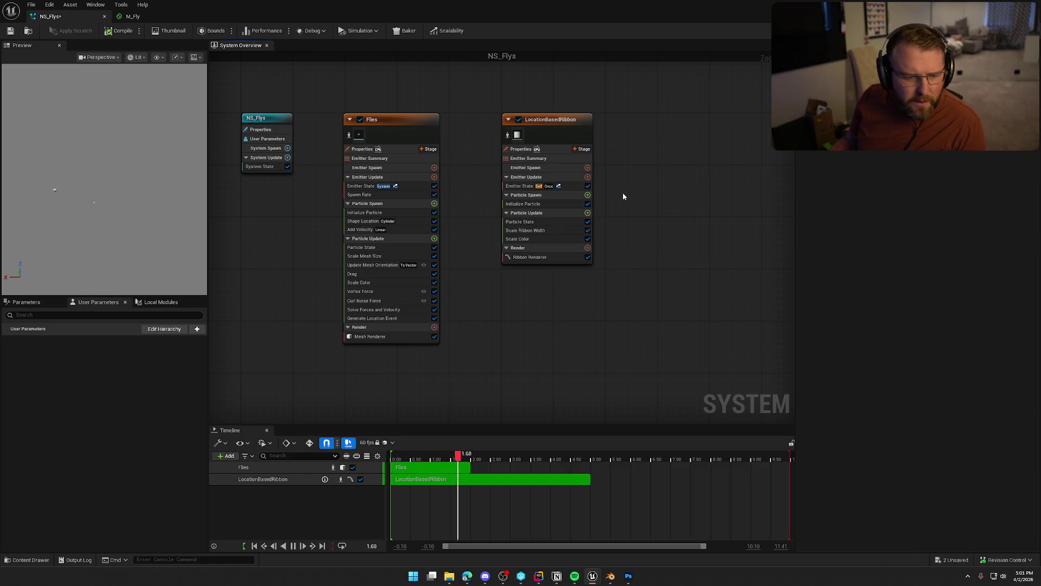
left_click(587, 177)
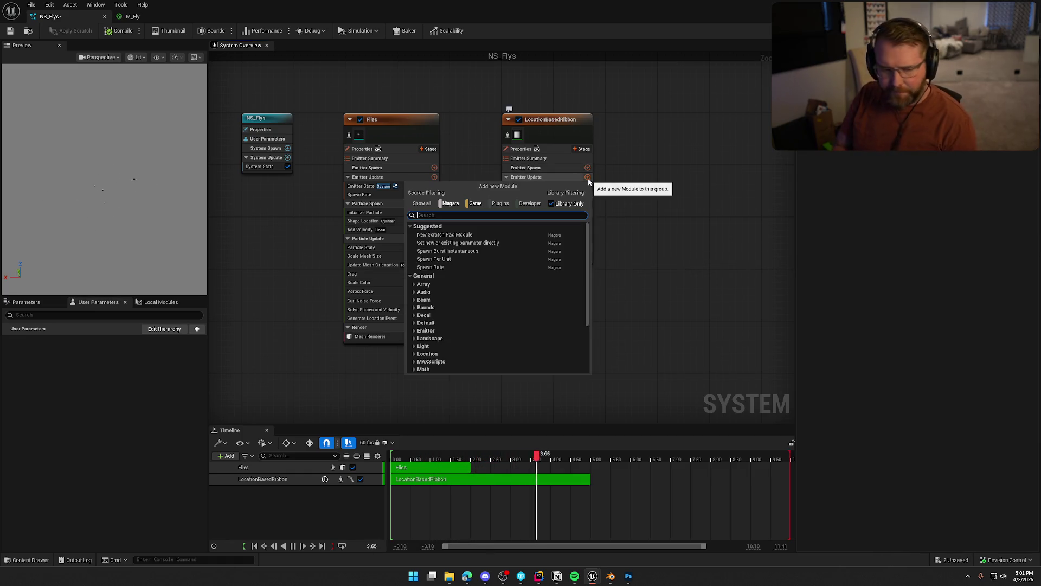
type("spawn part")
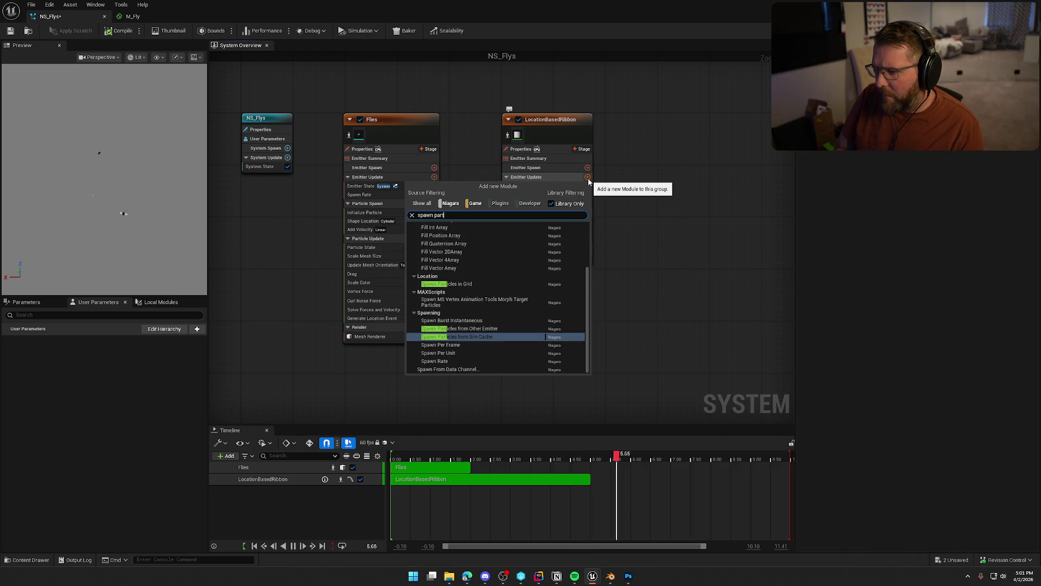
type("icles from")
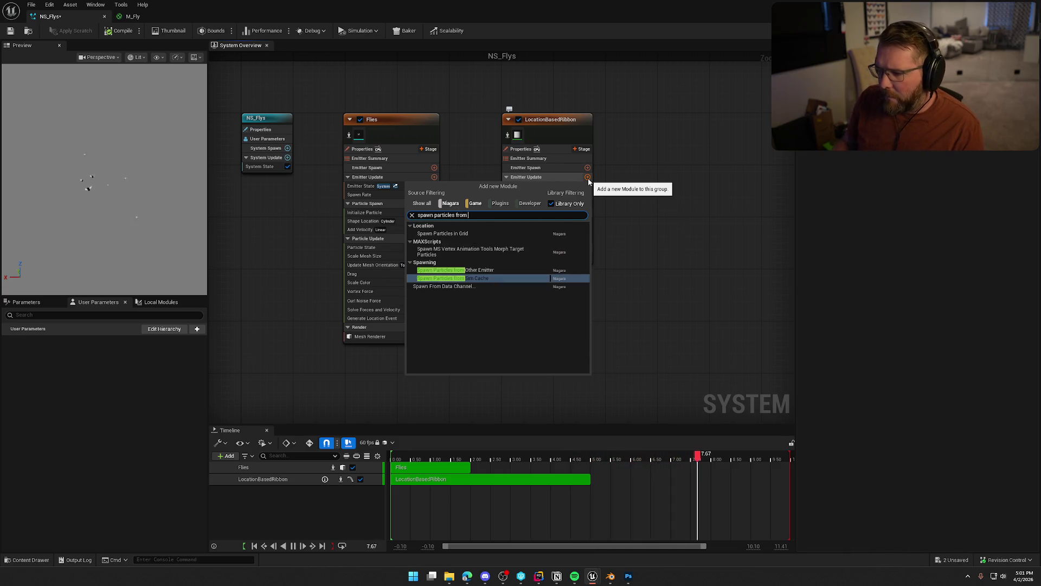
Add Spawn Particles from Other Emitter to Emitter Update, bound to the Flies emitter
left_click(483, 269)
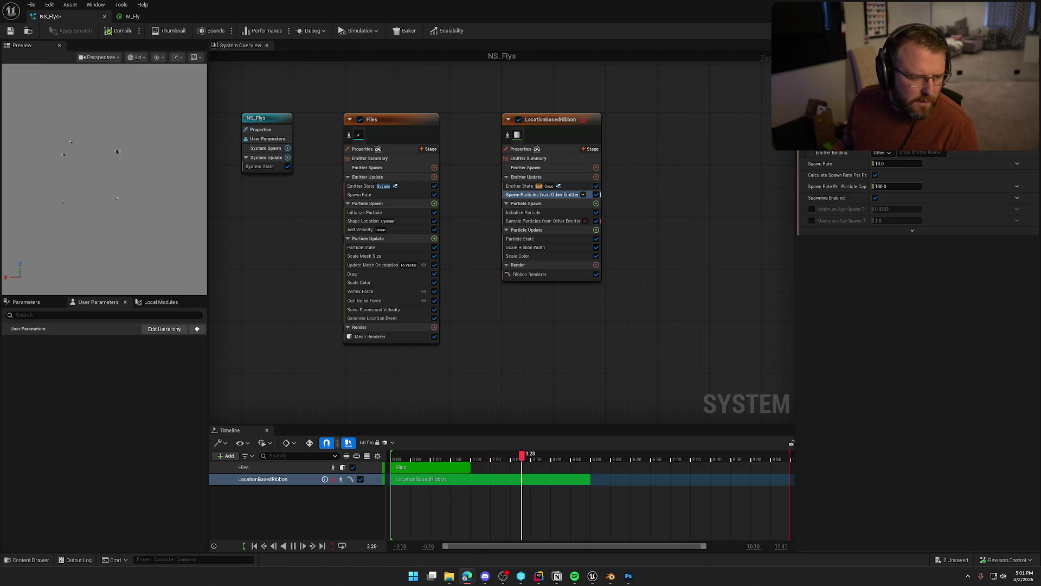
left_click(919, 155)
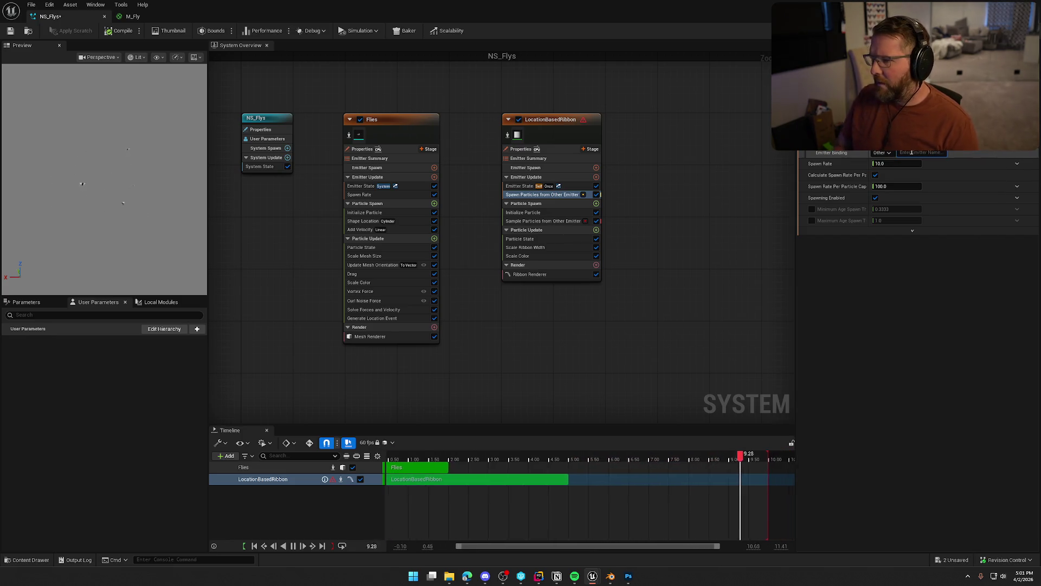
type("flF")
left_click(904, 161)
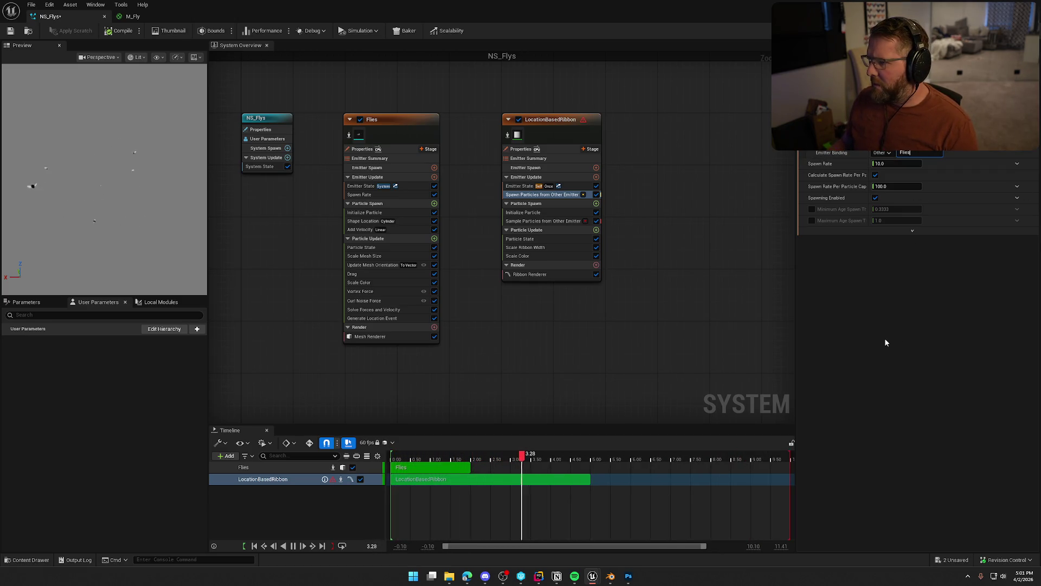
Rename the LocationBasedRibbon emitter to 'Ribbon'
left_click(536, 118)
key("F2")
type("Ribbon")
key("Return")
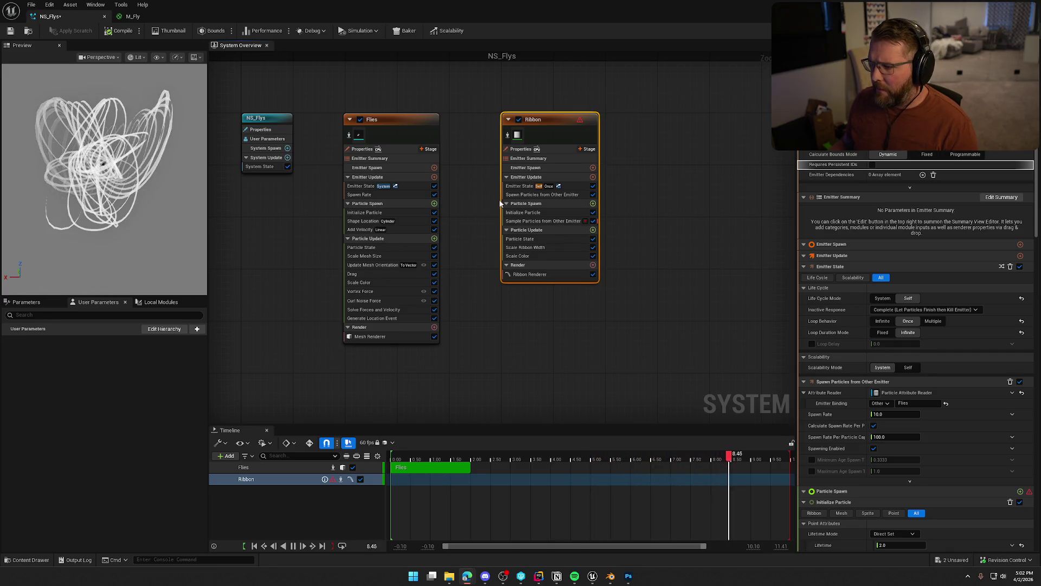
Review the Spawn and Sample Particles from Other Emitter module settings on Ribbon
left_click(536, 195)
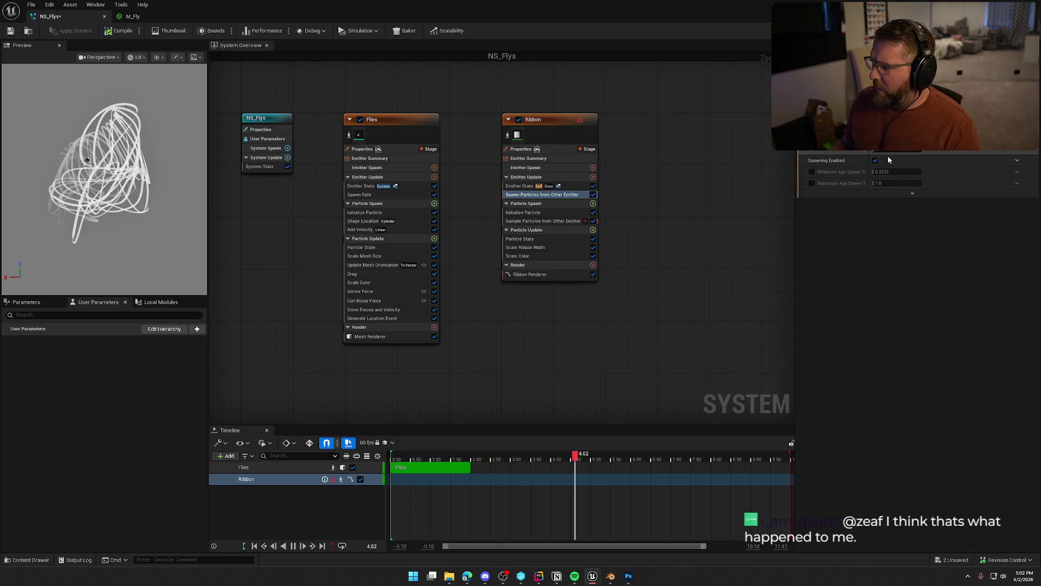
left_click(543, 221)
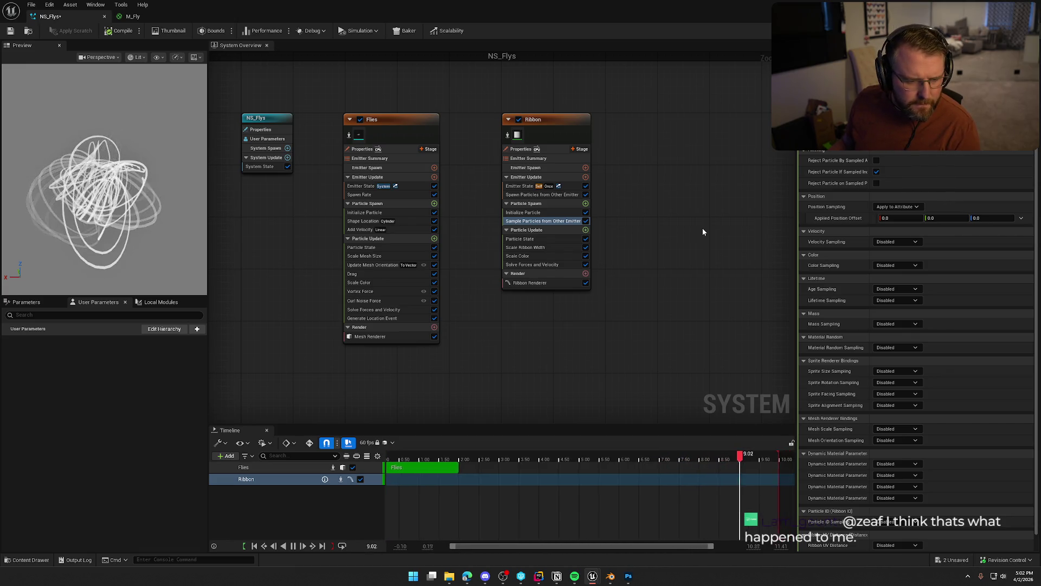
left_click(558, 194)
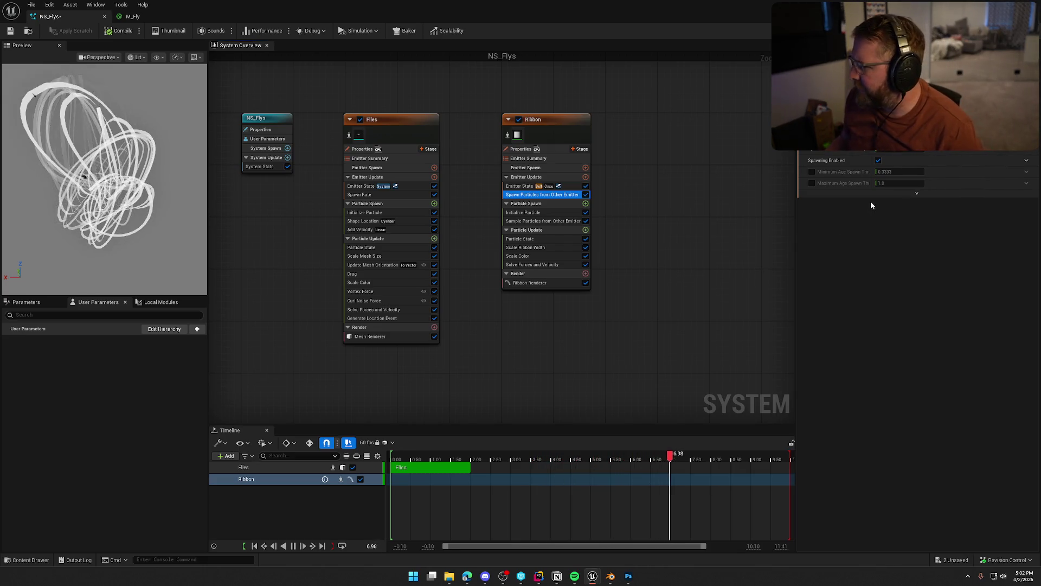
left_click(895, 152)
Set Spawn Rate Per Particle Cap to 10, then toggle the spawn checkboxes to test
type("1")
key("Return")
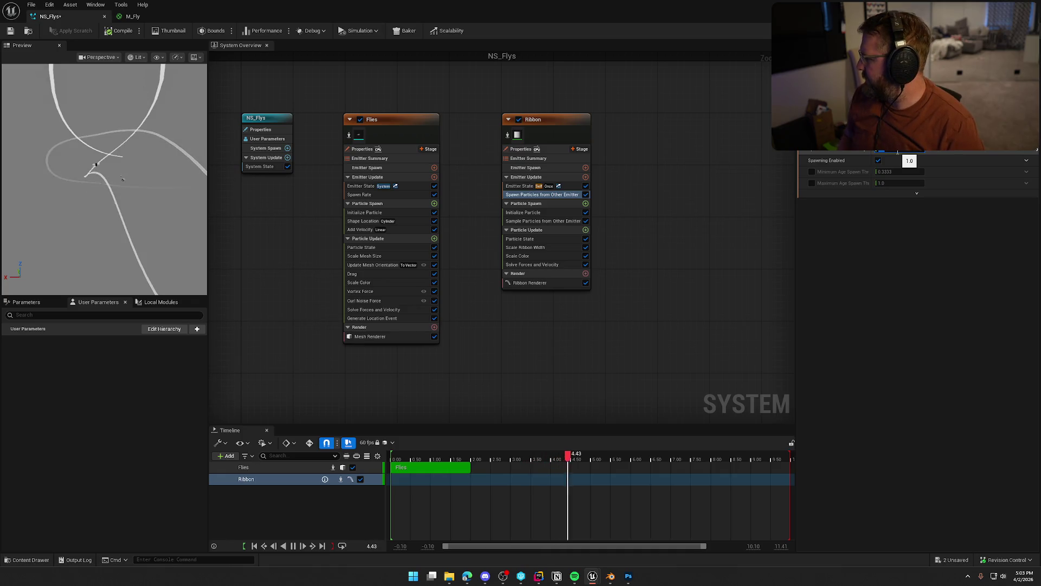
type("10")
key("Return")
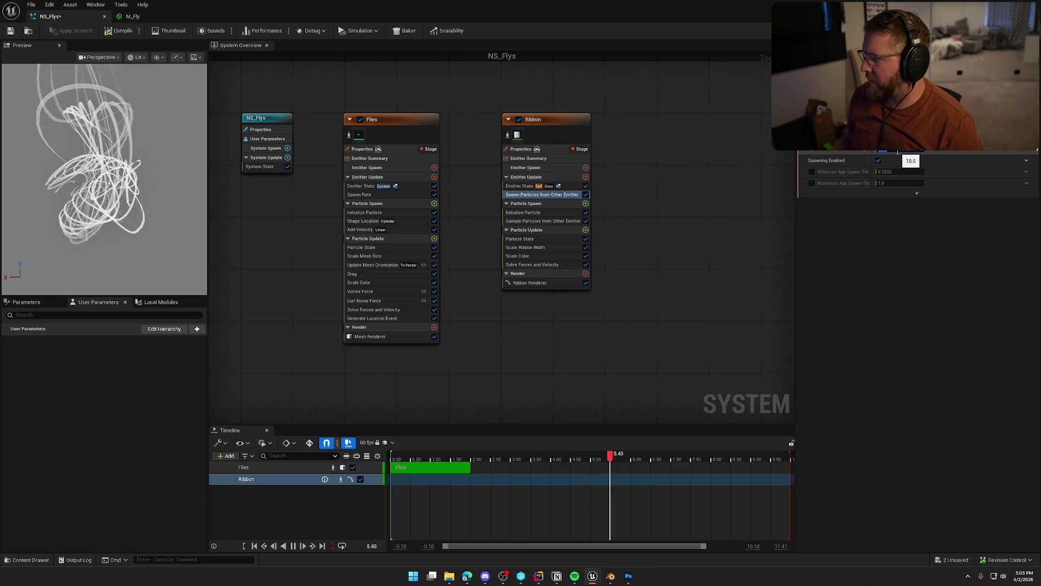
left_click(922, 272)
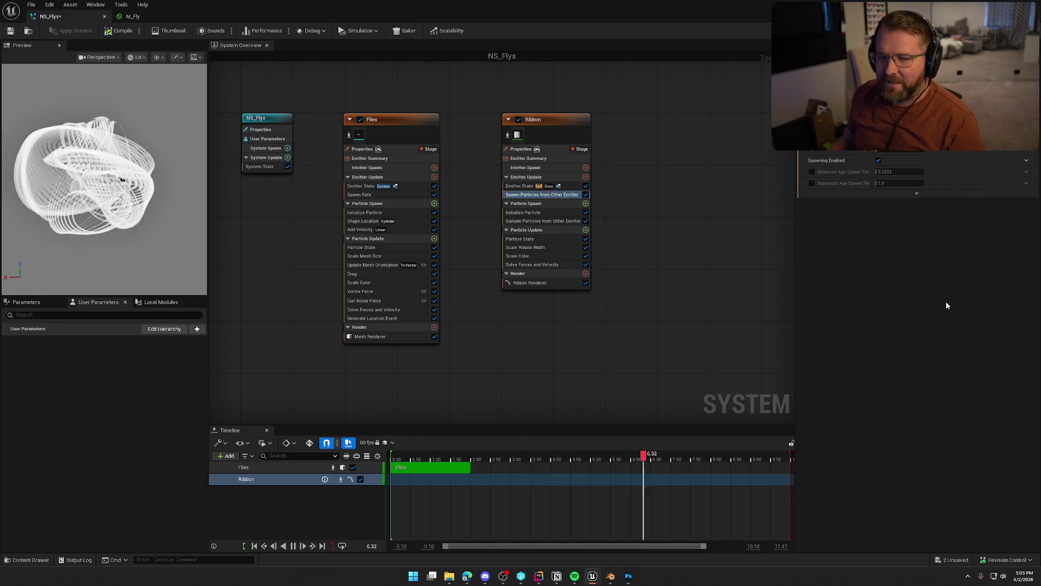
left_click(922, 173)
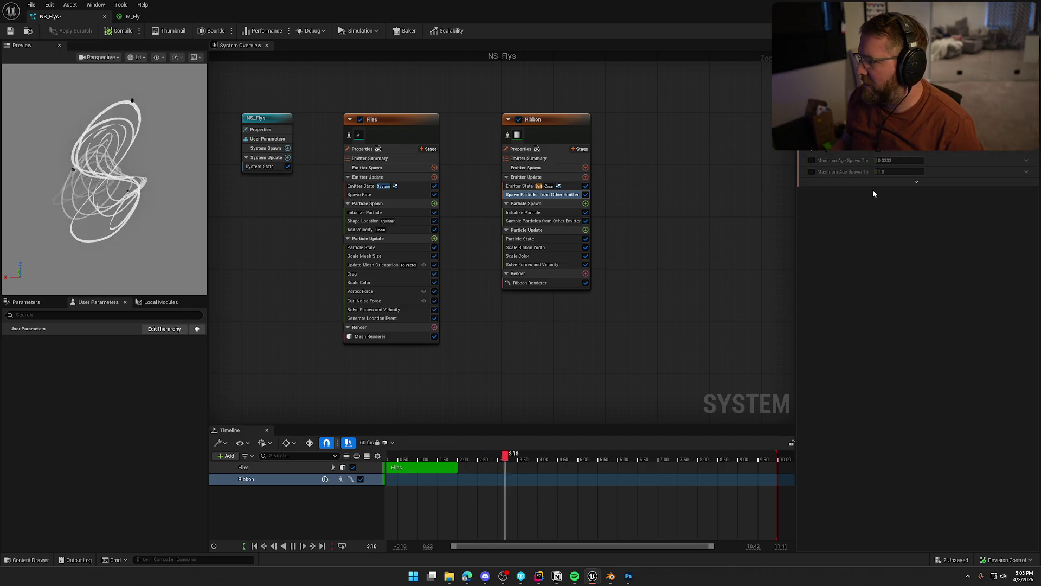
left_click(878, 153)
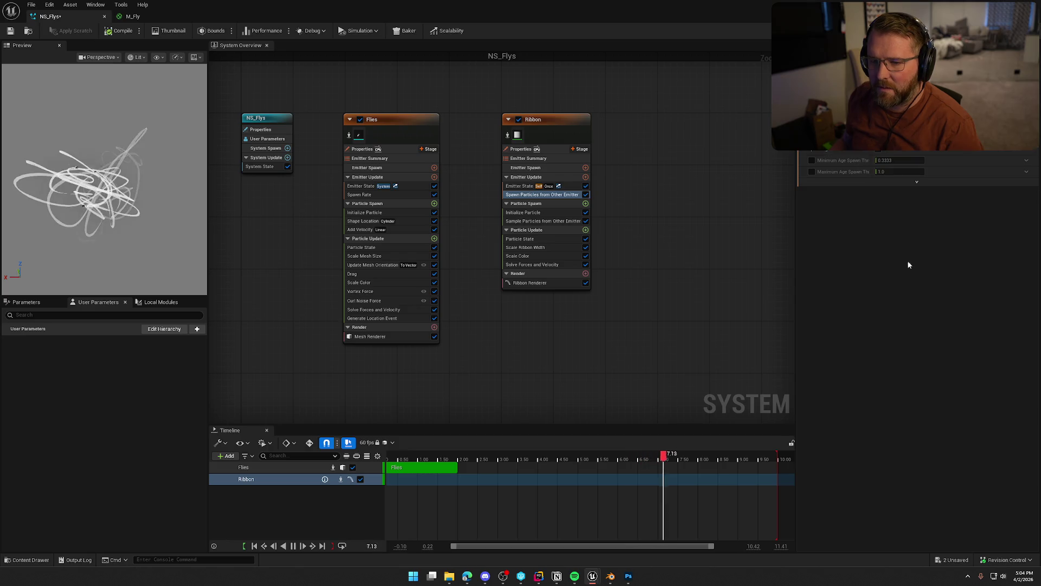
Start renaming the restored LocationBasedRibbon emitter in the system overview
scroll(886, 152, "up", 1)
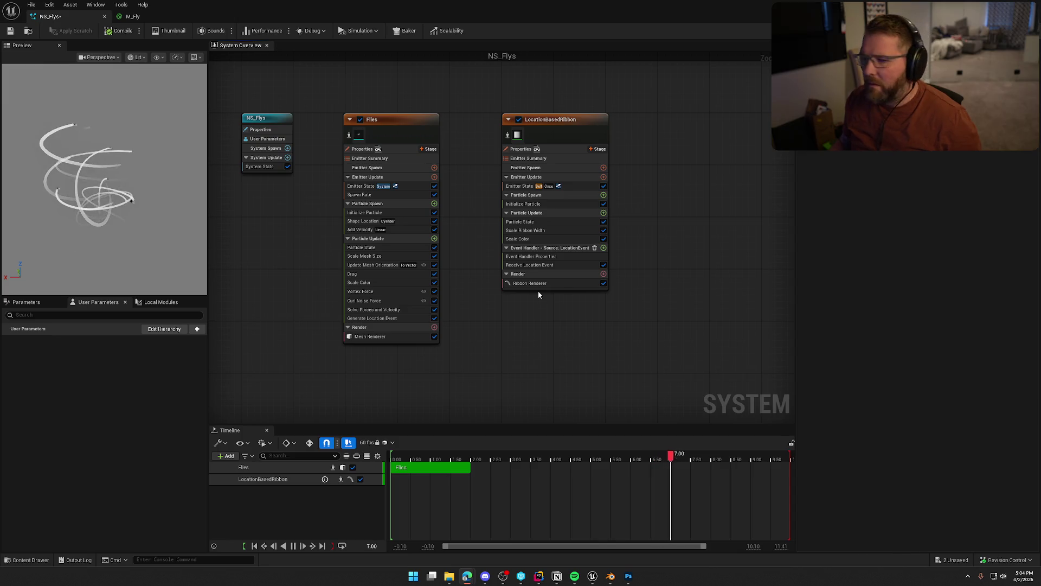
double_click(535, 118)
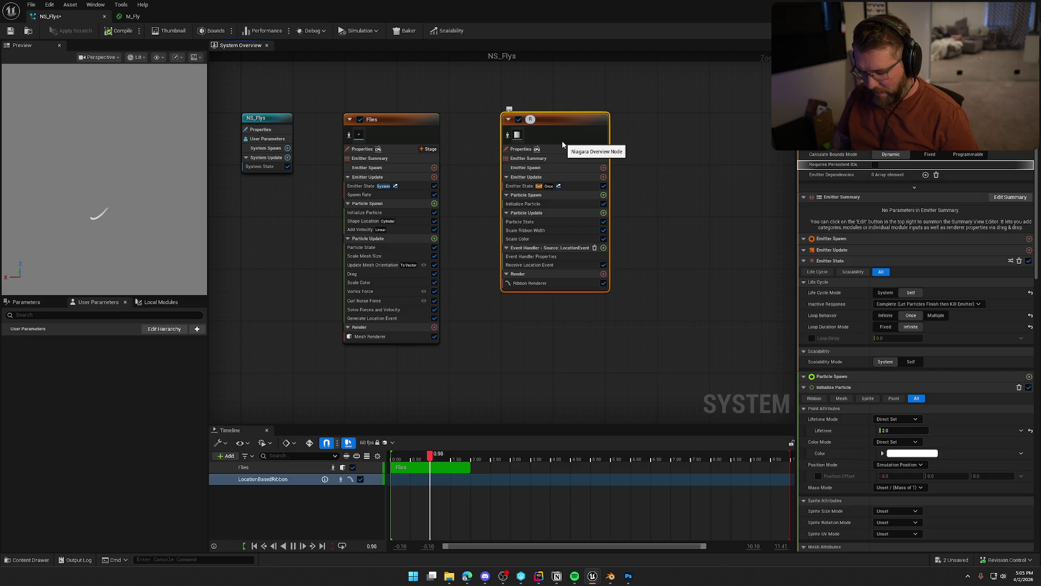
type("ibbon")
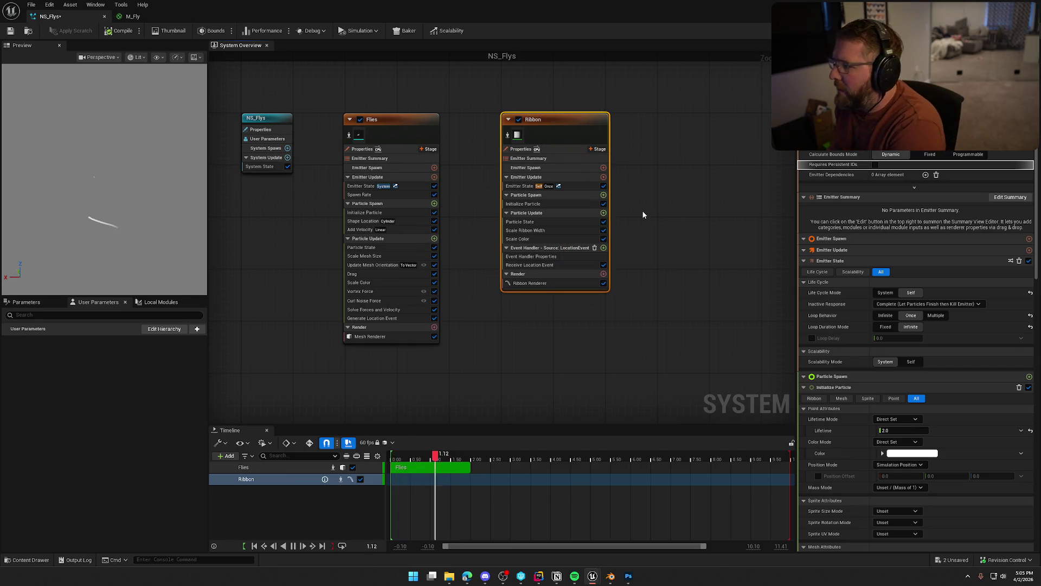
left_click(684, 215)
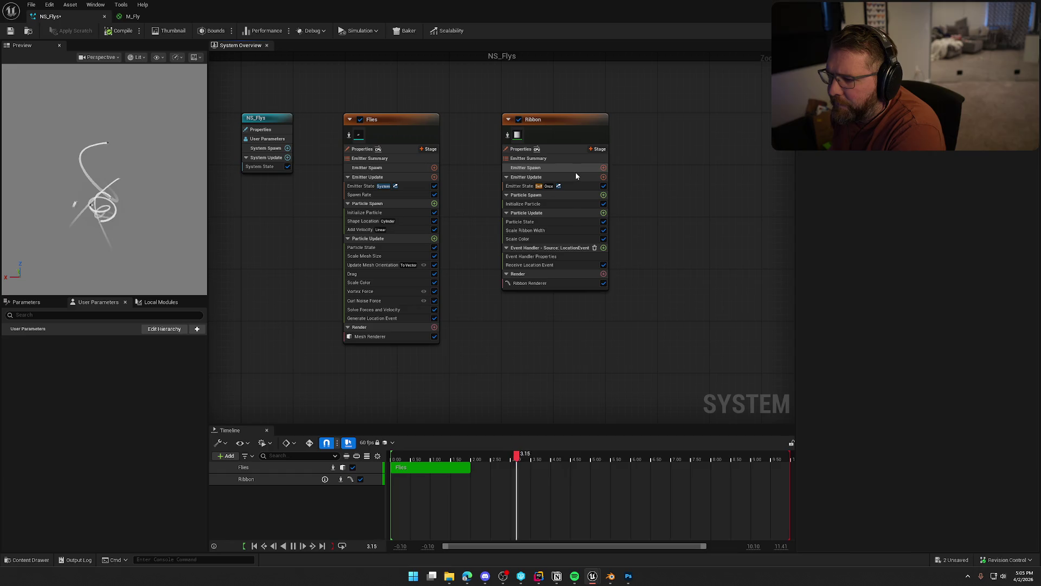
left_click(377, 149)
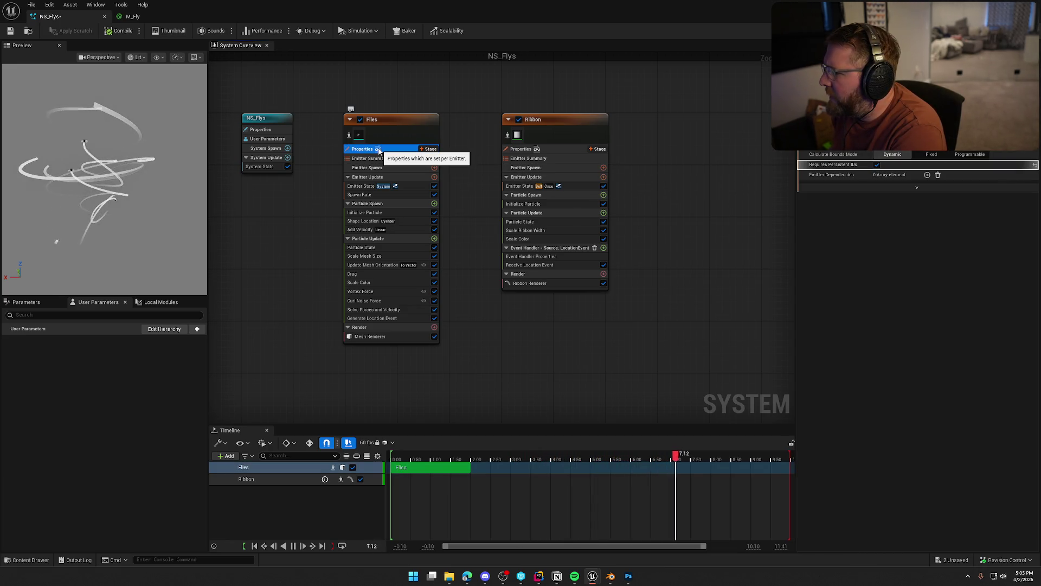
left_click(937, 163)
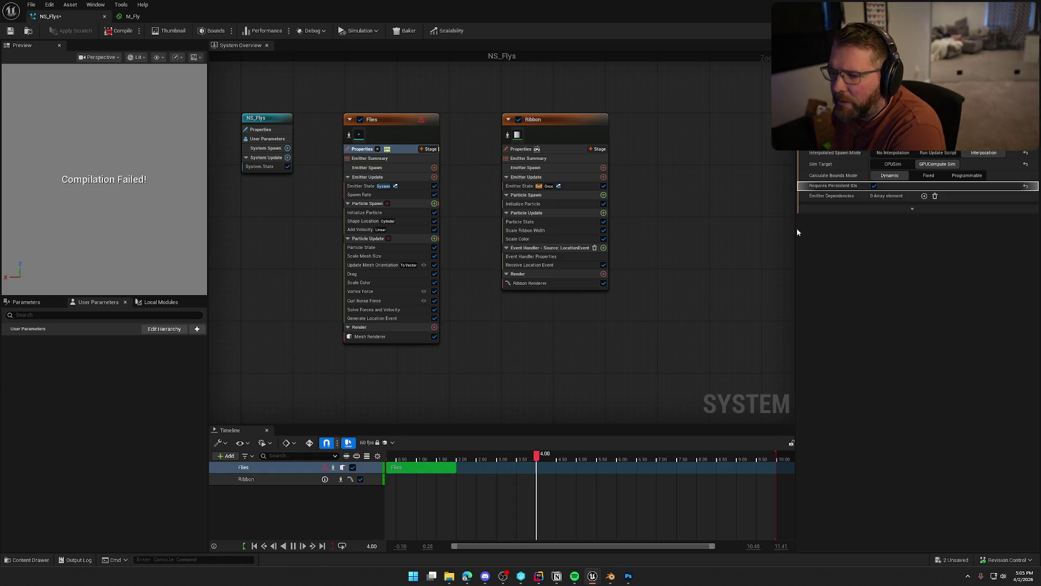
left_click(399, 133)
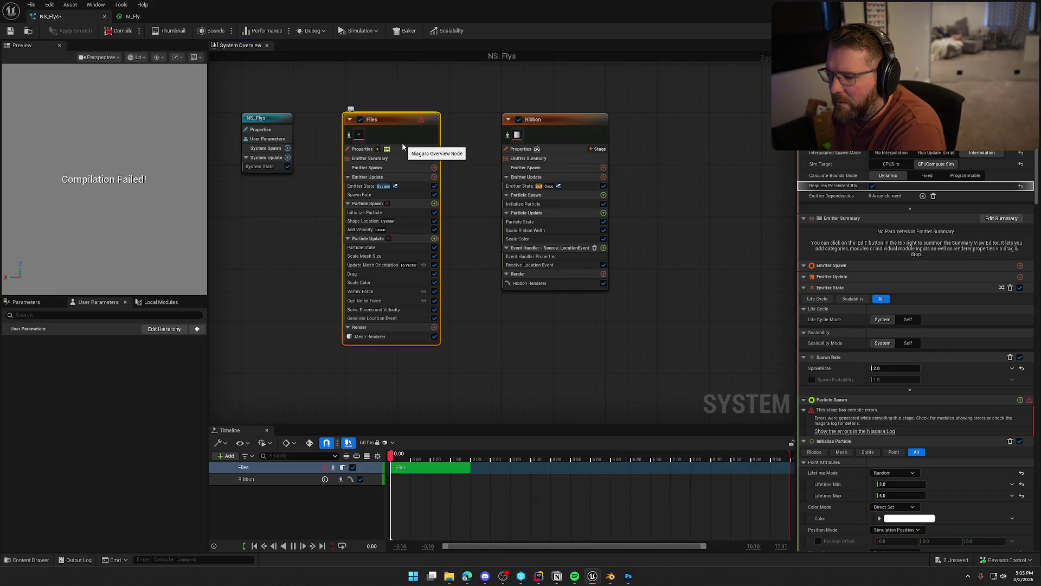
left_click(385, 149)
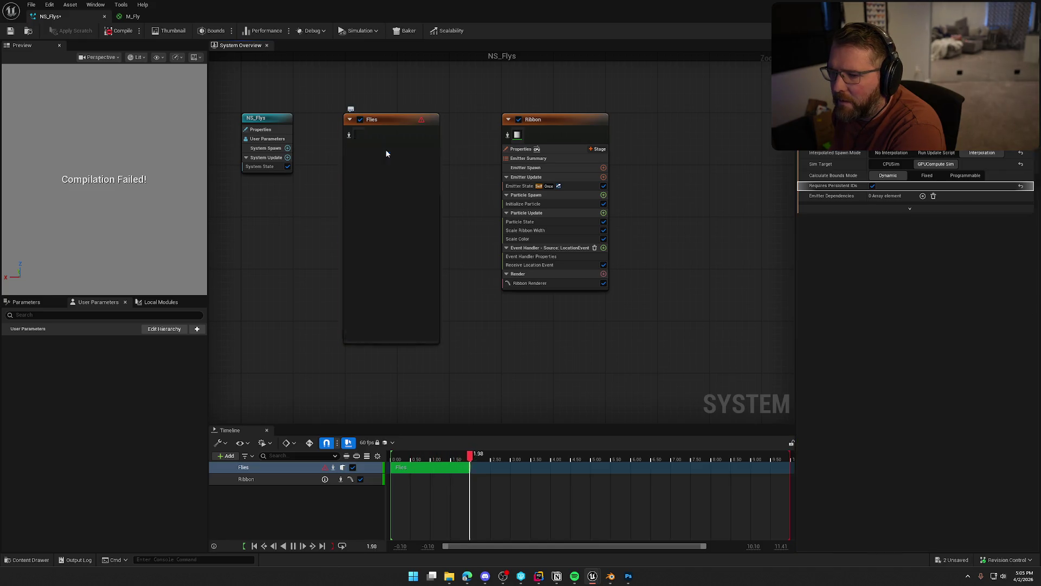
left_click(926, 168)
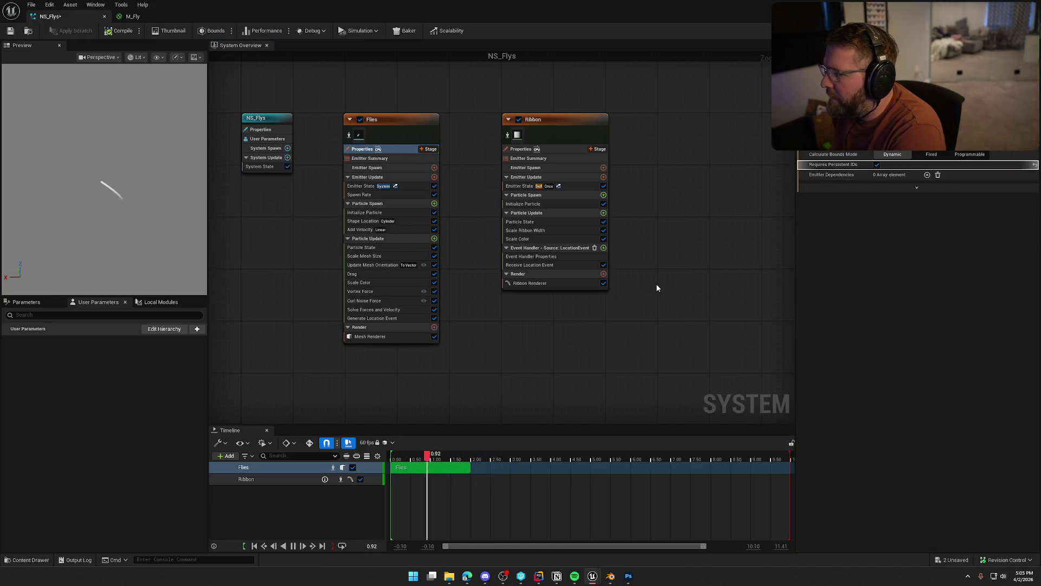
left_click(563, 130)
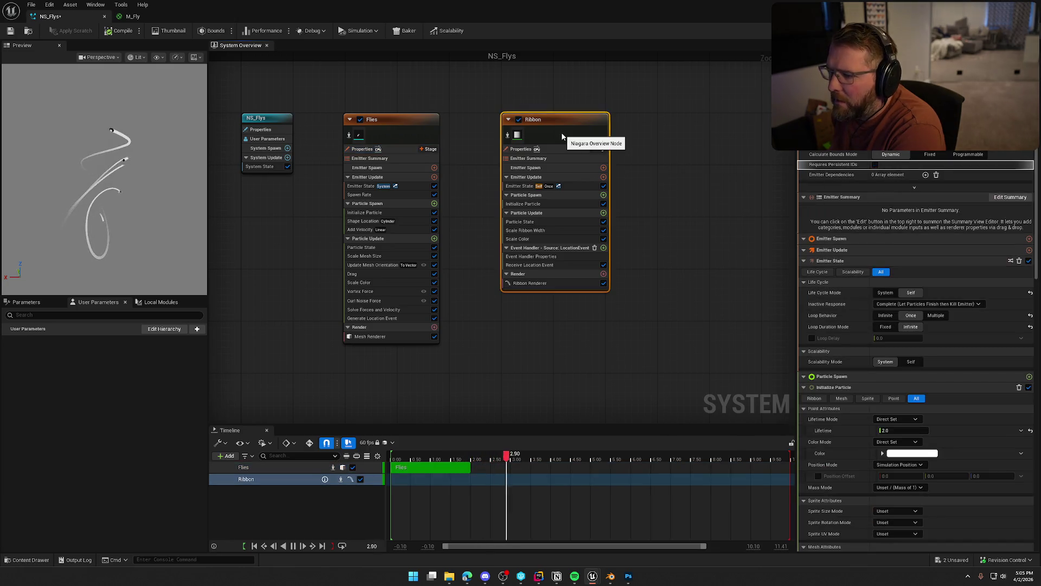
scroll(868, 185, "up", 1)
left_click(944, 154)
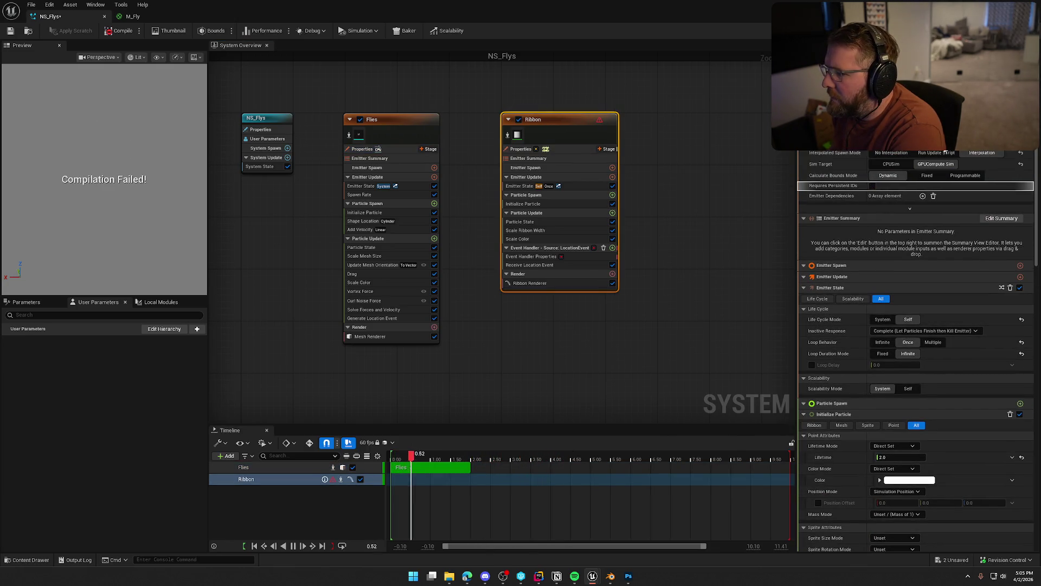
left_click(891, 164)
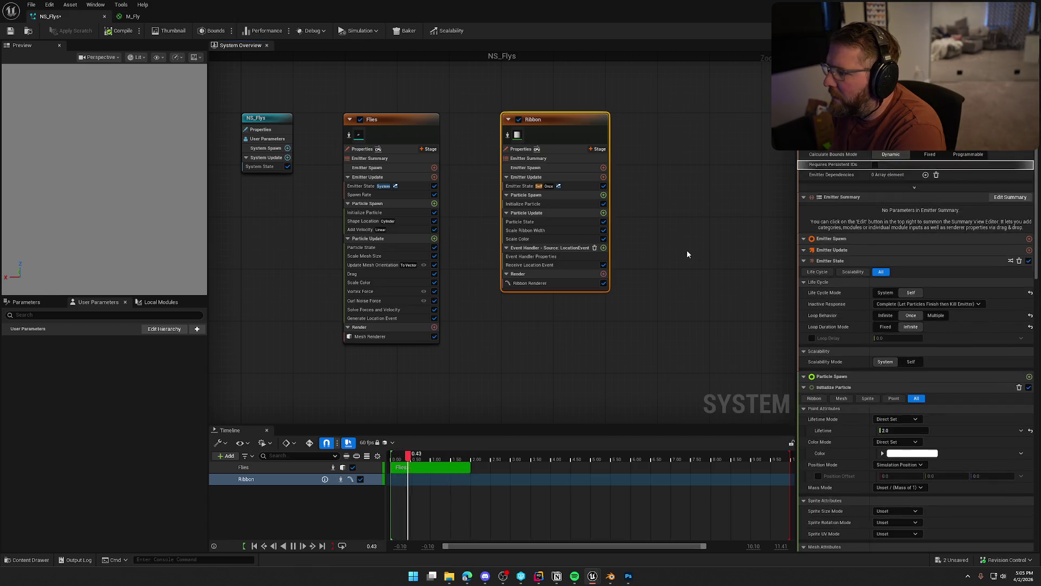
left_click(686, 249)
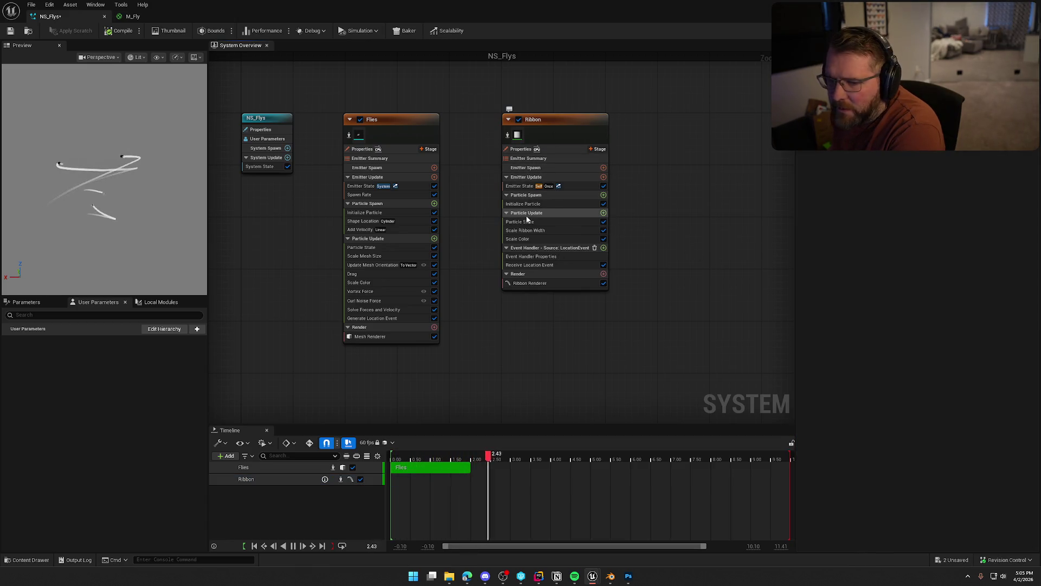
left_click(541, 204)
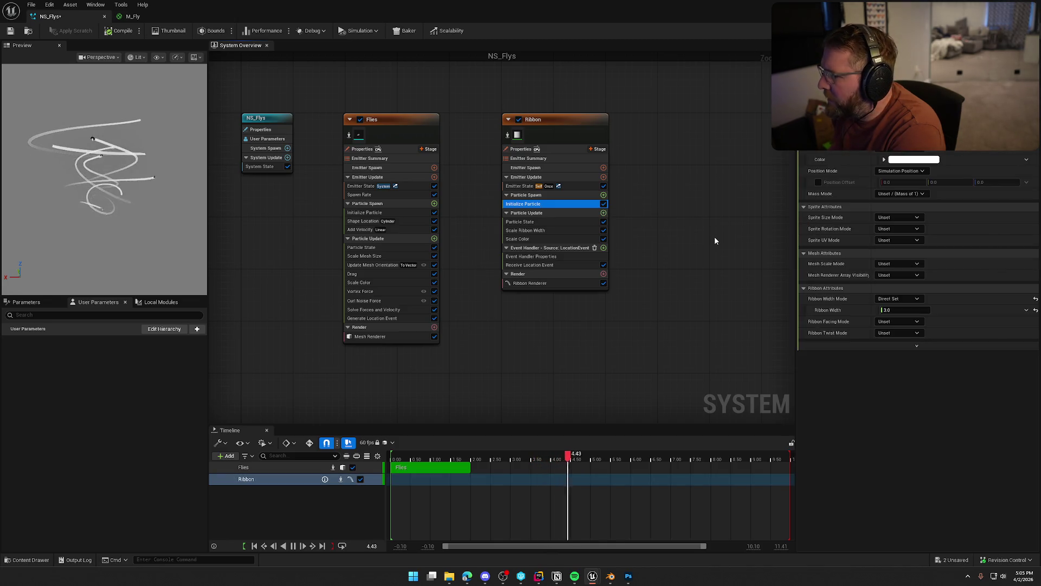
Set Ribbon's Initialize Particle colour to white at alpha 0.5 and Ribbon Width to 1.0
left_click(922, 160)
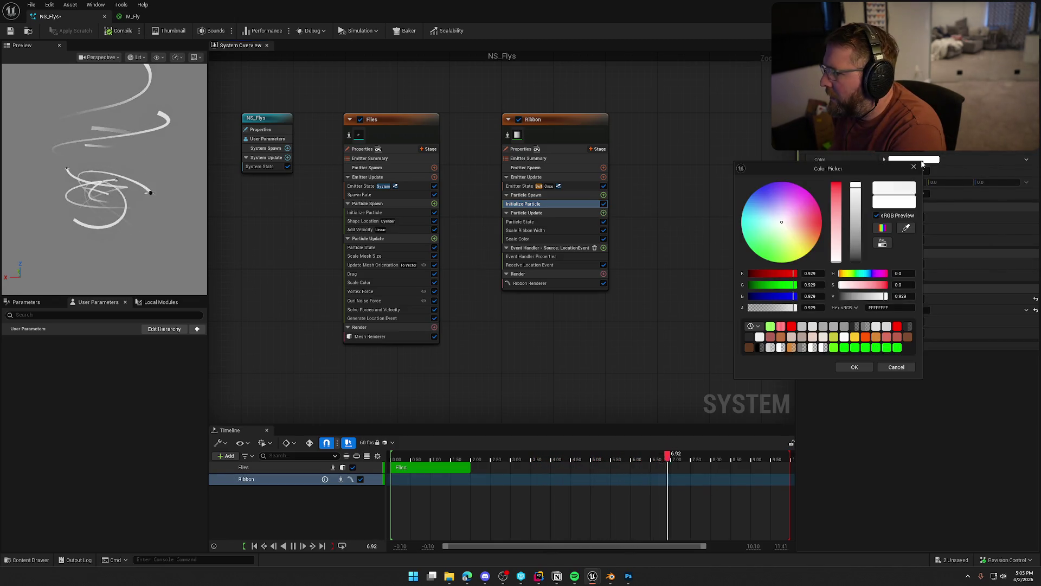
left_click(815, 307)
type(".5")
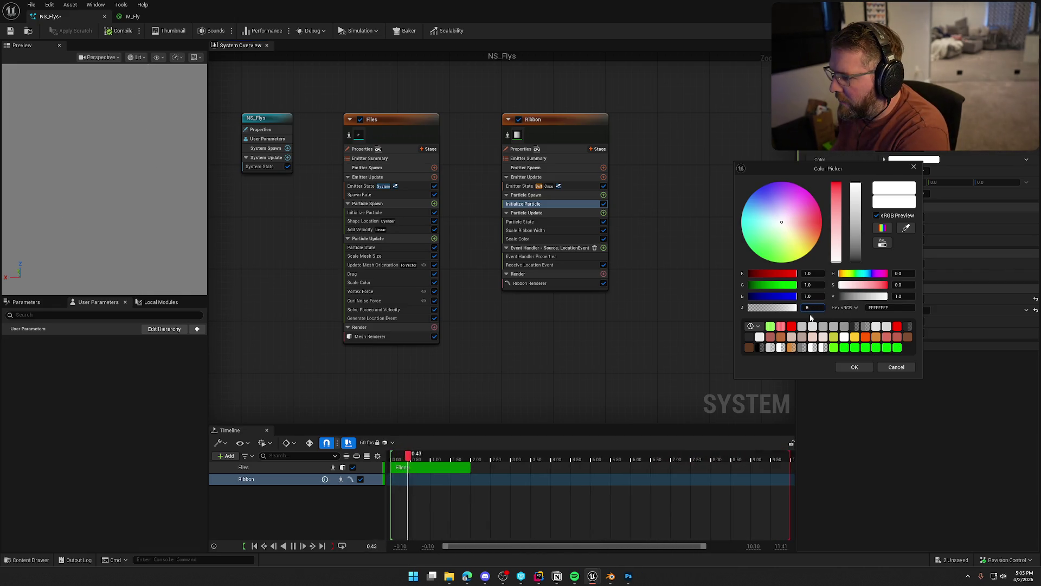
key("Return")
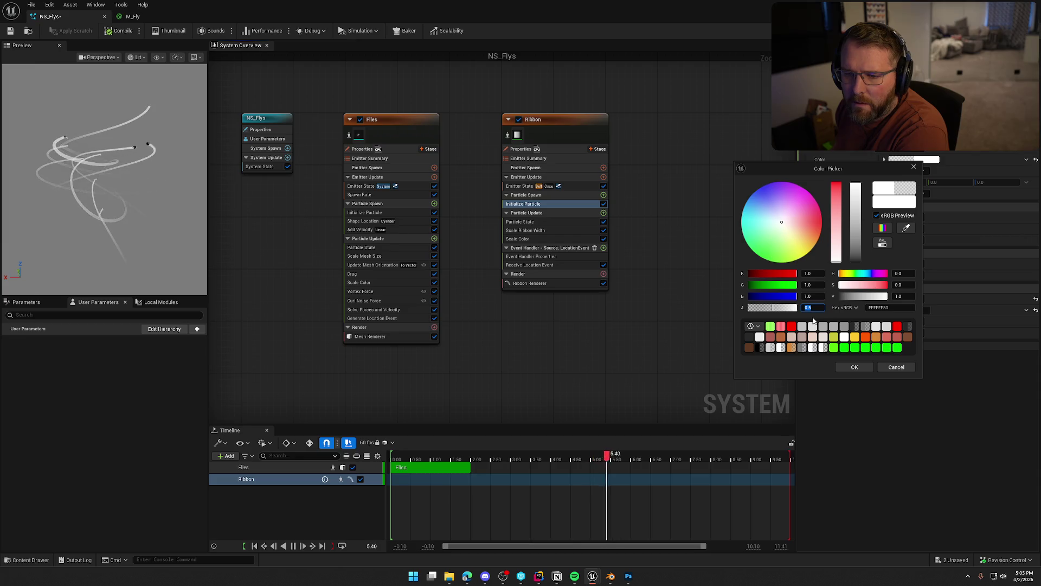
left_click(853, 368)
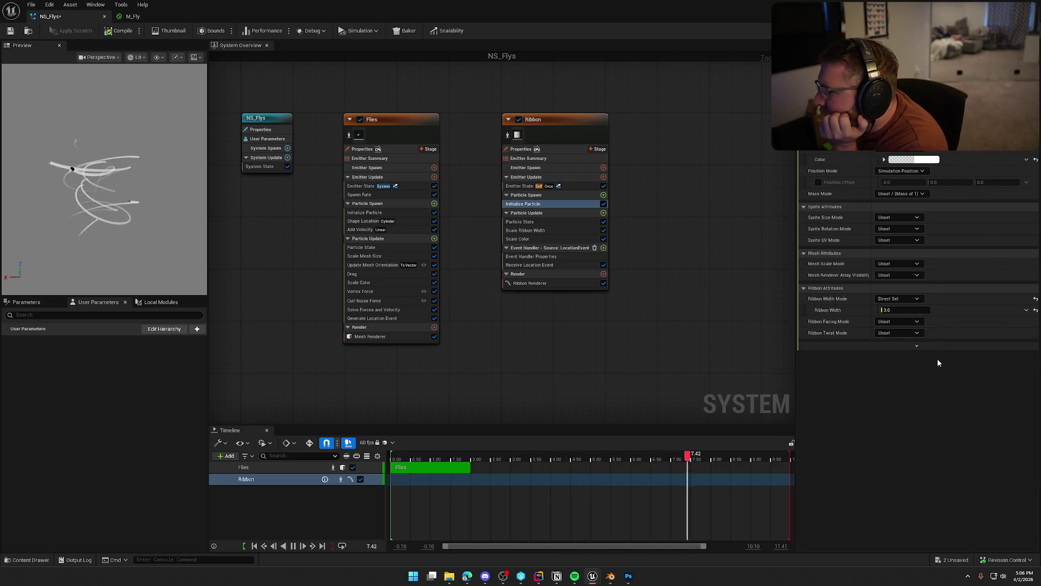
left_click(905, 310)
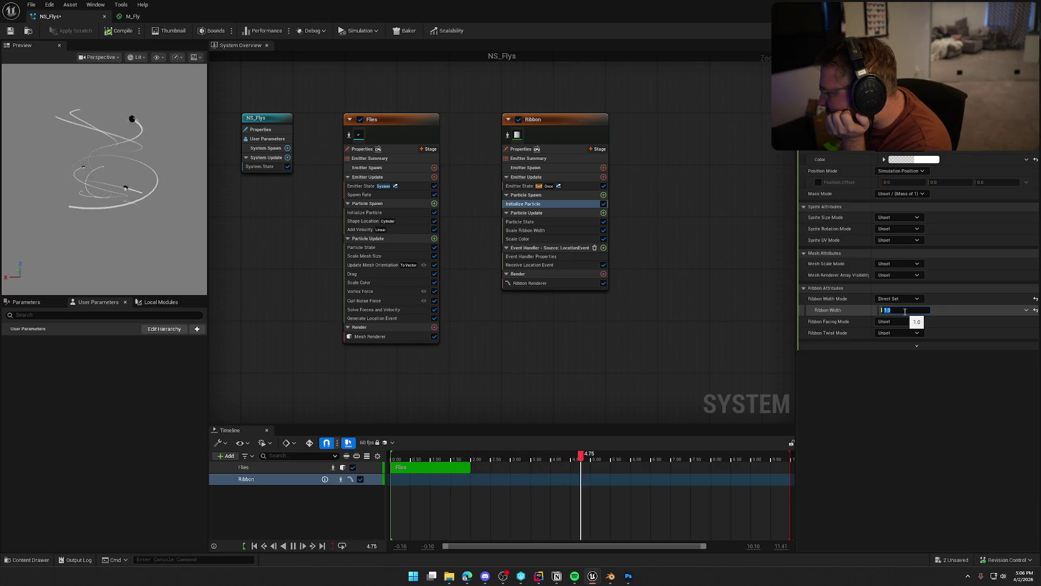
left_click(903, 389)
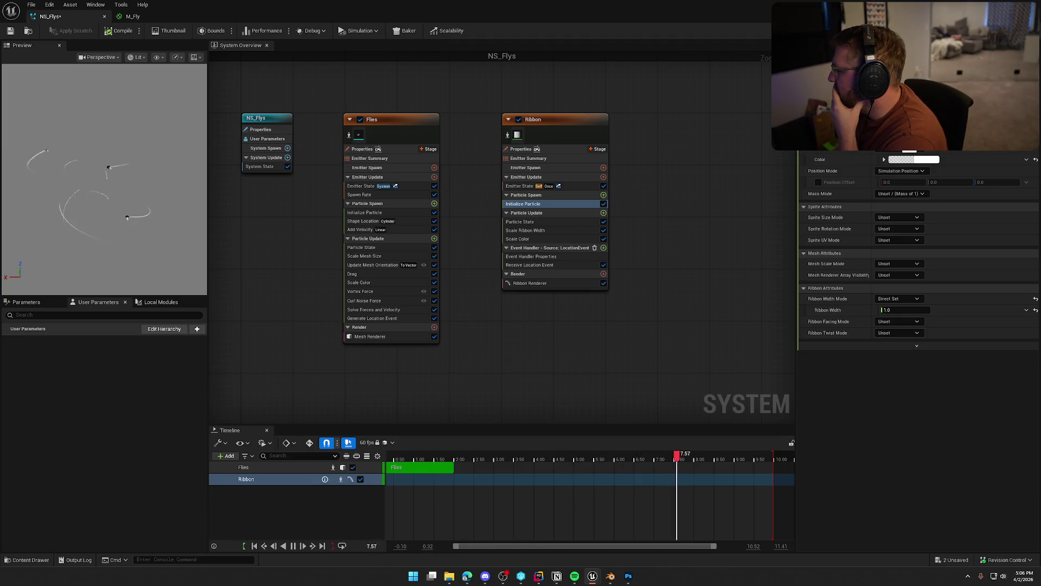
Lower the Ribbon particle colour's alpha to 0.2 in Initialize Particle
left_click(914, 159)
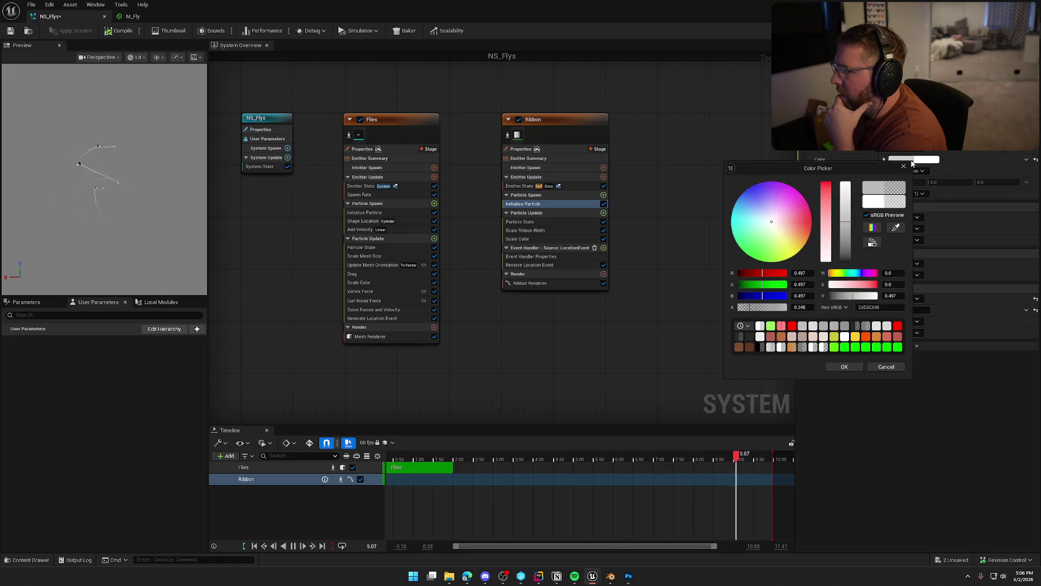
left_click(801, 307)
type("0.2")
key("Return")
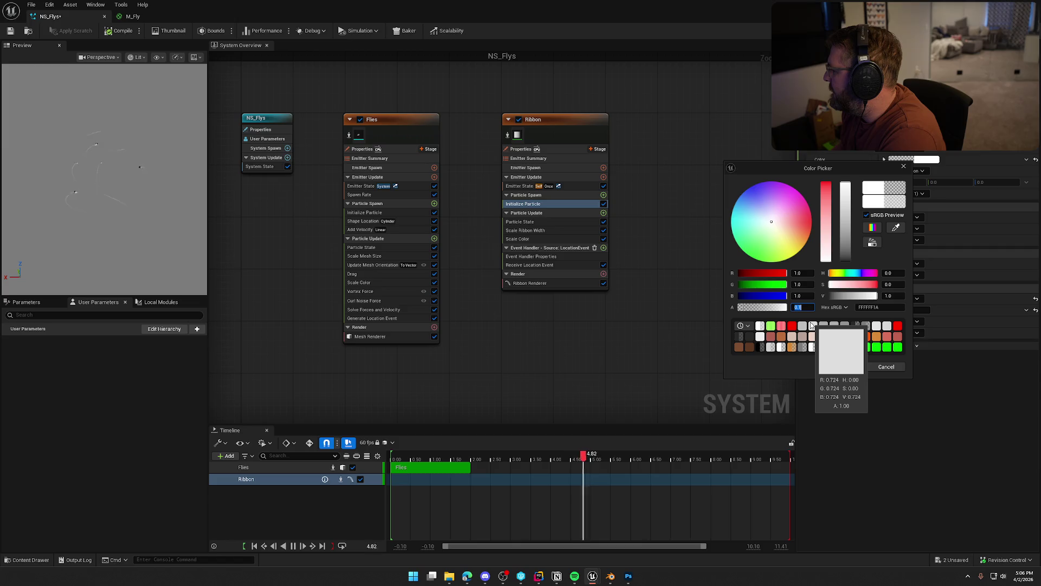
left_click(840, 368)
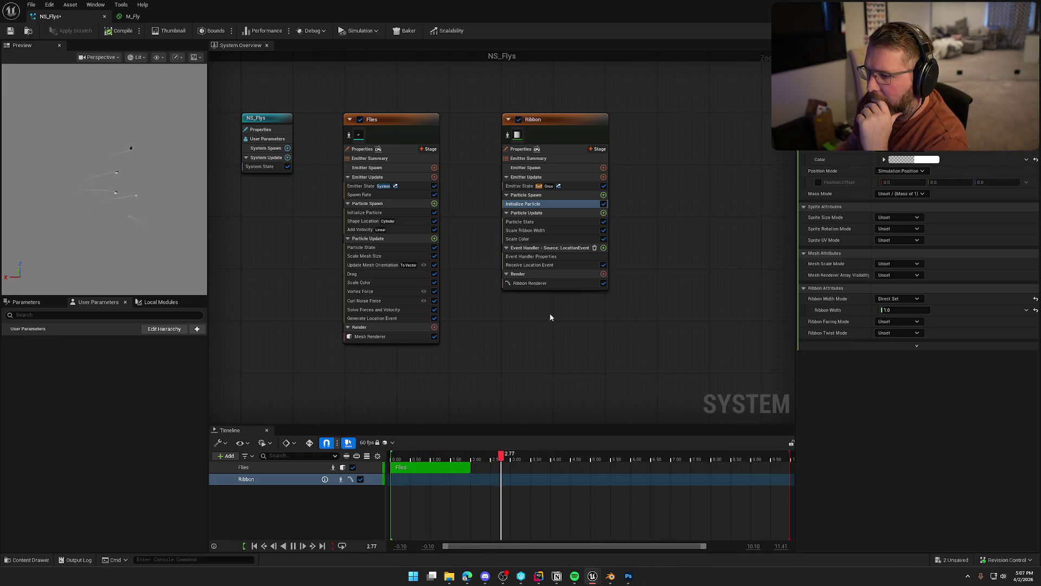
Inspect the Scale Color and Scale Ribbon Width modules and browse the available dynamic inputs
left_click(544, 239)
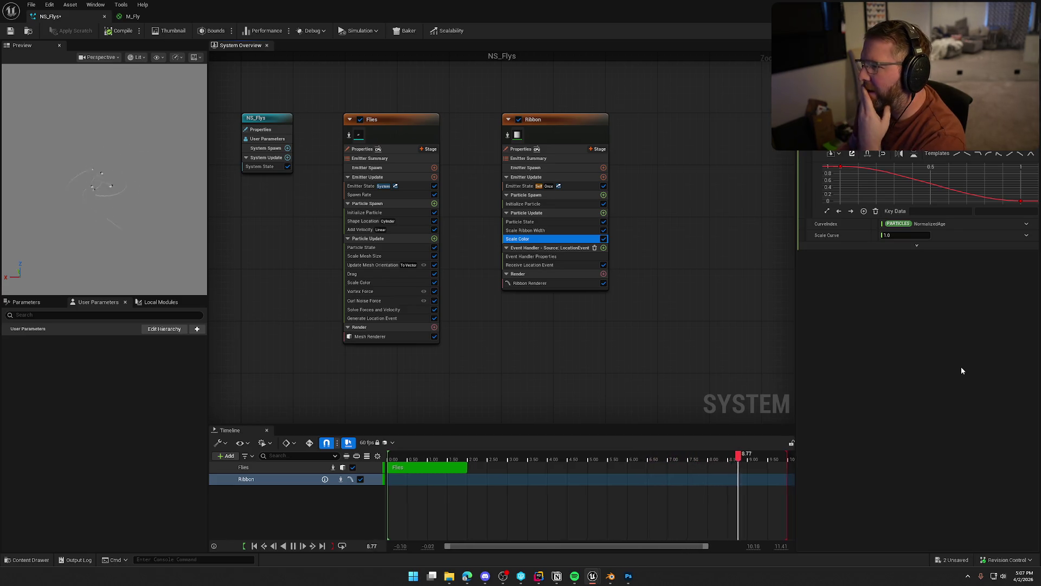
left_click(551, 230)
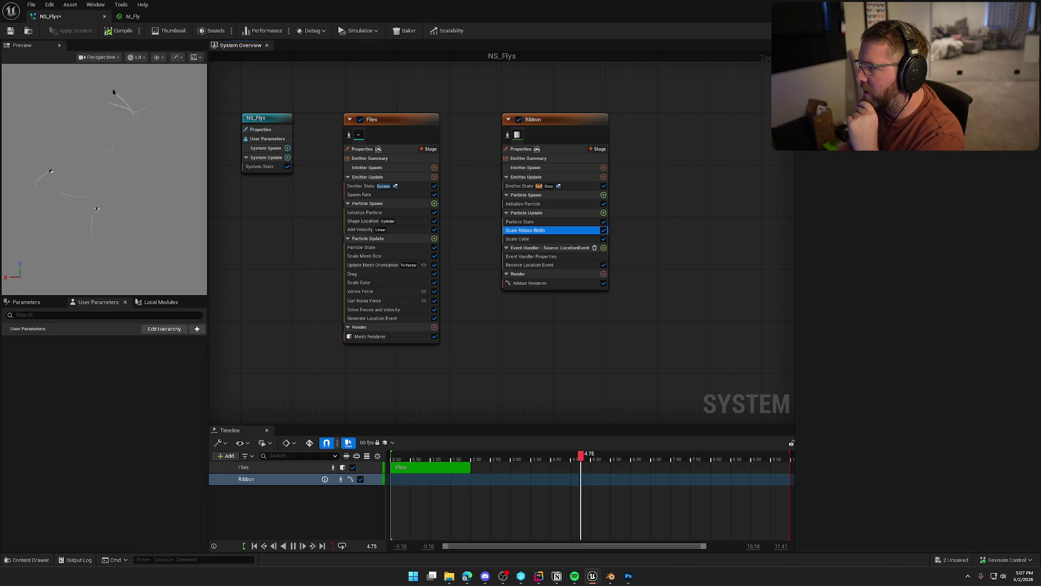
left_click(851, 109)
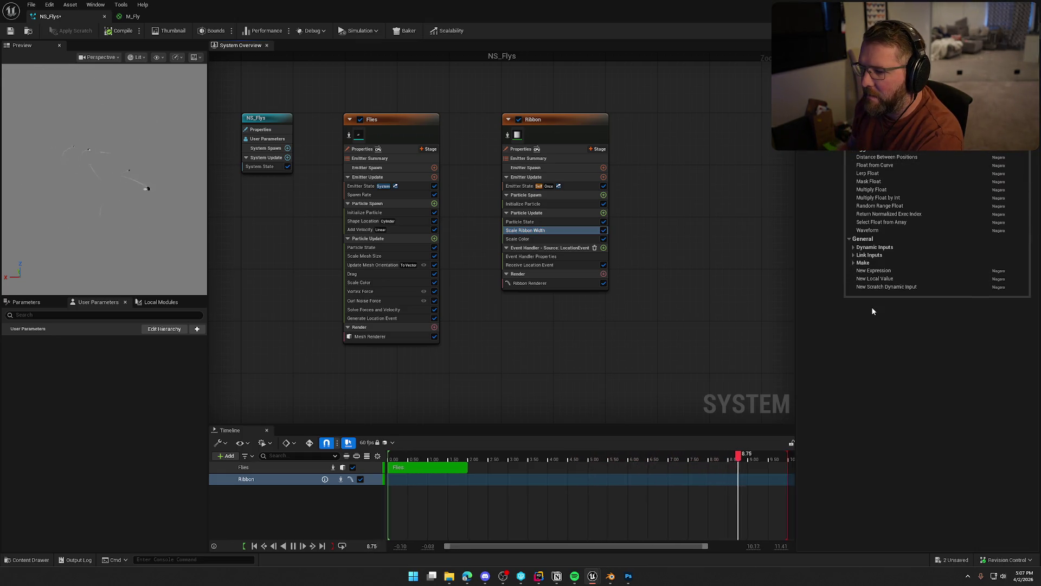
Check Flies' location event and mesh size curve, then give Scale Ribbon Width a bell curve at 1.0
left_click(369, 319)
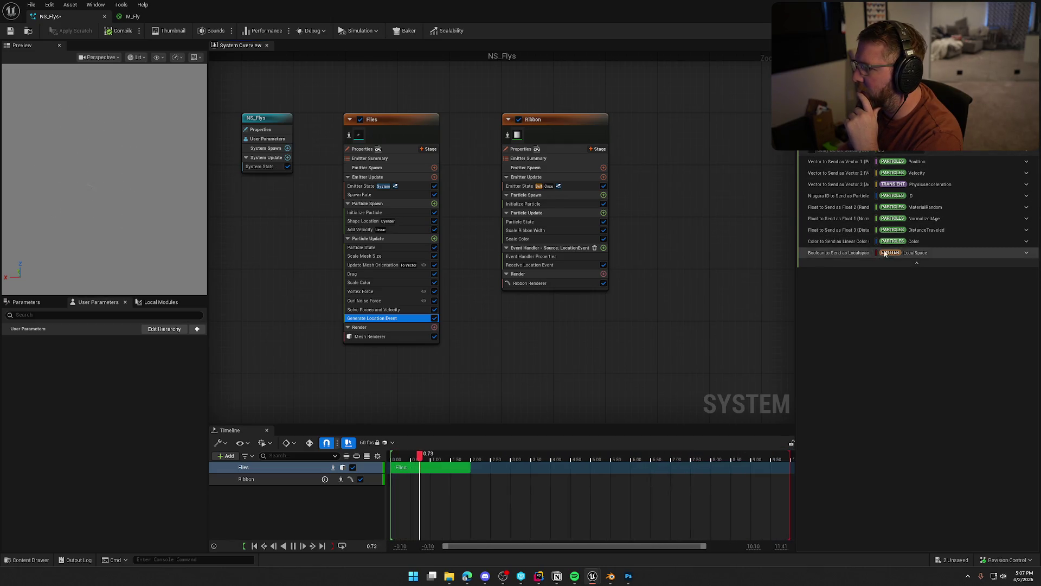
left_click(369, 258)
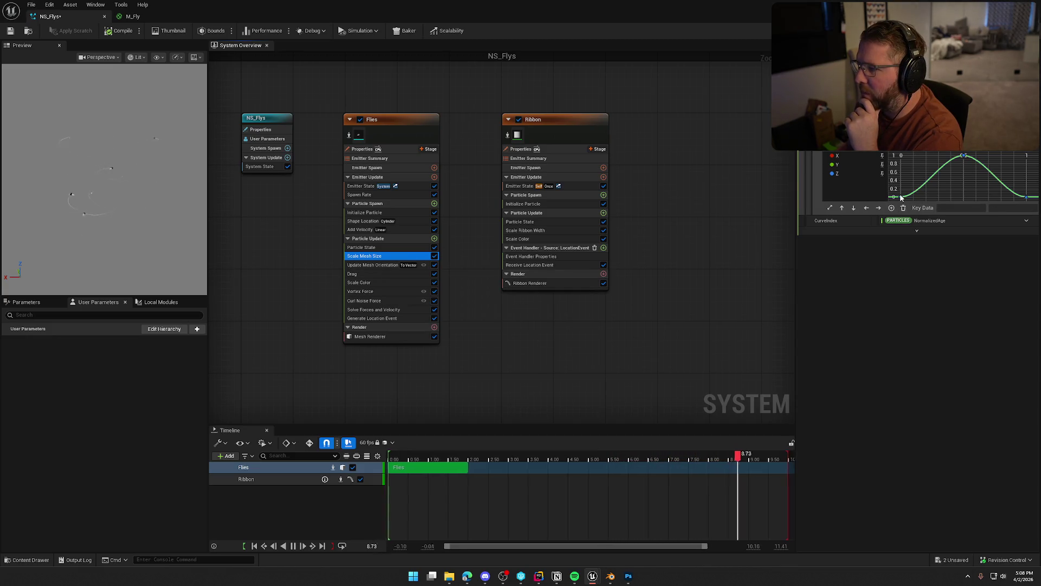
left_click(527, 230)
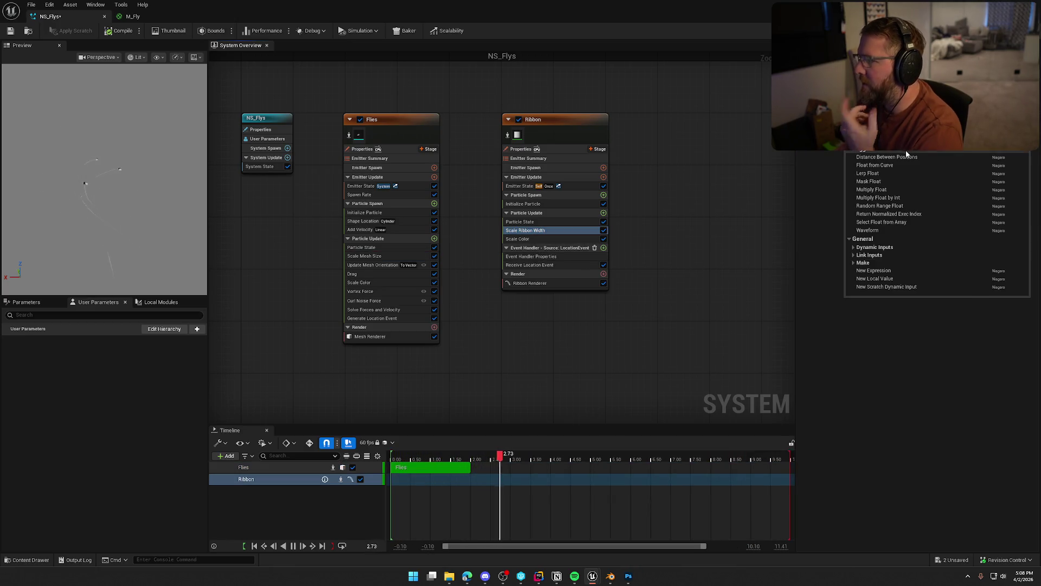
scroll(915, 276, "down", 5)
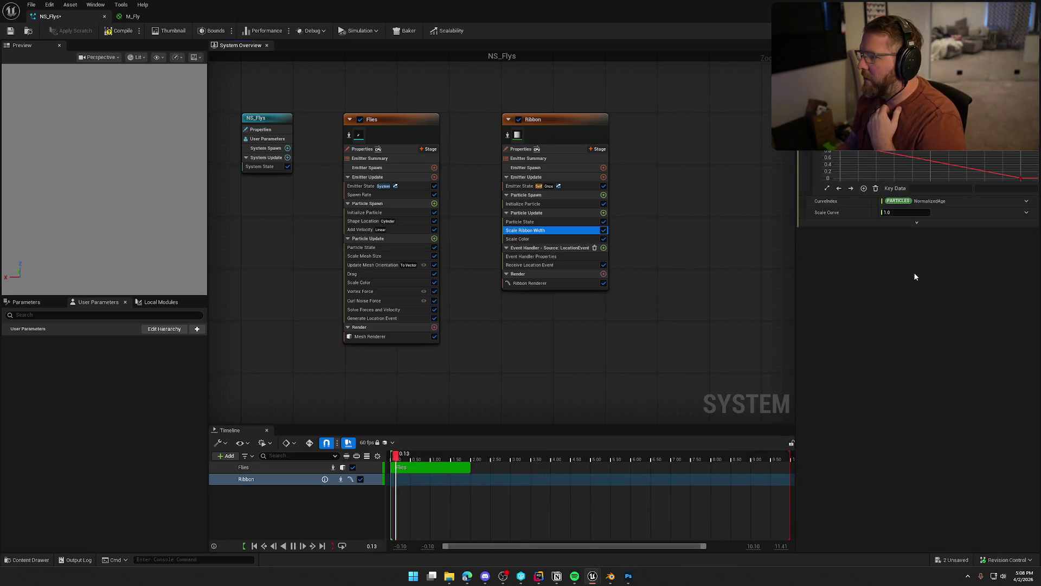
left_click(978, 158)
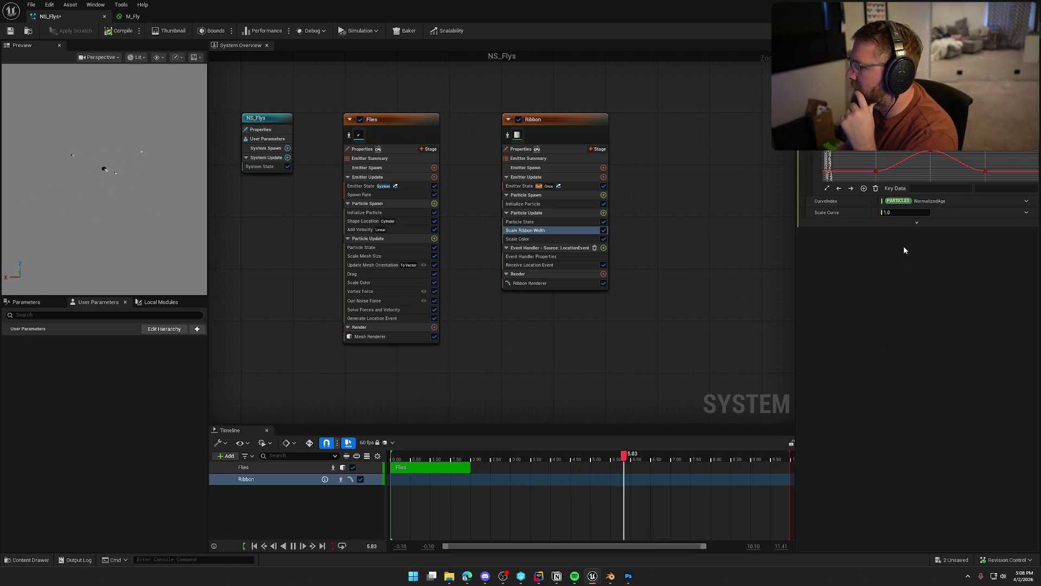
left_click(905, 213)
key("Return")
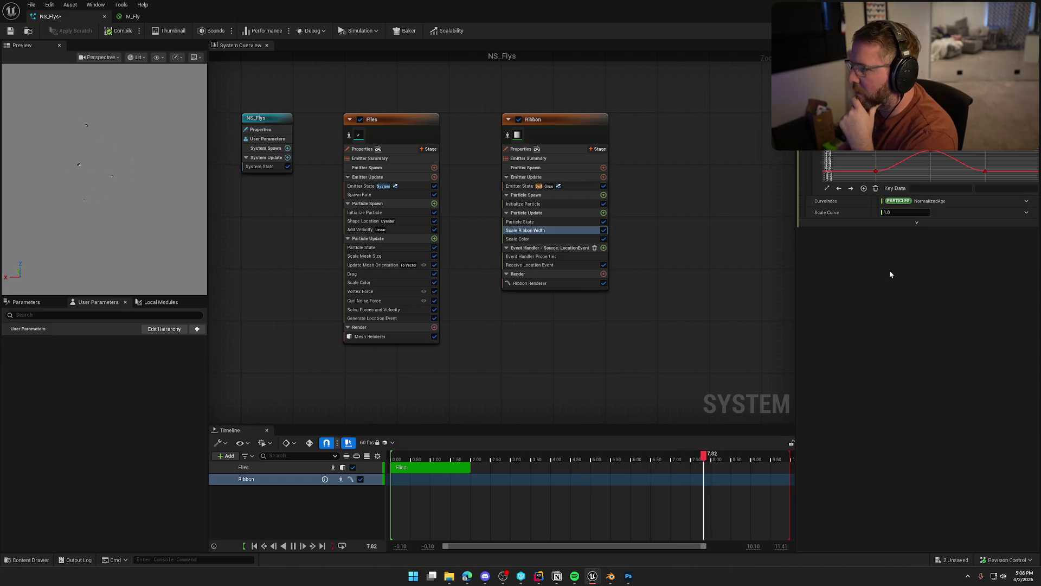
left_click(538, 205)
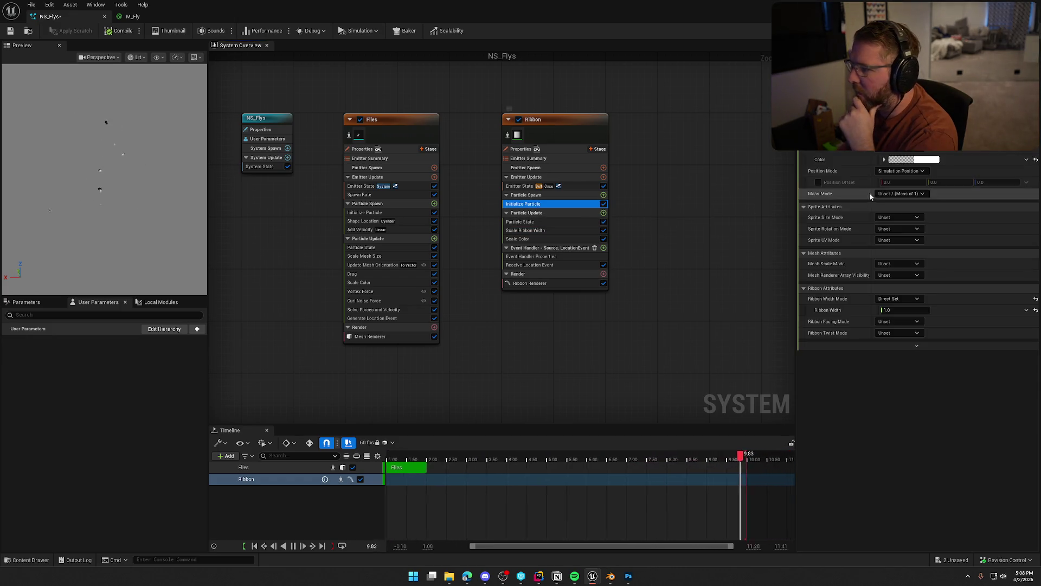
Keep Ribbon Width at 3.0 and try a descending ramp on Scale Ribbon Width's curve
left_click(906, 310)
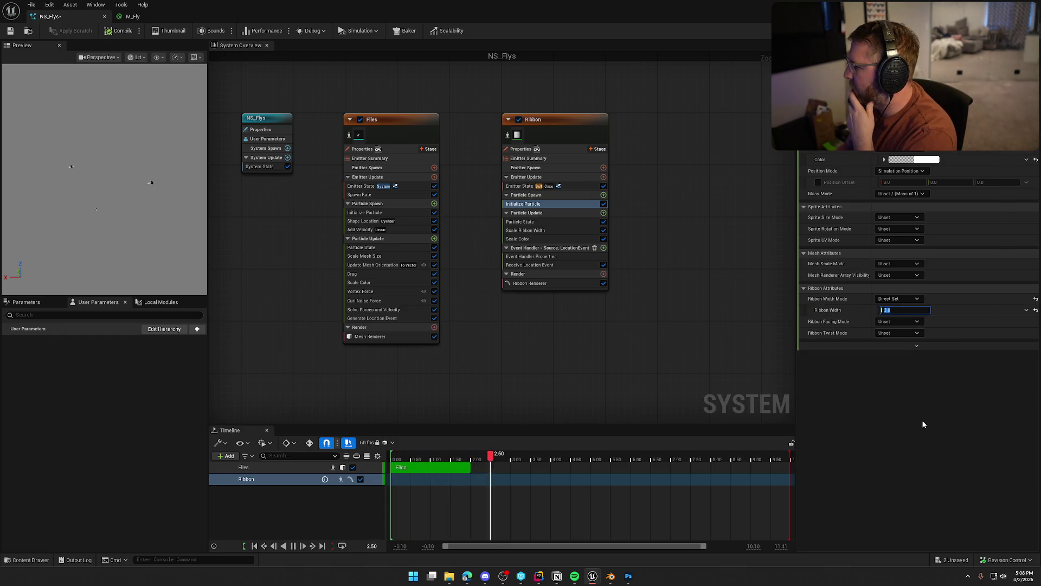
key("Return")
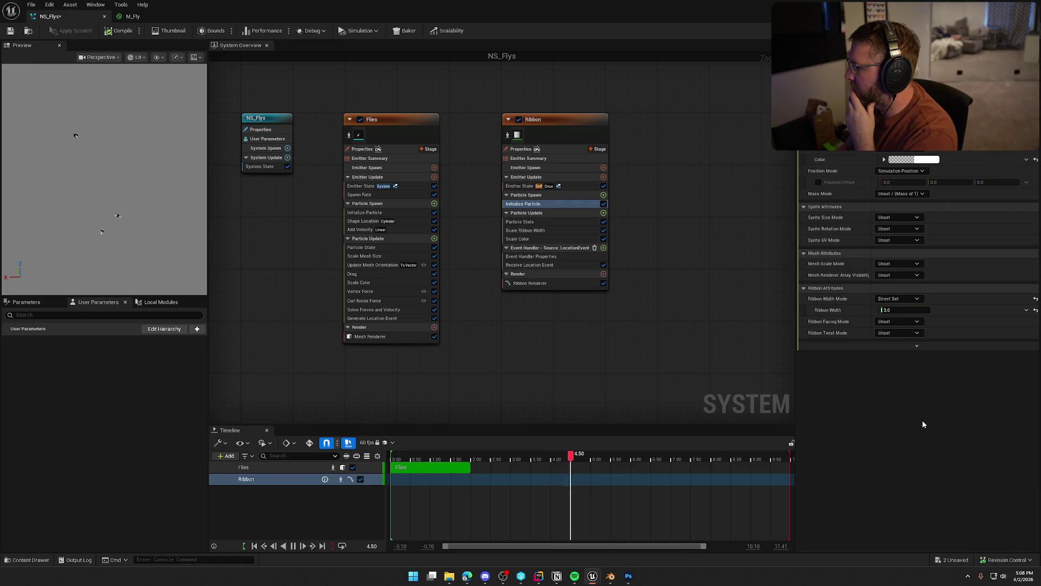
left_click(542, 231)
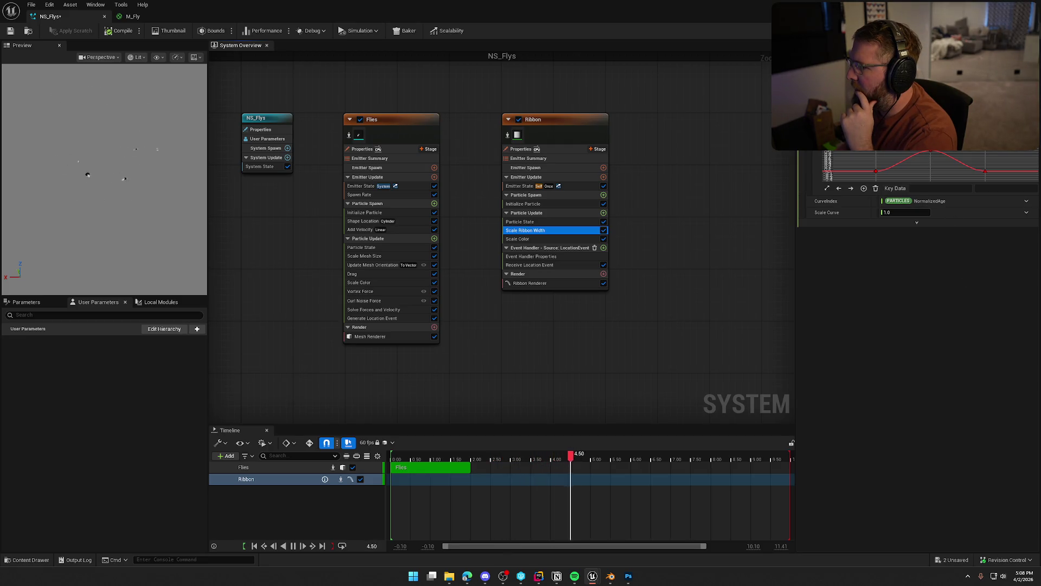
left_click(909, 214)
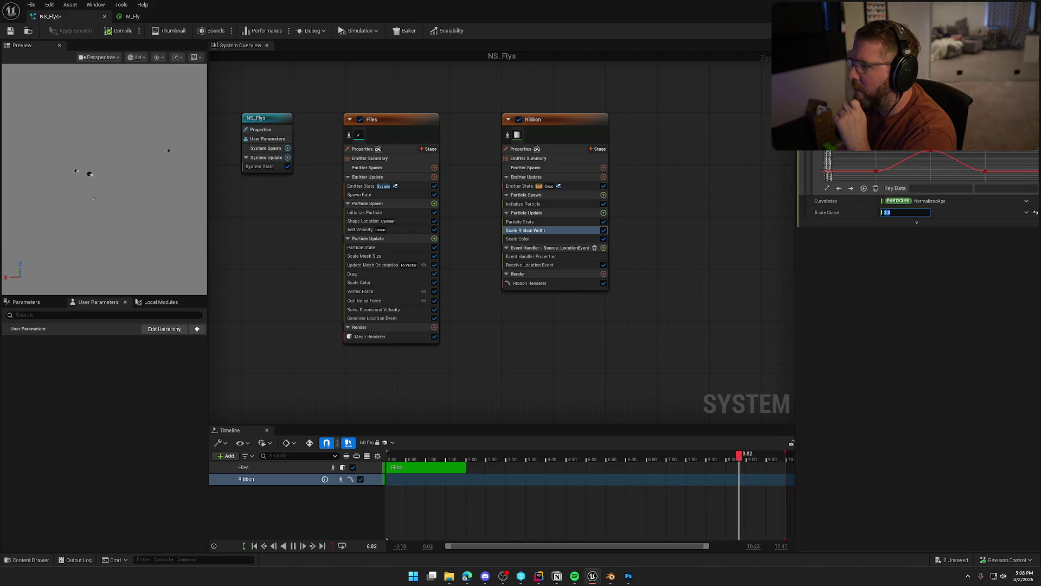
left_click(922, 145)
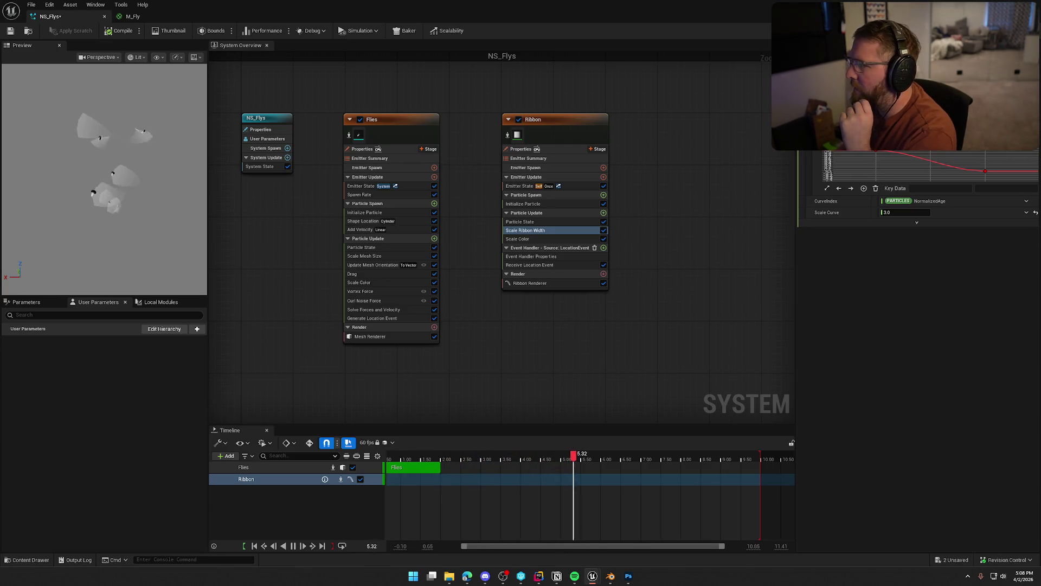
Revisit Ribbon Width, then set Scale Ribbon Width's Scale Curve to 1.0
left_click(534, 204)
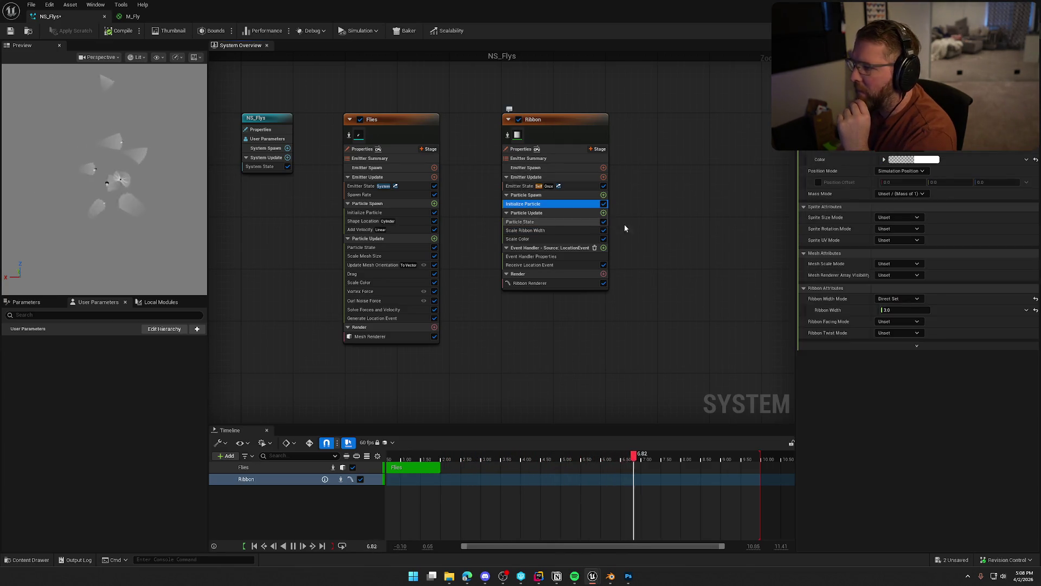
left_click(916, 310)
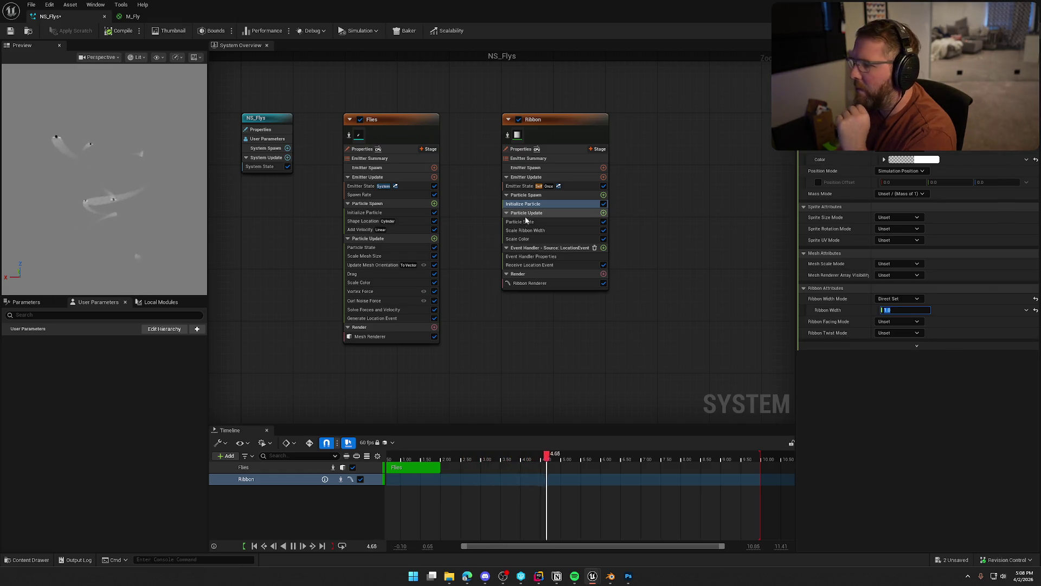
left_click(531, 231)
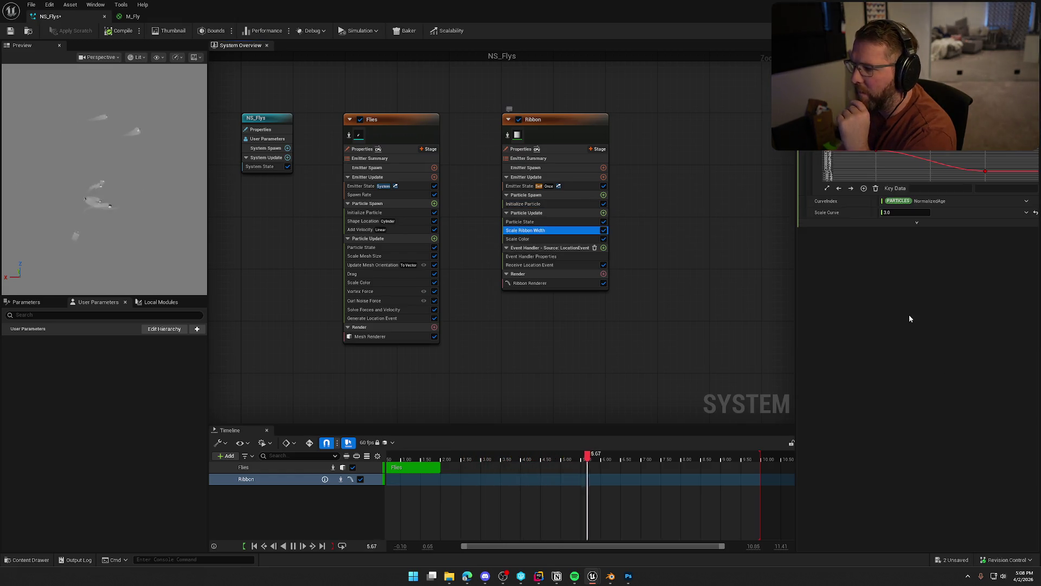
left_click(900, 212)
type("1")
key("Return")
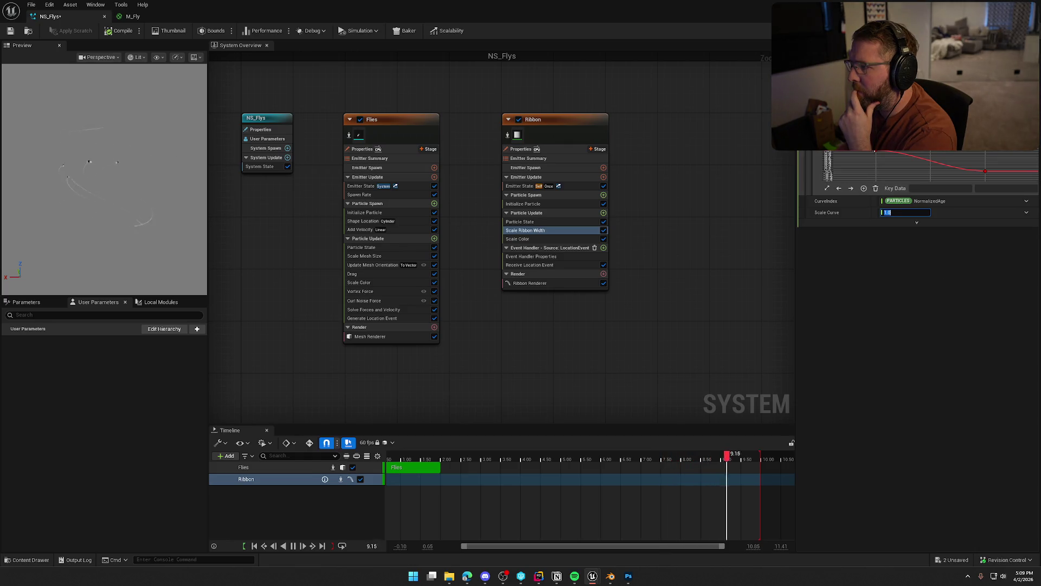
Apply the bell-shaped width curve template and search for a 'curve' input for Scale Curve
mouse_move(874, 152)
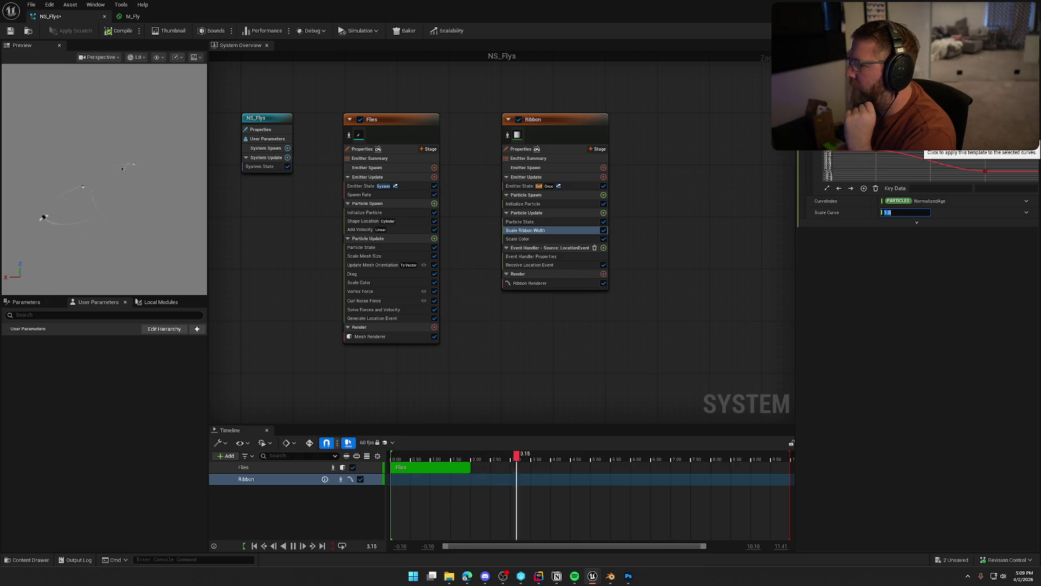
left_click(922, 140)
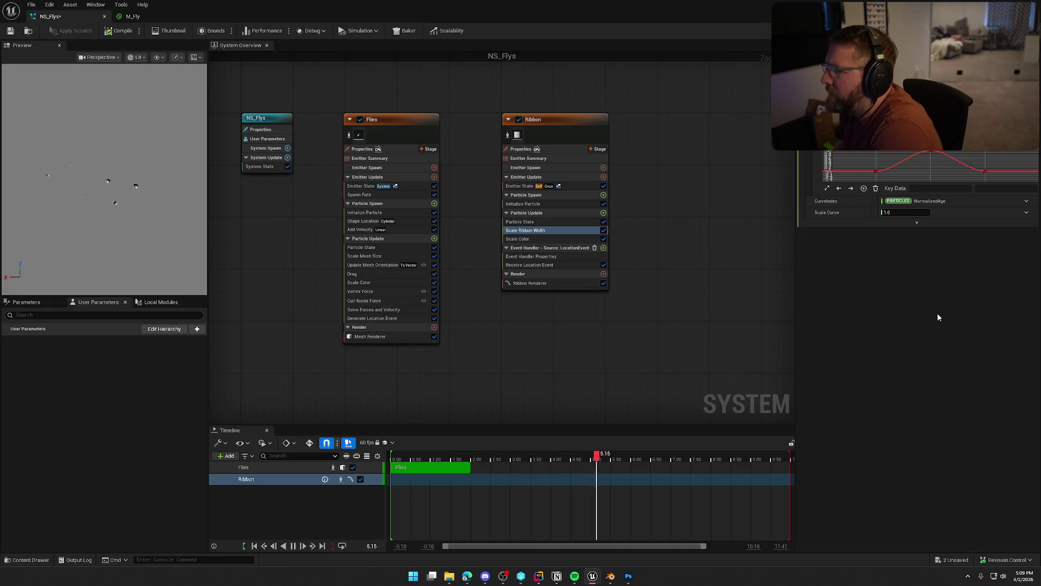
mouse_move(880, 172)
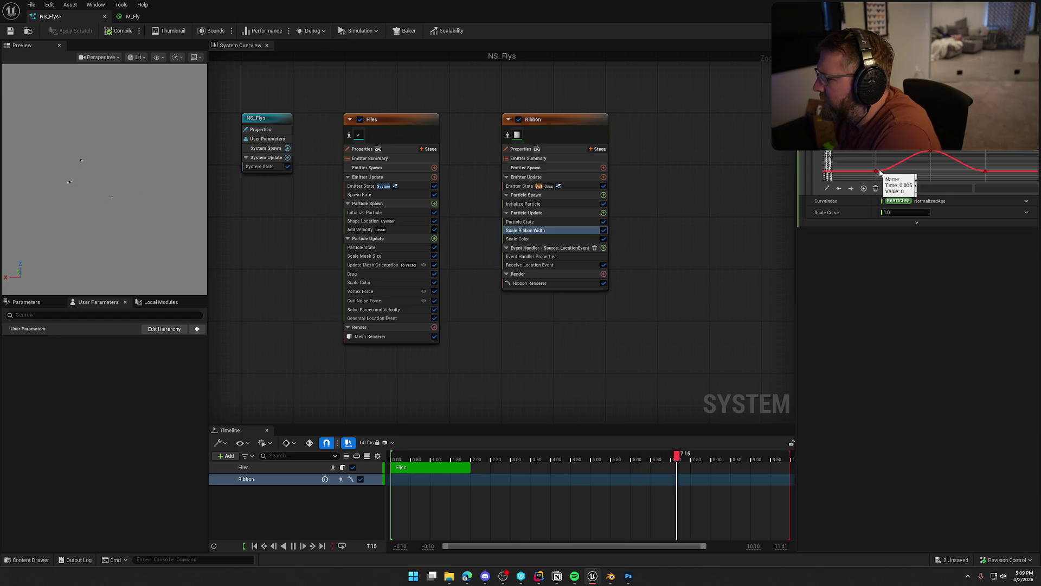
mouse_move(932, 155)
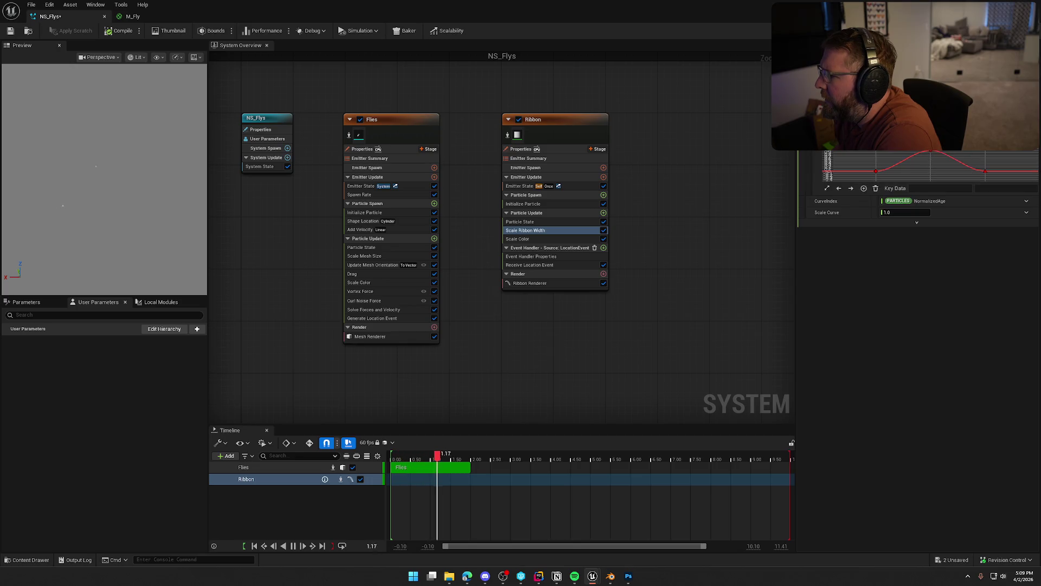
left_click(1026, 212)
type("curve")
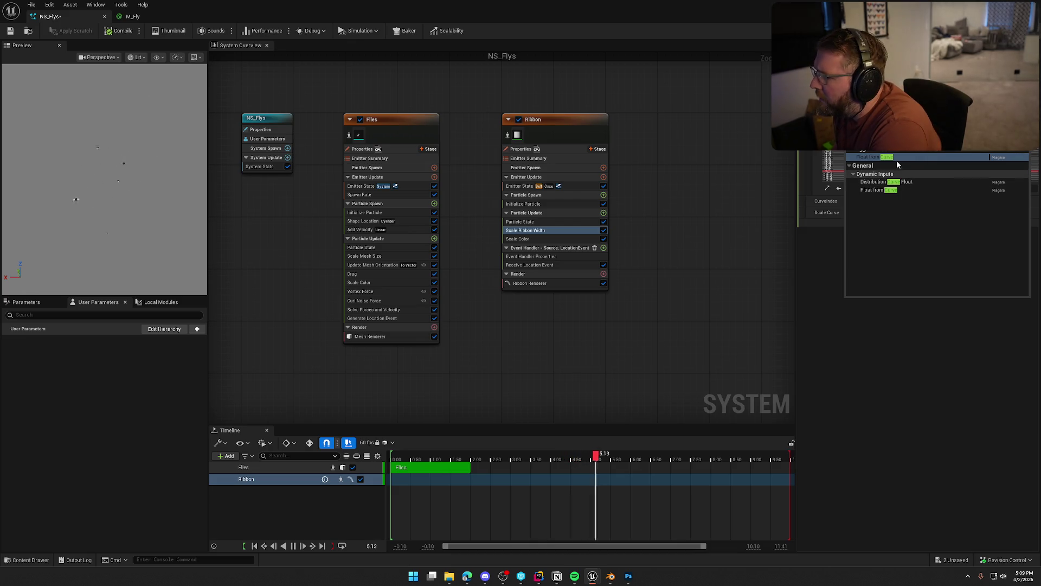
Drive Scale Curve from a bell-shaped Float from Curve input scaled to 10.0, then check Scale Color
left_click(901, 189)
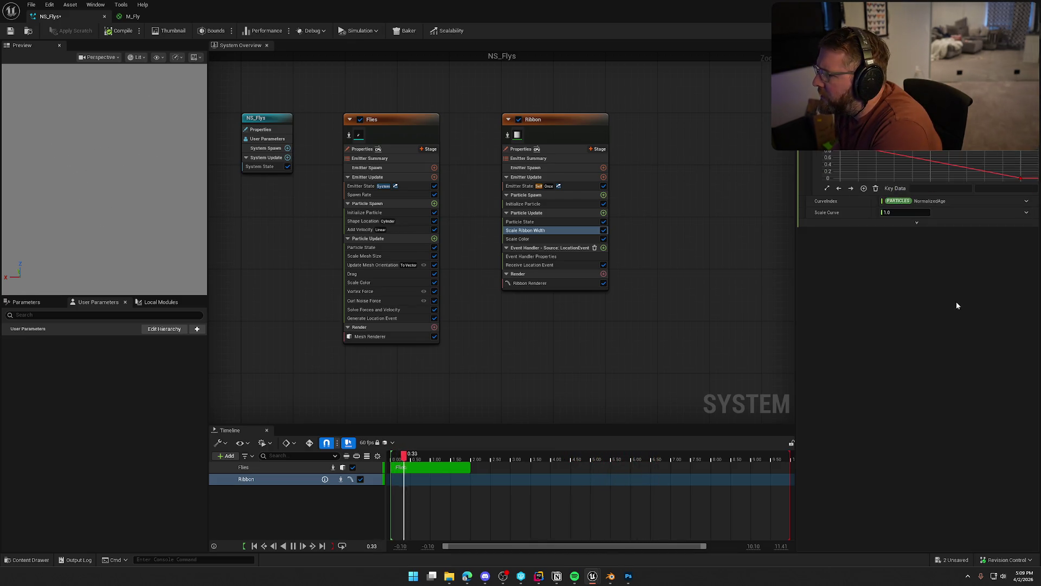
left_click(933, 142)
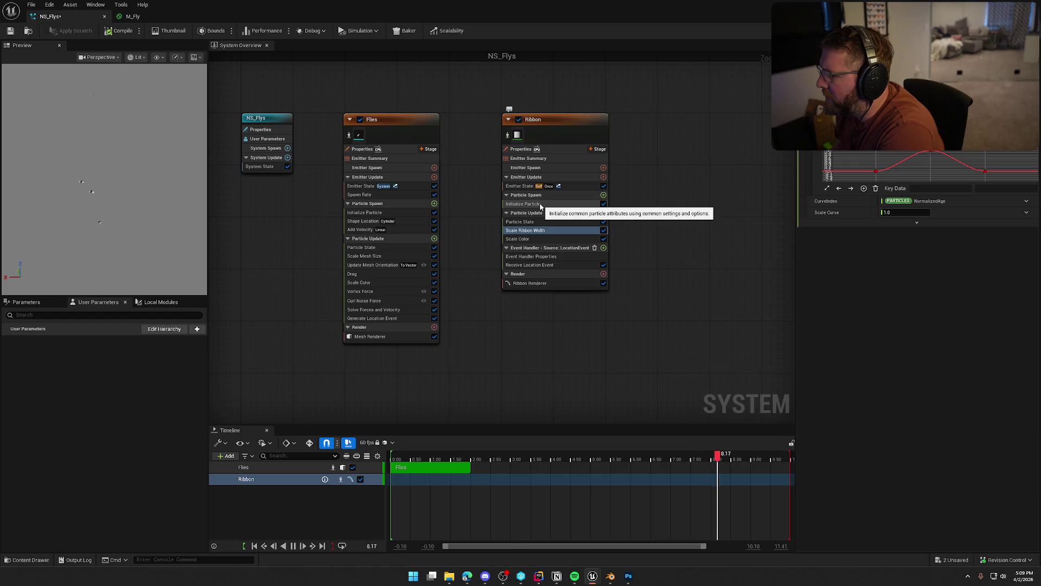
left_click(916, 223)
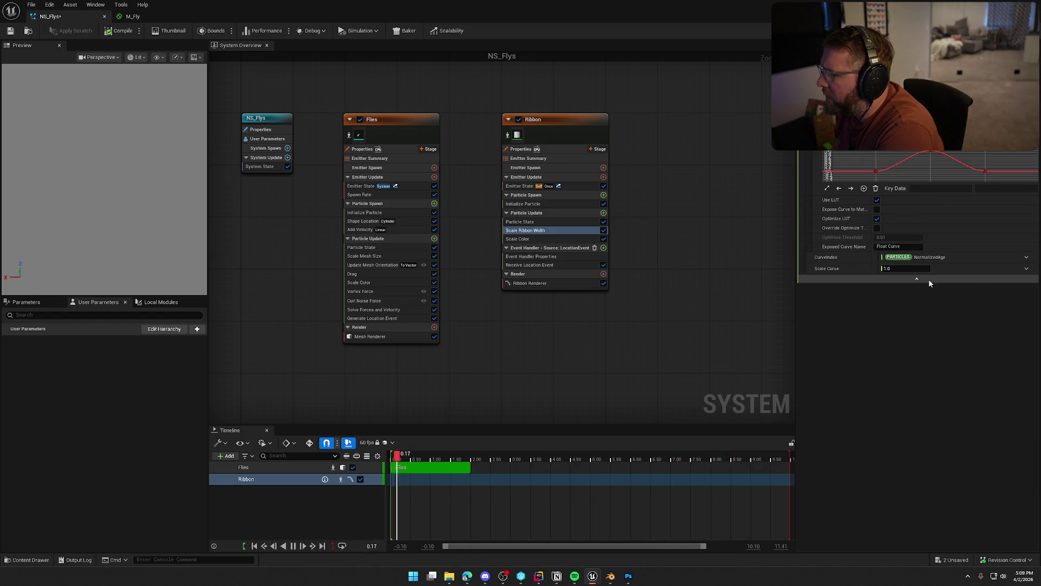
left_click(900, 278)
type("10")
key("Return")
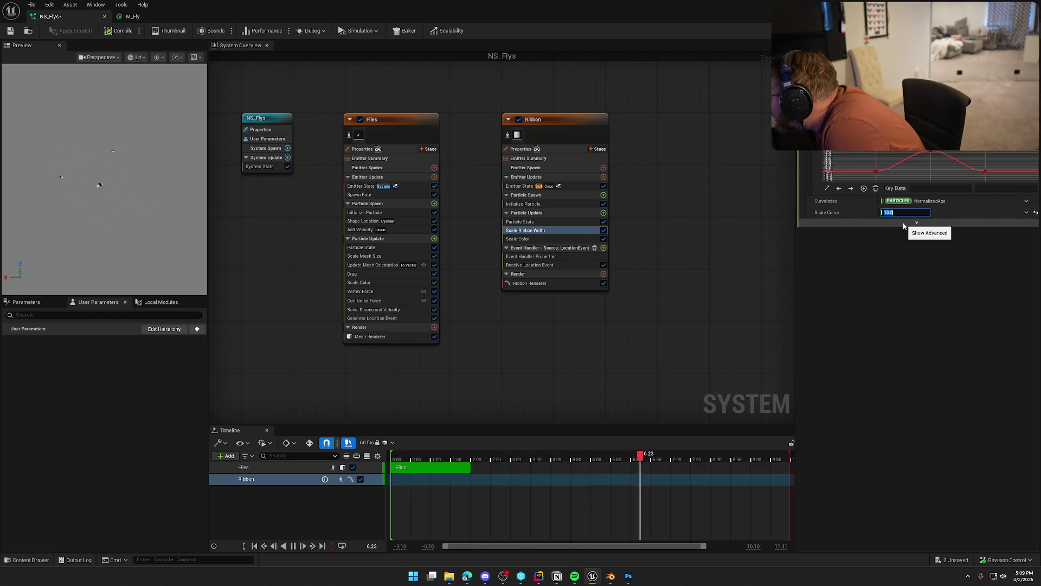
left_click(513, 239)
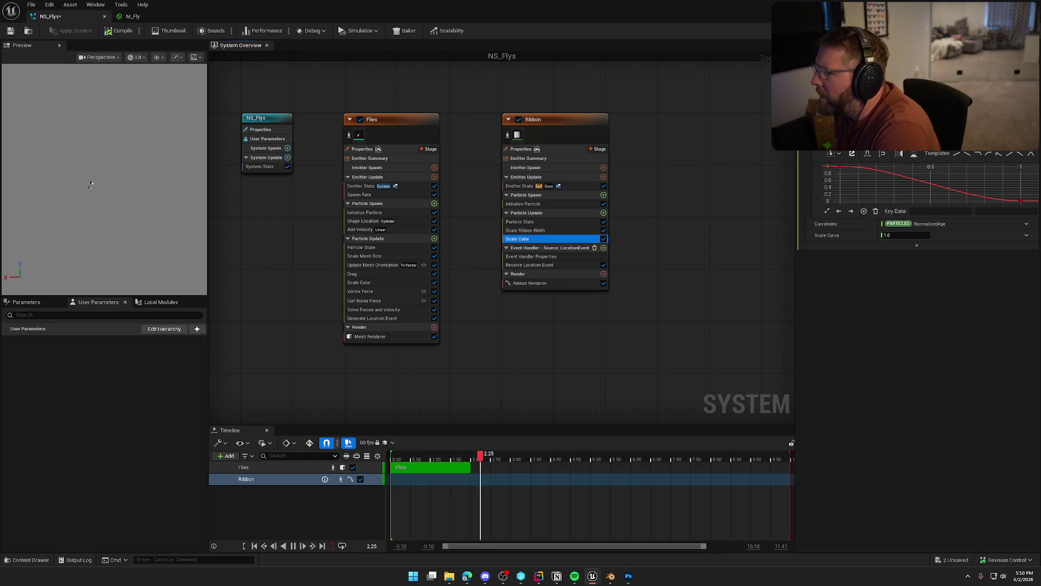
left_click(563, 204)
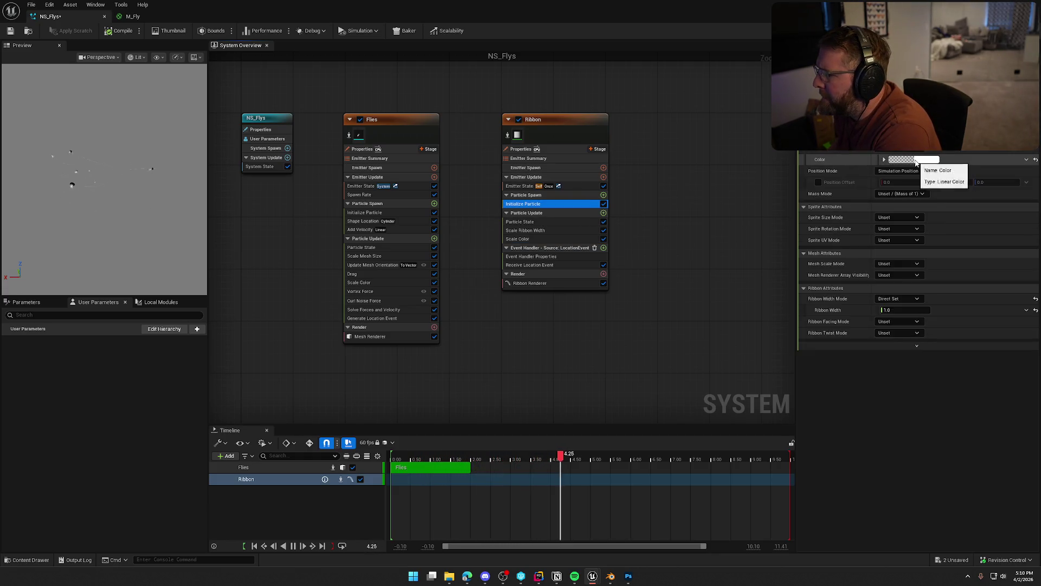
Set the Ribbon particle colour's alpha to 0.5 in Initialize Particle
left_click(917, 159)
left_click(803, 307)
type("0.5")
key("Return")
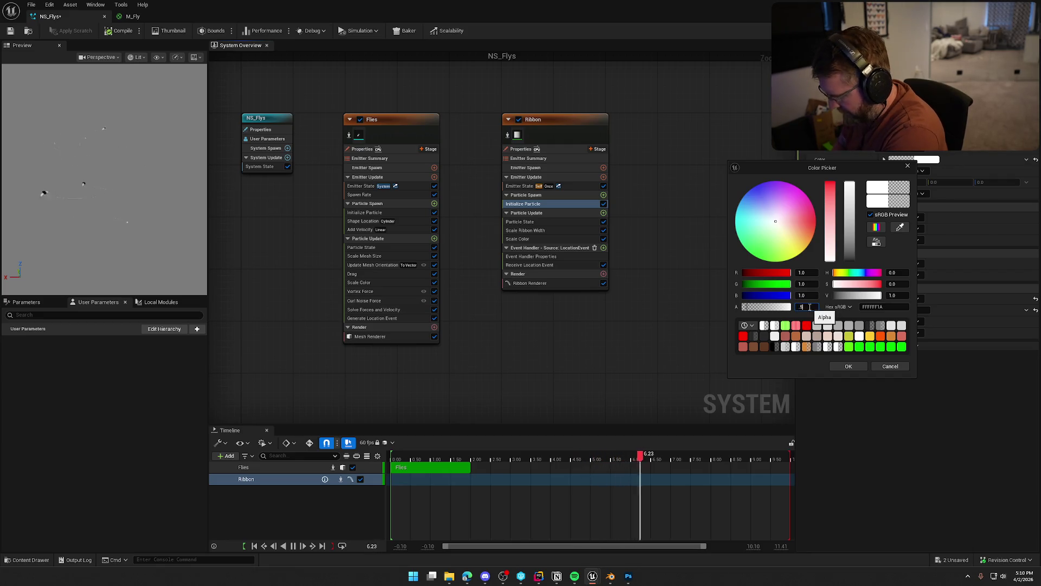
left_click(847, 366)
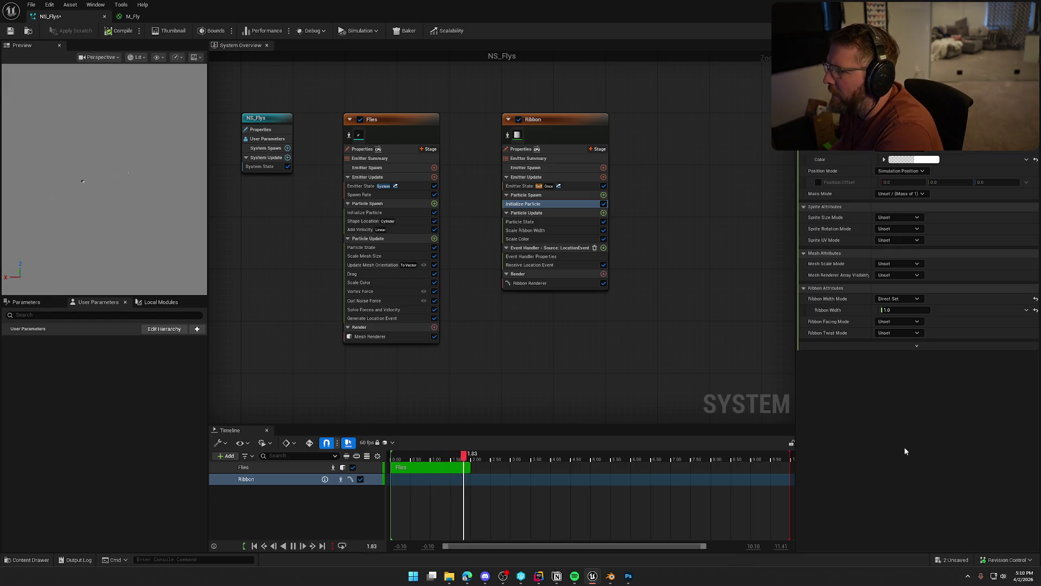
Change Scale Ribbon Width's Scale Curve from 10.0 back to 1
left_click(549, 230)
left_click(912, 213)
key("Return")
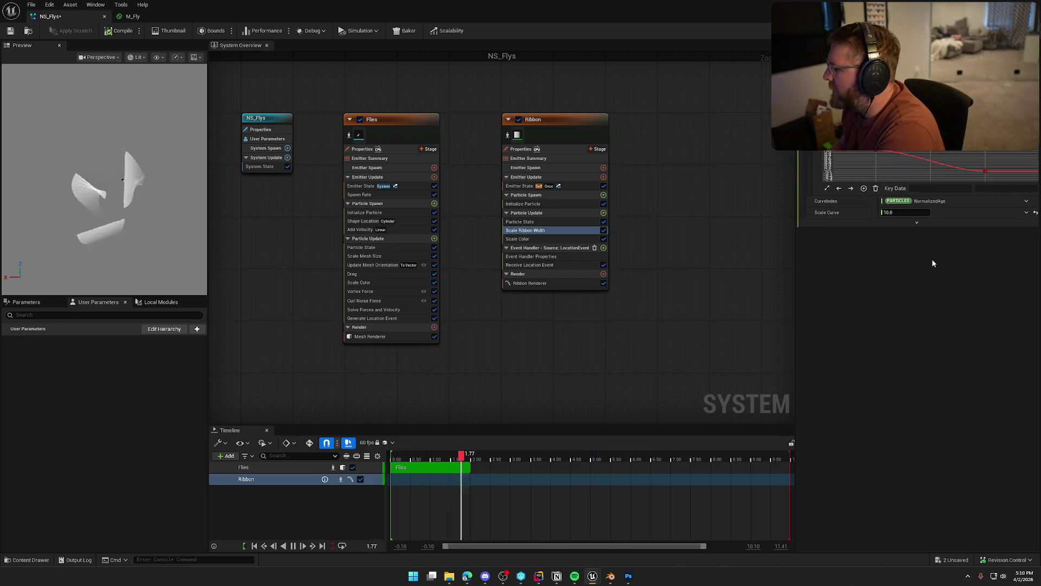
left_click(894, 212)
type("1")
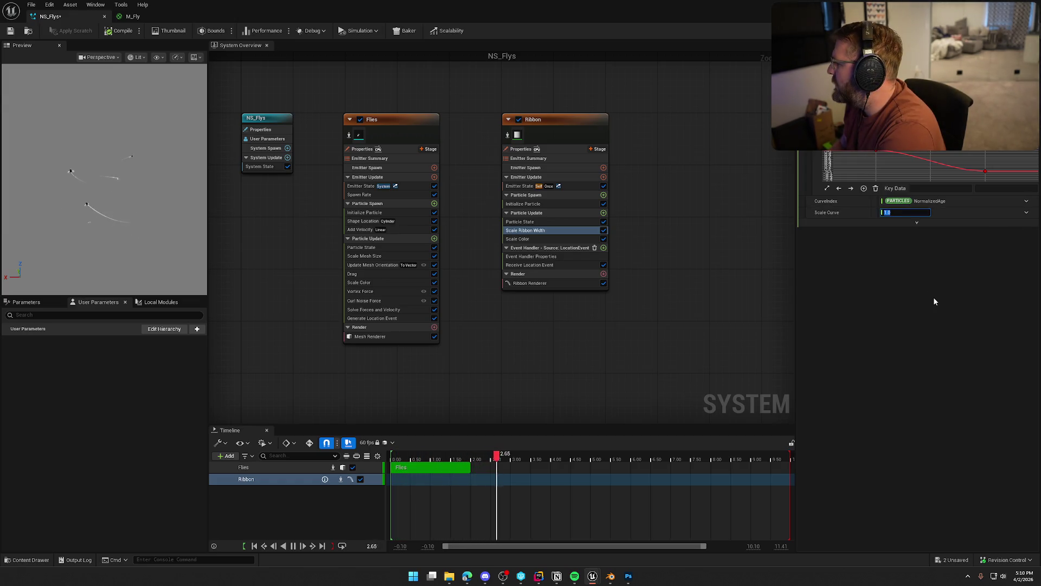
Review Ribbon Renderer, Receive Location Event and Event Handler Properties, then open Scale Color
left_click(529, 284)
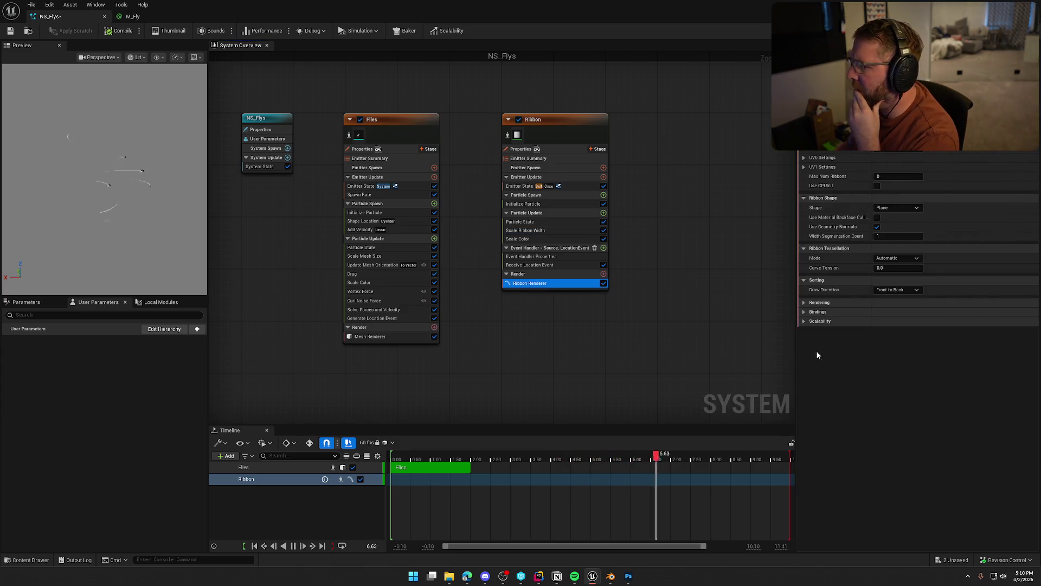
left_click(552, 264)
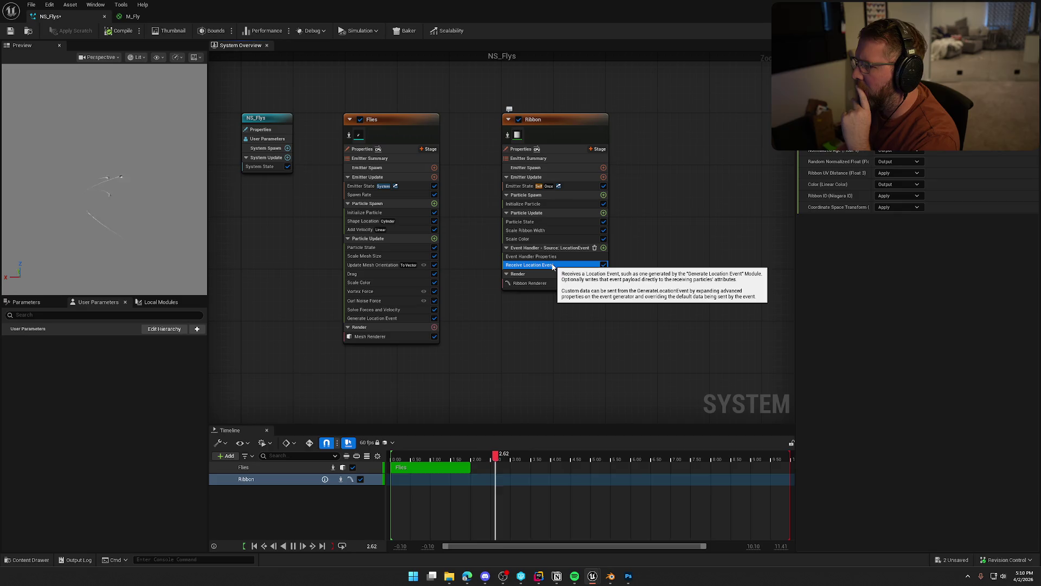
left_click(550, 258)
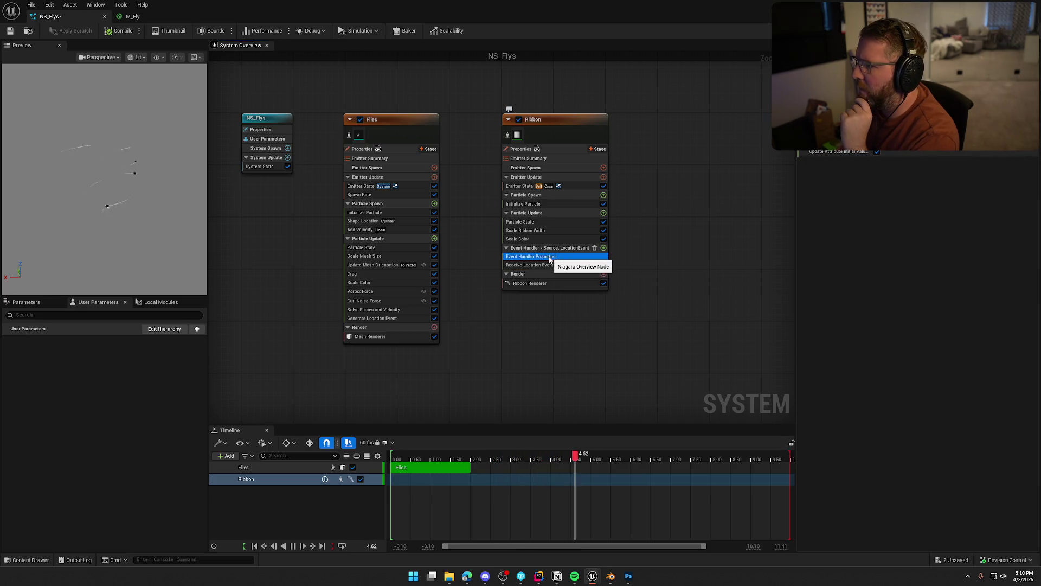
left_click(552, 266)
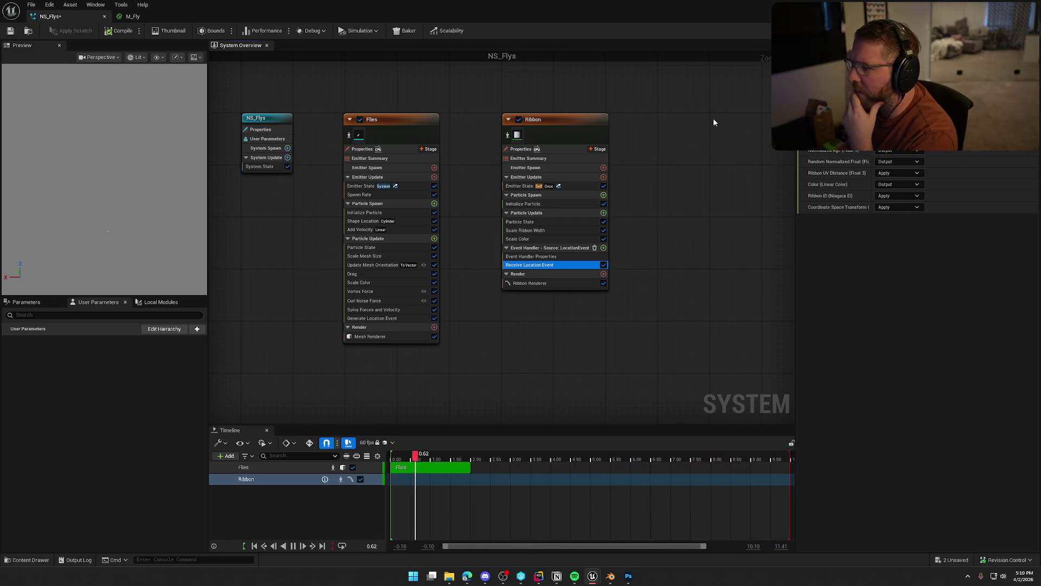
left_click(528, 237)
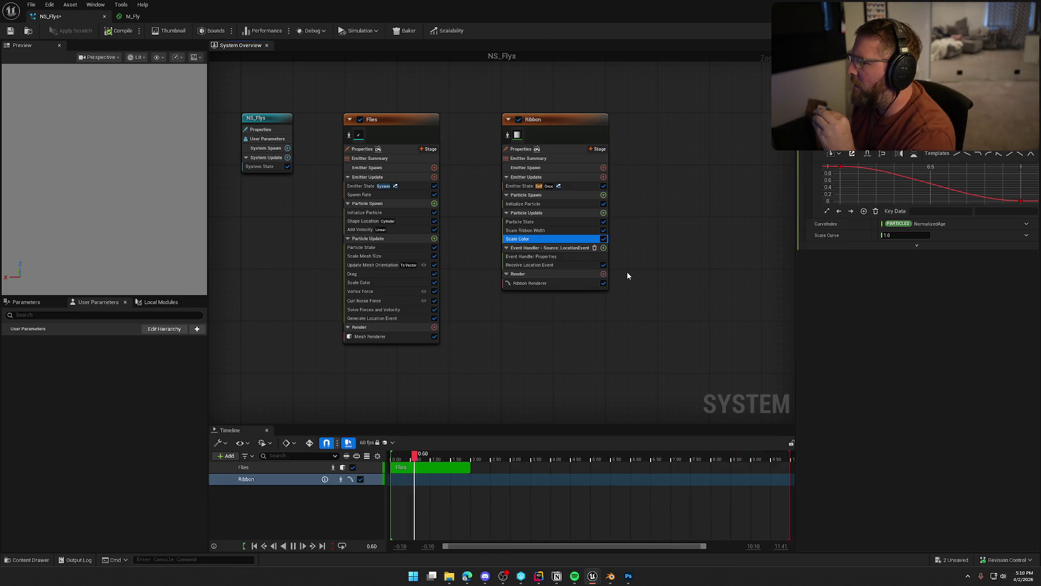
Give Scale Color the smooth Drop Off curve with a Scale Curve of 0.5
left_click(981, 157)
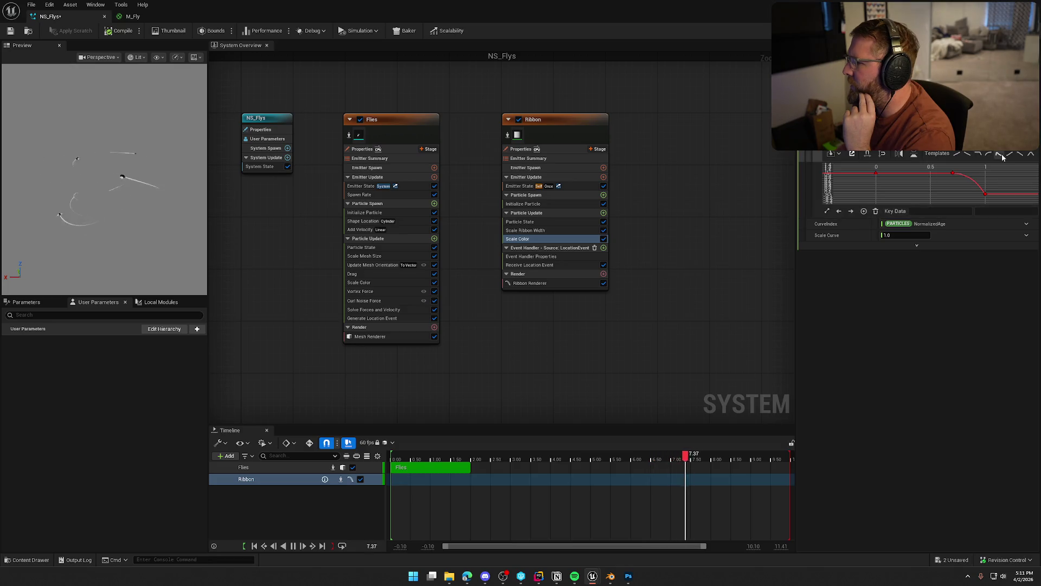
left_click(1020, 156)
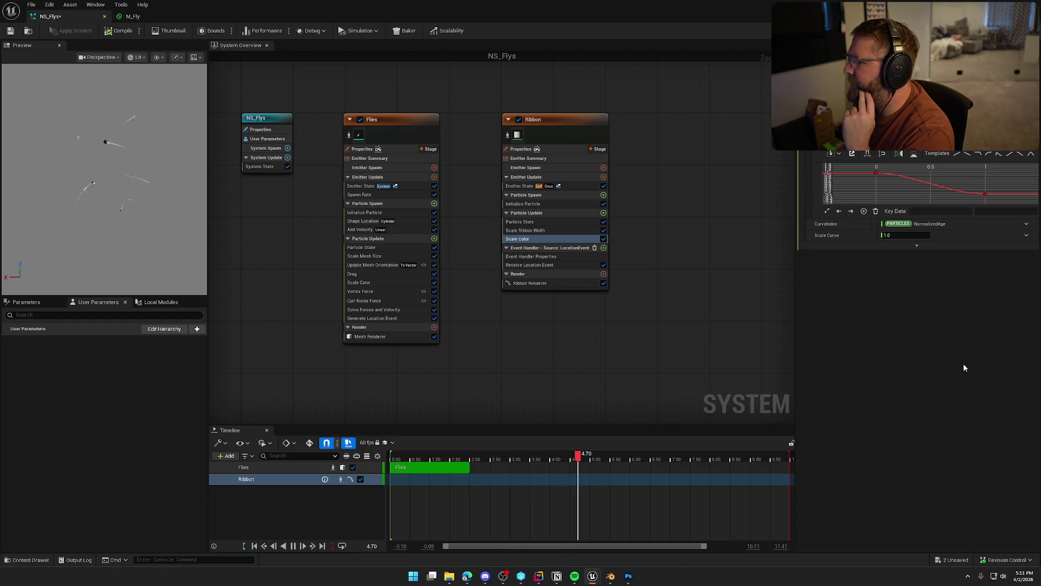
left_click(905, 235)
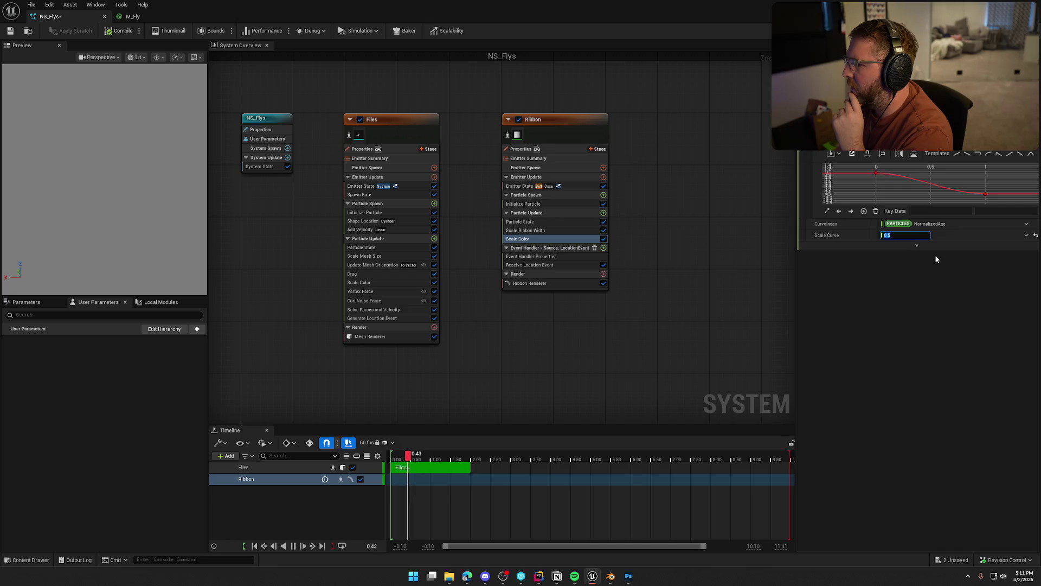
key("Return")
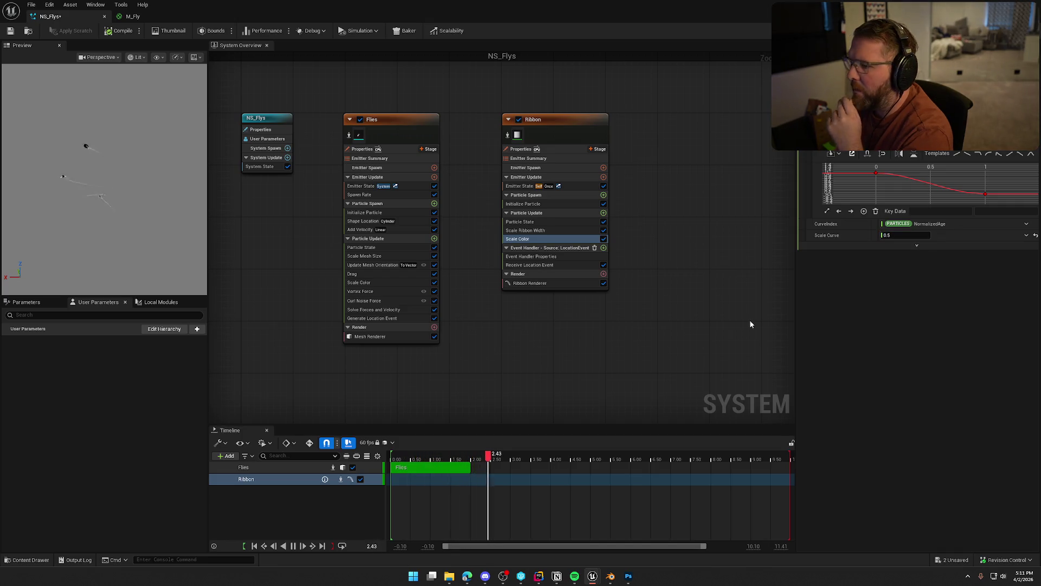
Check Scale Ribbon Width, pan the graph to empty space, and choose Add Emitter
left_click(539, 233)
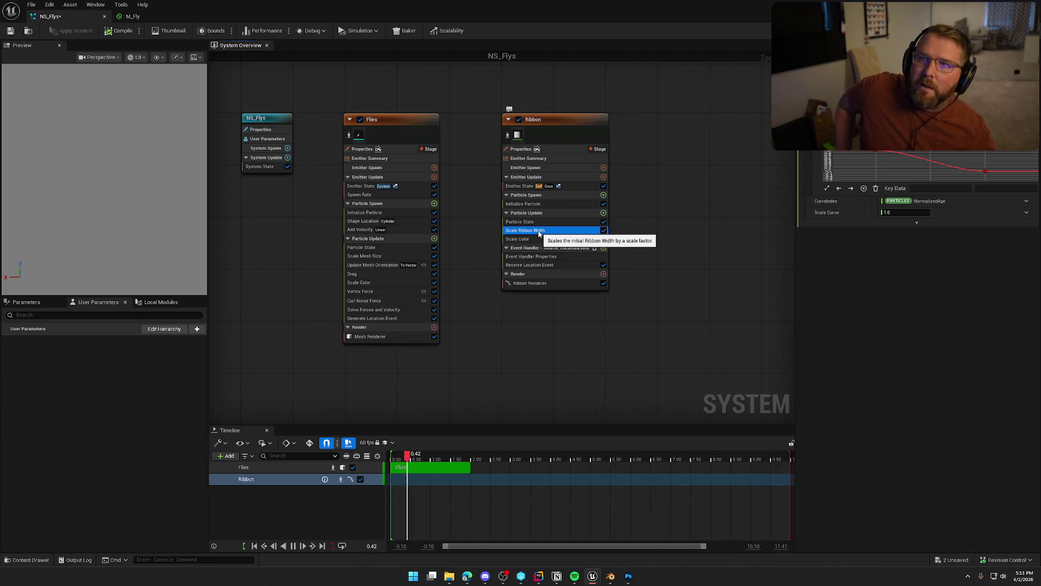
left_click_drag(653, 197, 591, 166)
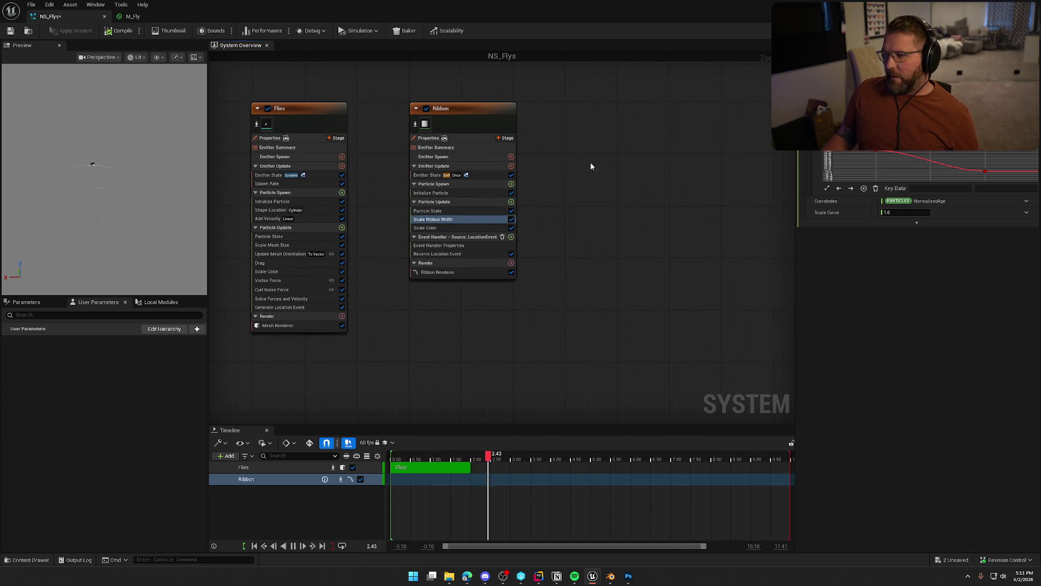
right_click(577, 119)
left_click(594, 134)
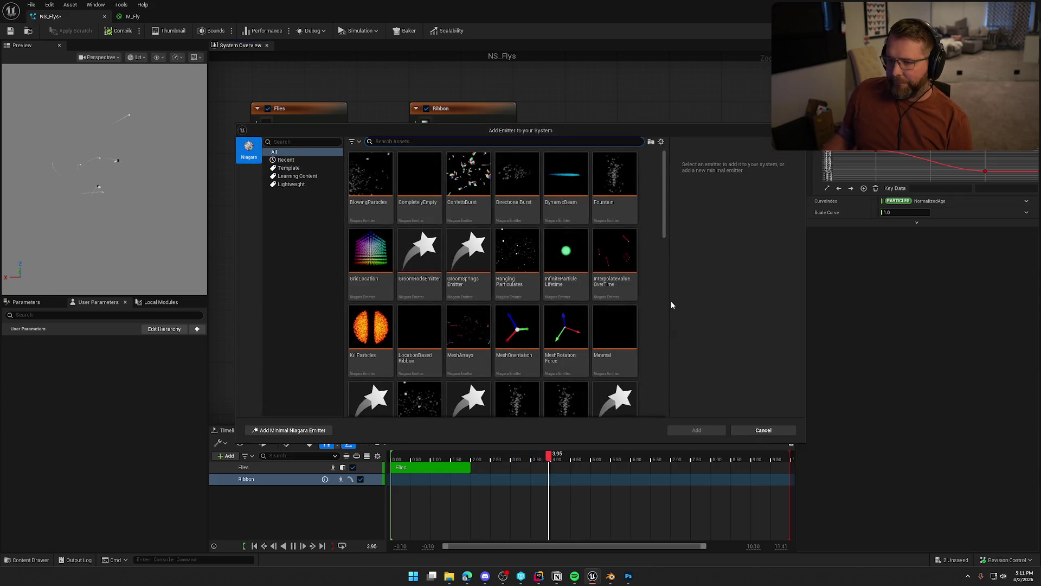
Browse the emitter template grid and pick the SingleLoopingParticle template
scroll(645, 294, "down", 1)
scroll(646, 294, "down", 2)
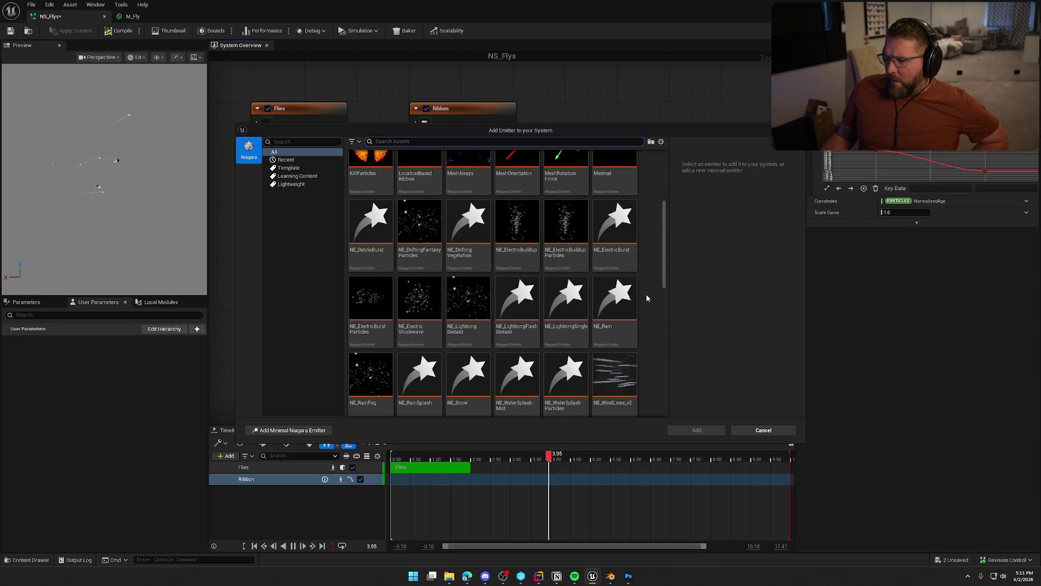
scroll(646, 294, "up", 1)
scroll(646, 294, "up", 1)
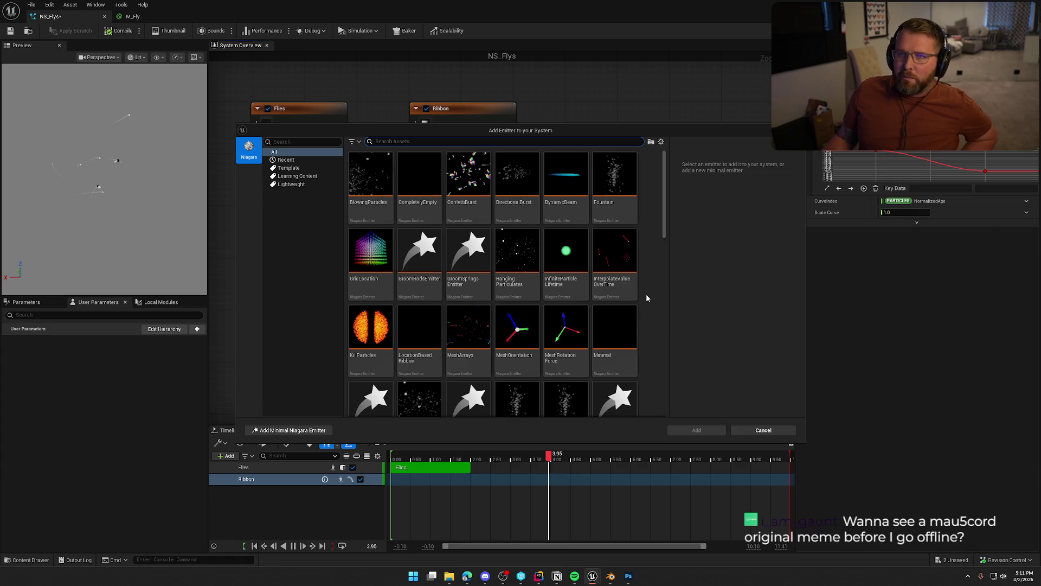
scroll(646, 298, "down", 3)
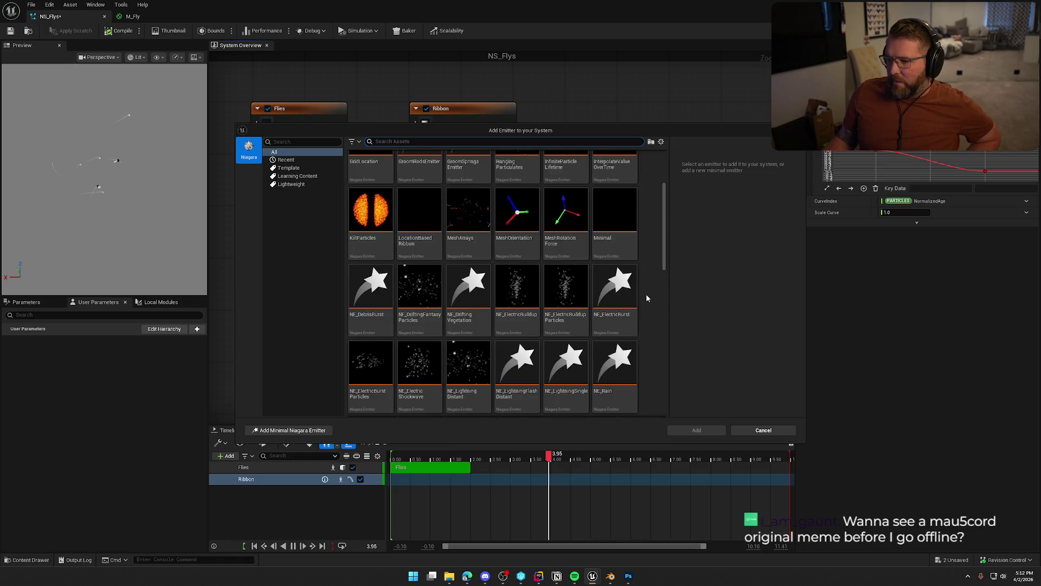
scroll(646, 298, "down", 1)
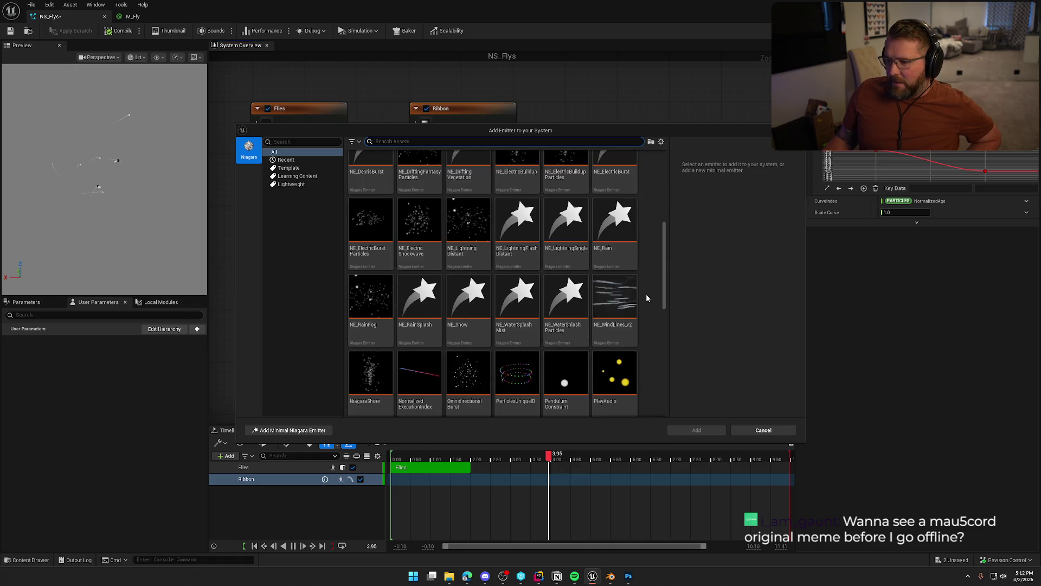
scroll(645, 298, "down", 2)
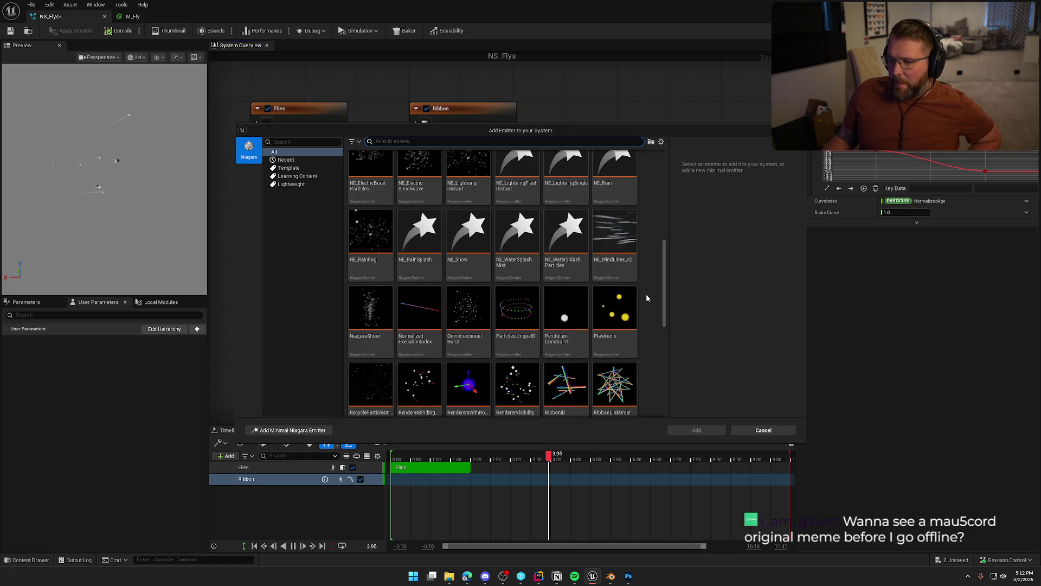
scroll(649, 288, "down", 1)
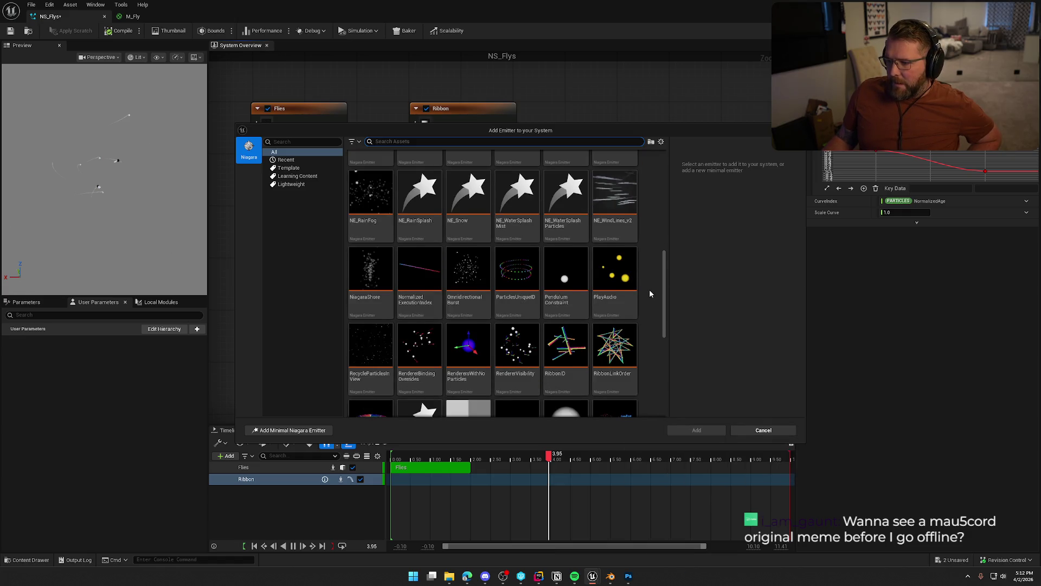
scroll(650, 289, "down", 1)
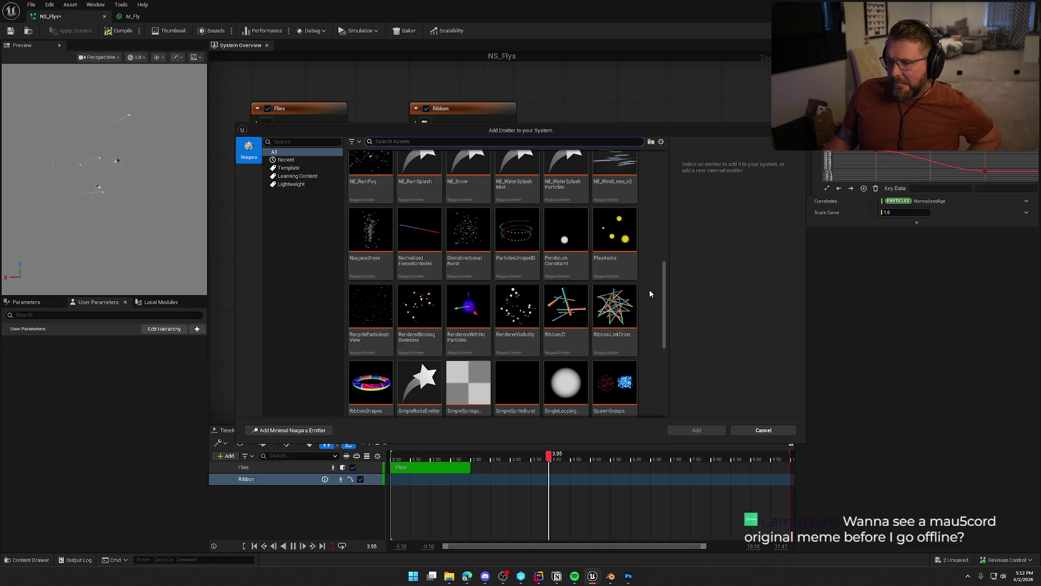
scroll(649, 294, "down", 1)
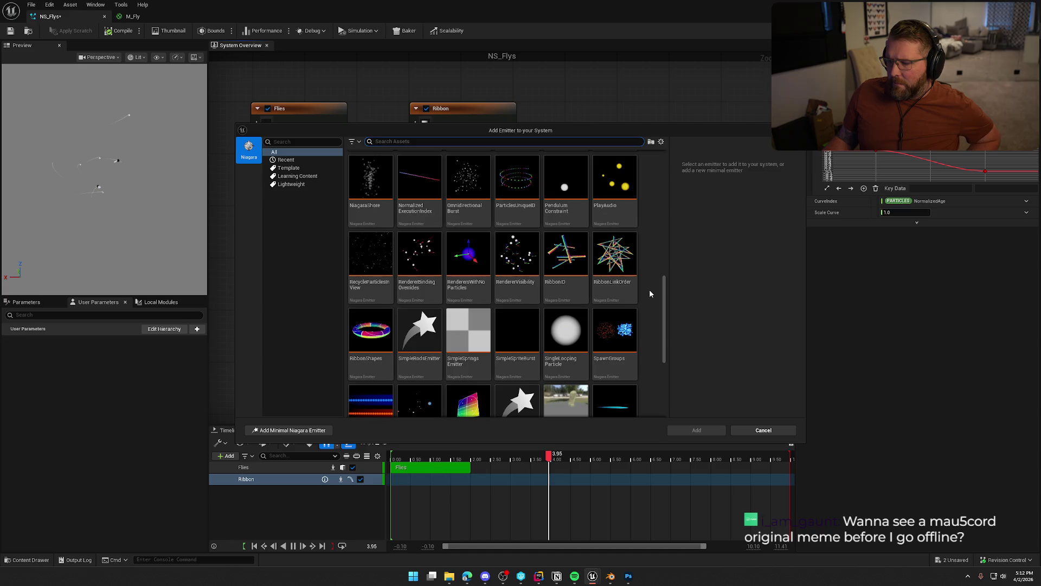
scroll(650, 294, "down", 1)
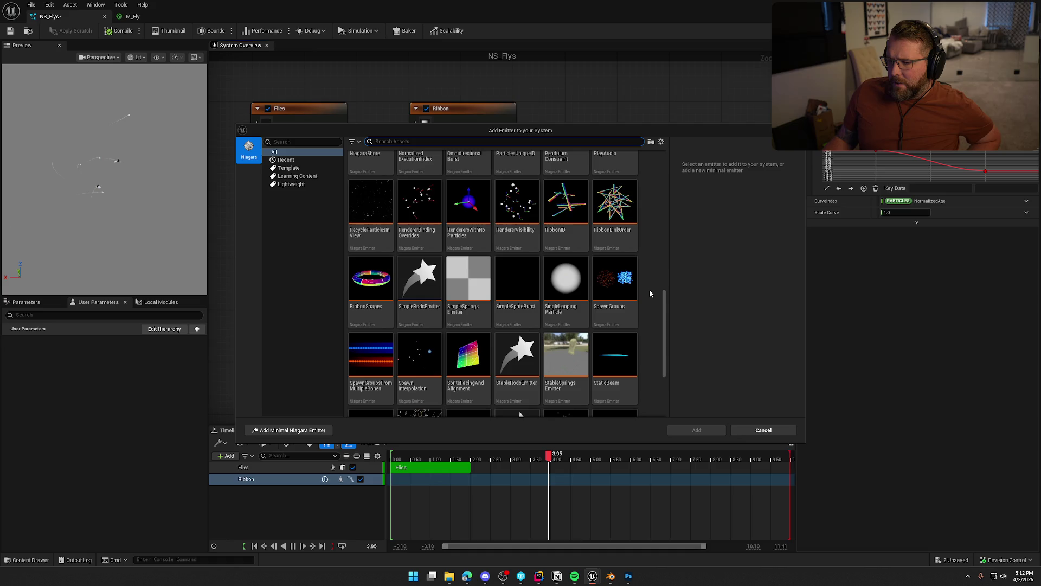
scroll(650, 293, "down", 3)
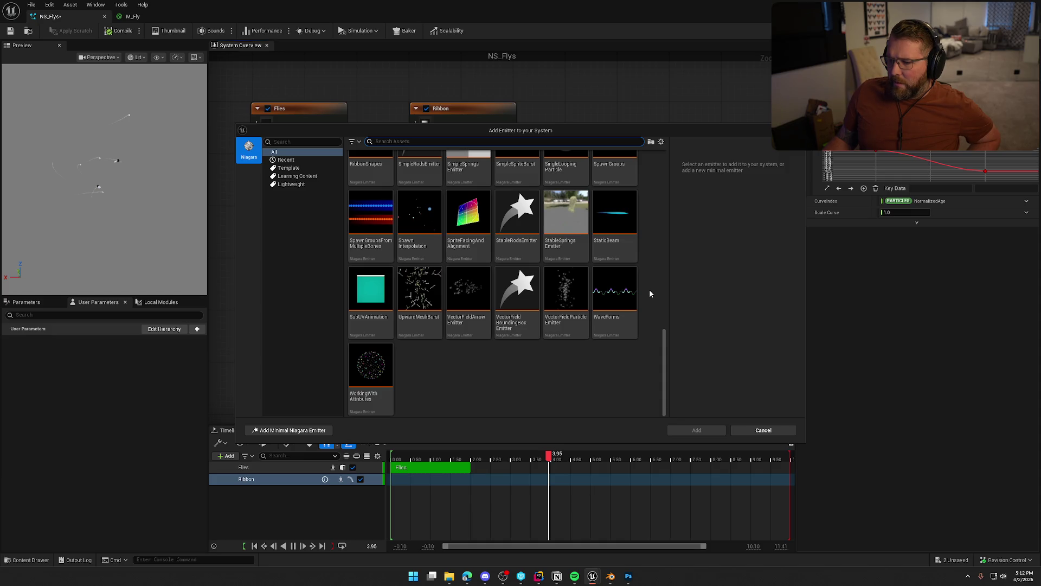
scroll(650, 293, "up", 2)
left_click(575, 223)
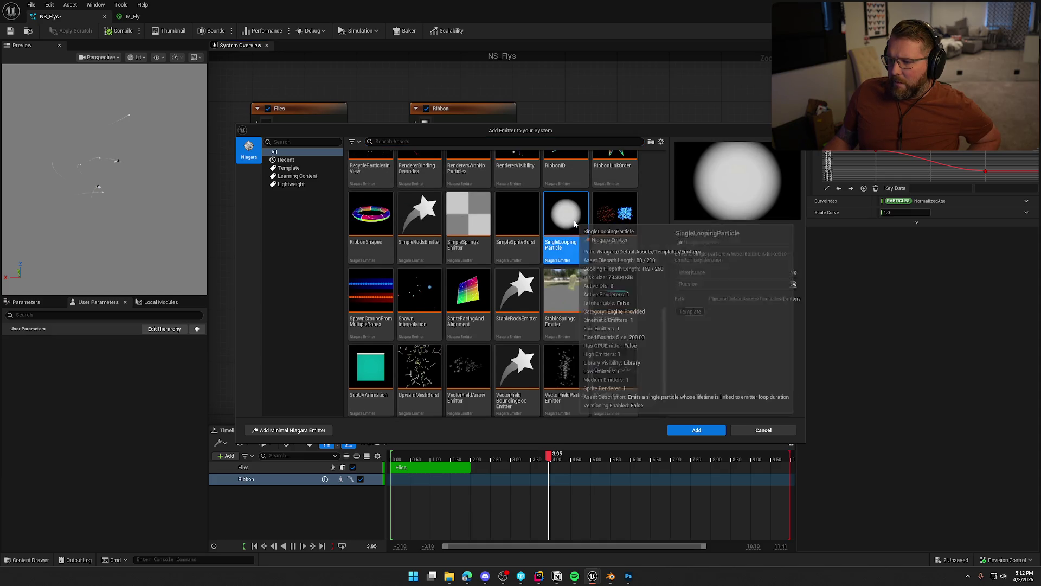
Add a SingleLoopingParticle emitter and inspect its Spawn Burst, Initialize Particle and Sprite Renderer modules
left_click(700, 431)
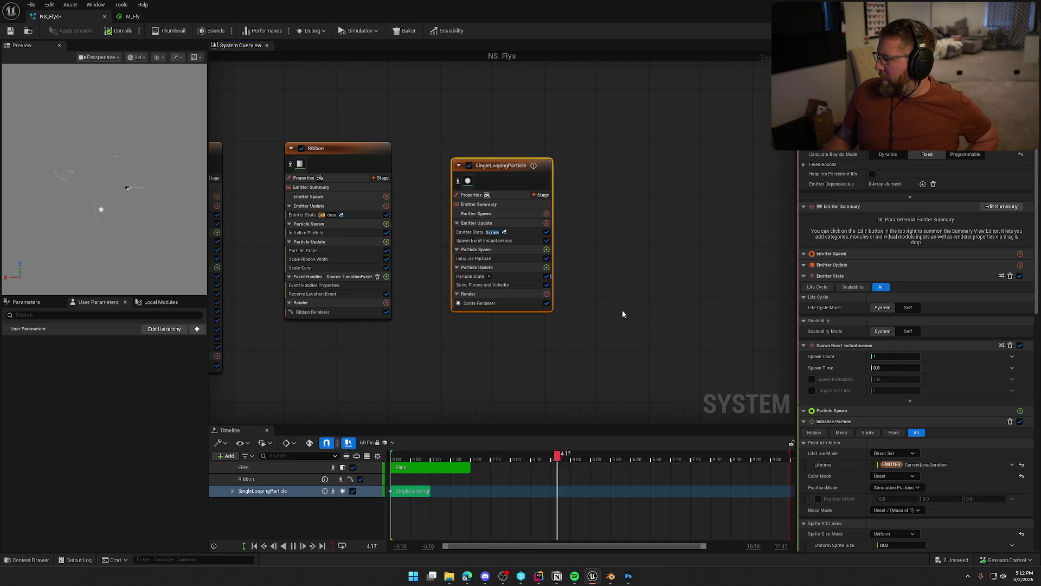
left_click_drag(620, 306, 732, 291)
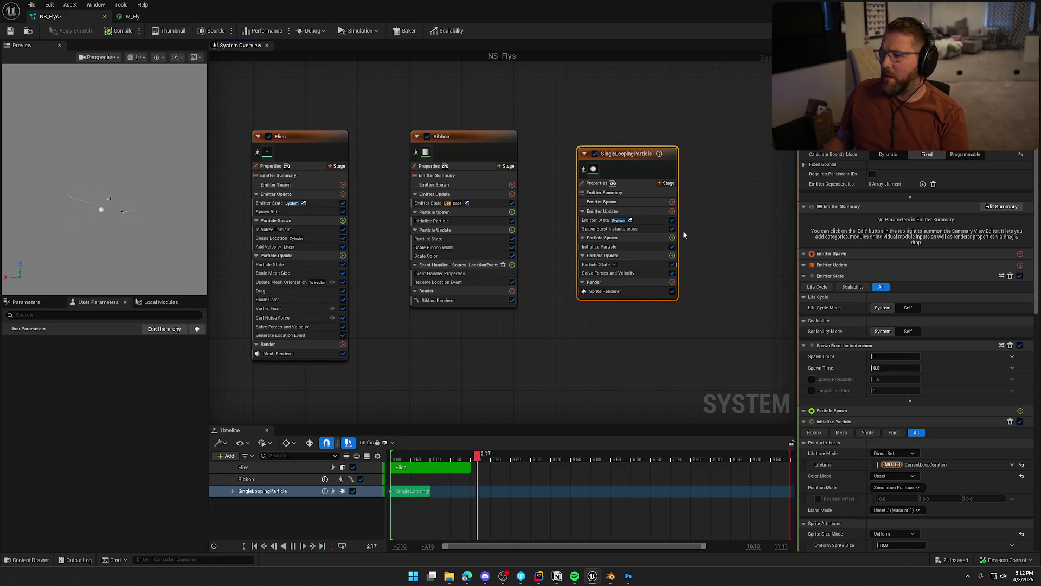
left_click(602, 230)
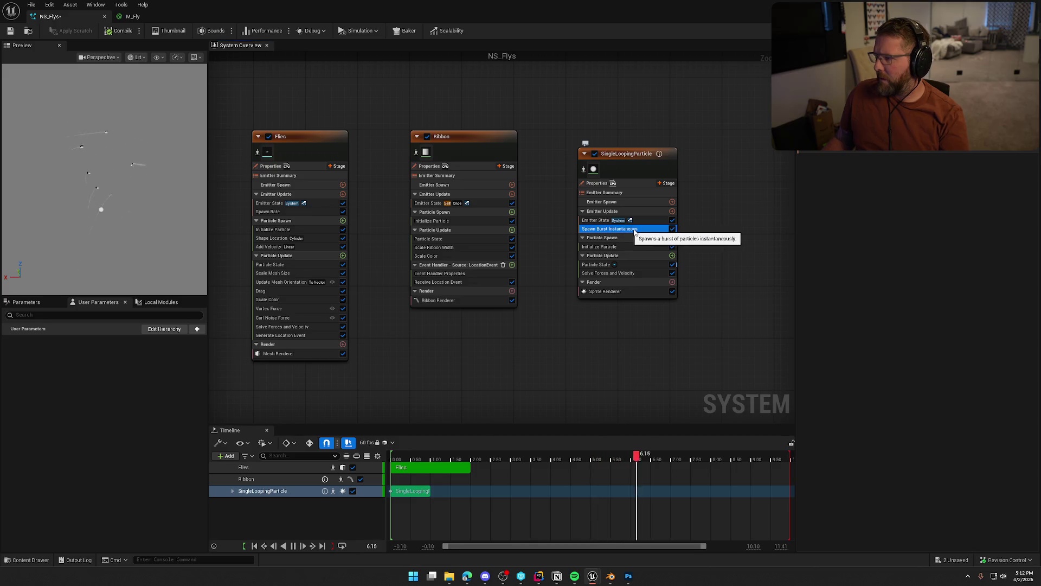
left_click(624, 247)
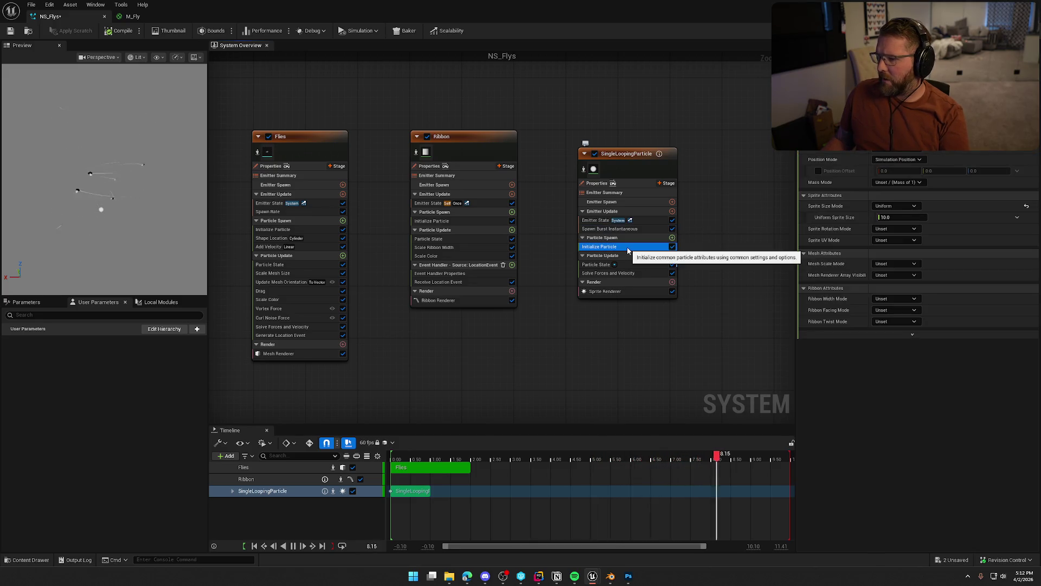
left_click(628, 293)
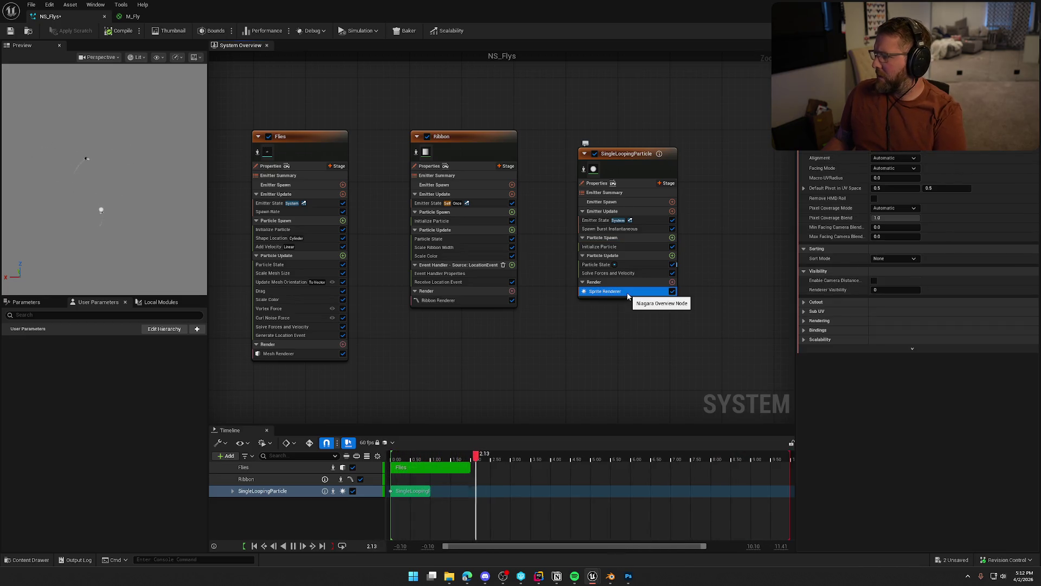
Delete the SingleLoopingParticle emitter and save NS_Flys
left_click(624, 154)
key("Delete")
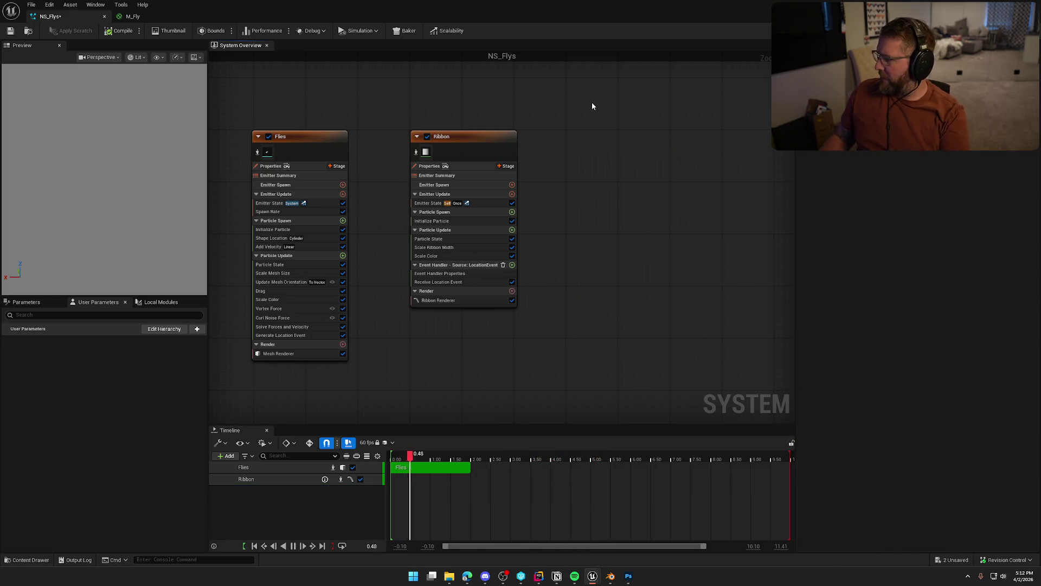
left_click(120, 30)
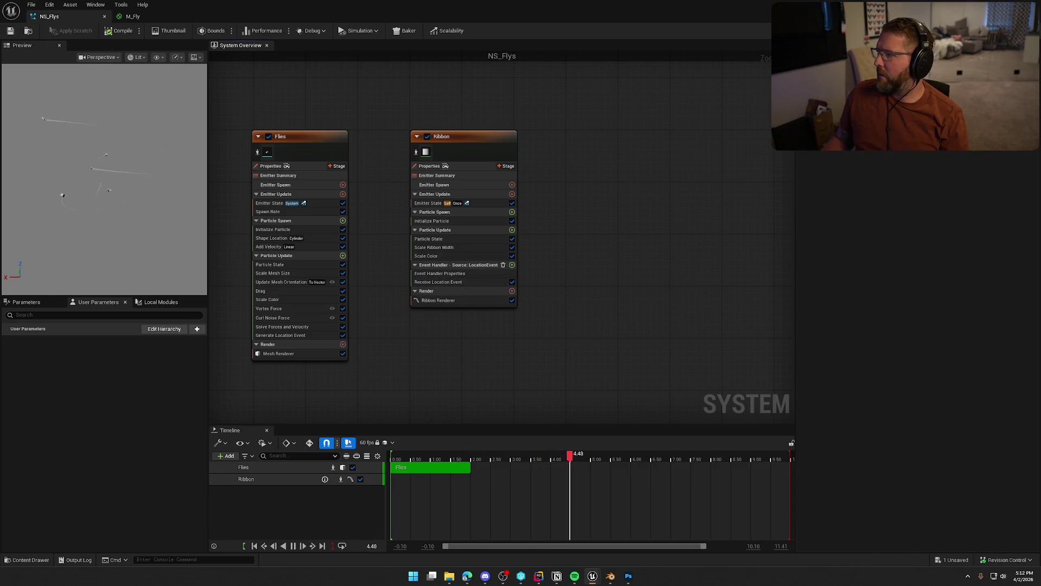
Quit Photoshop, discarding the changes to the image
key("alt+Tab")
key("ctrl+q")
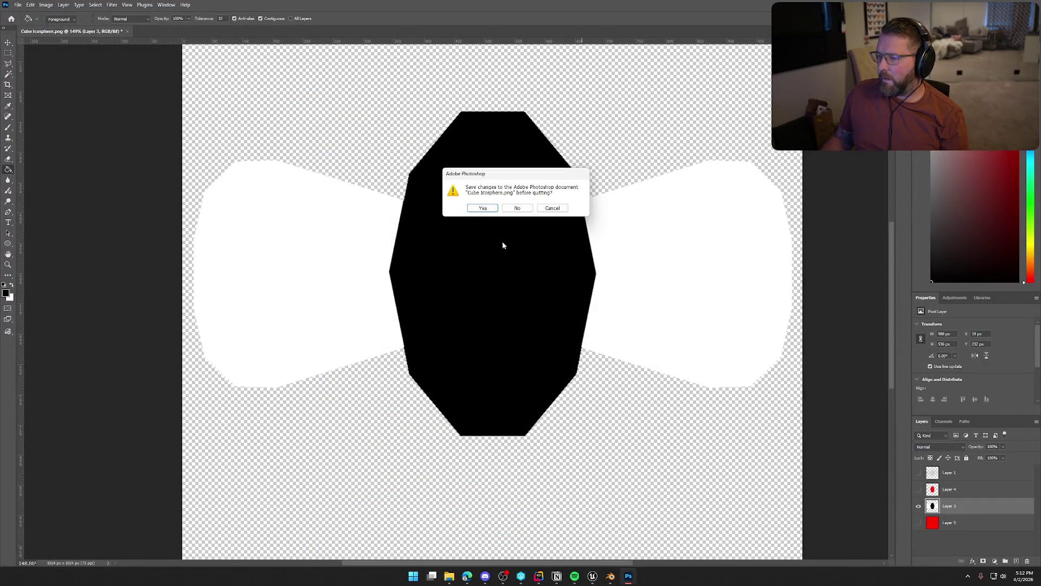
left_click(512, 209)
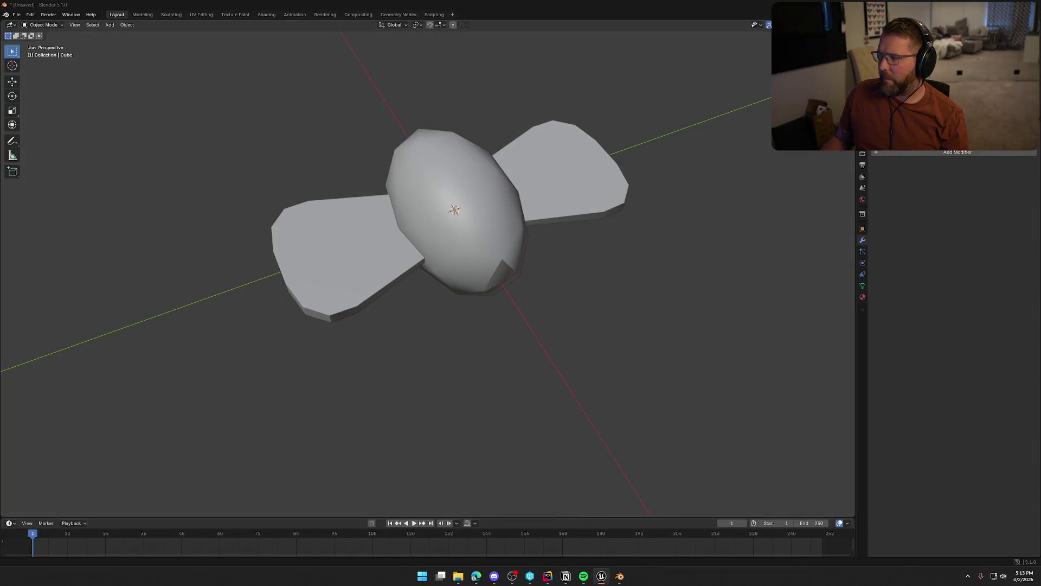
Quit Blender without saving and maximize the Unreal Editor window
key("ctrl+q")
left_click(531, 300)
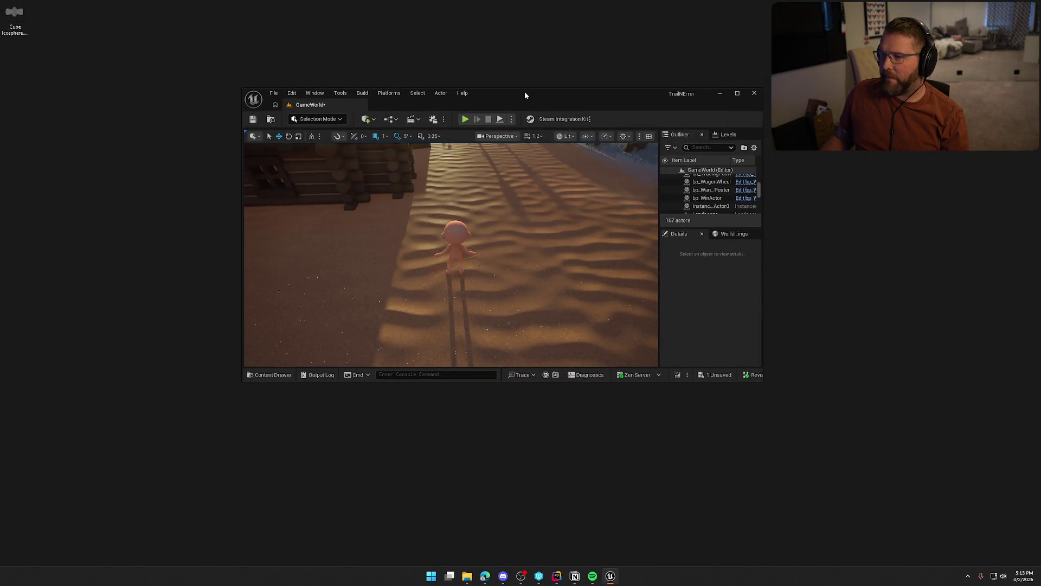
double_click(524, 93)
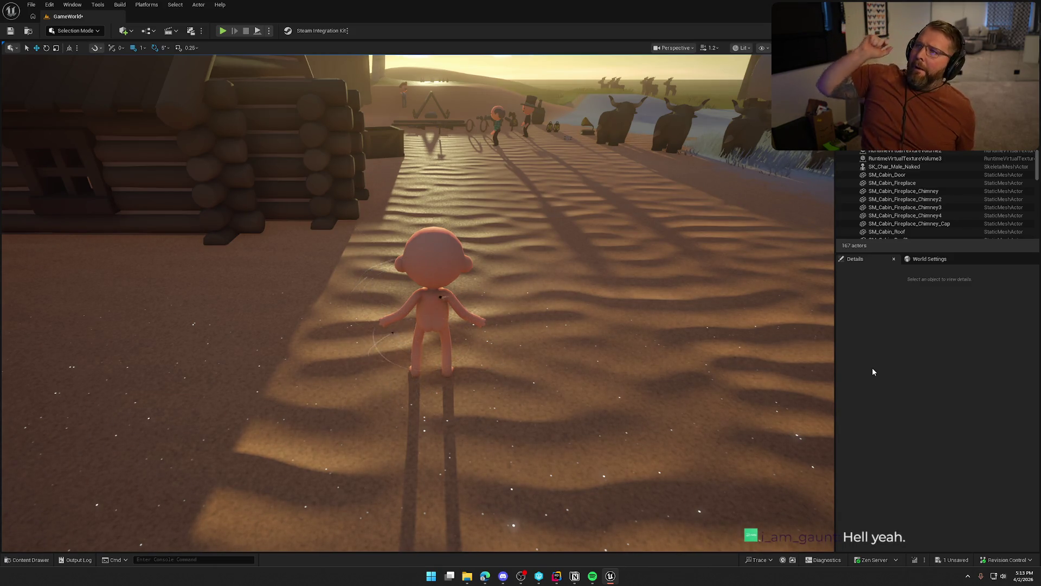
mouse_move(535, 343)
left_mouse_down()
mouse_move(535, 407)
mouse_move(526, 409)
left_mouse_up()
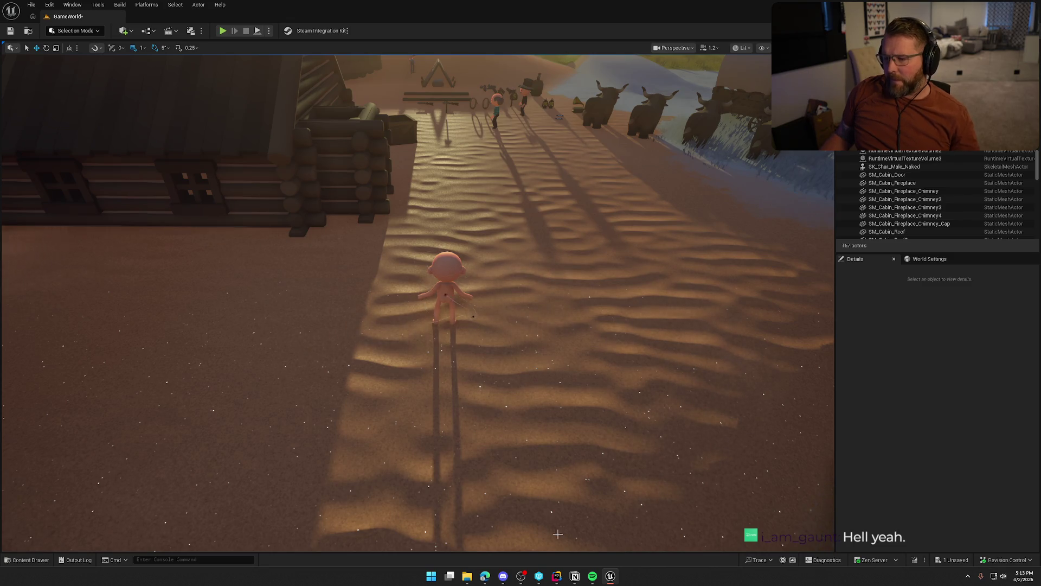
key("ctrl+space")
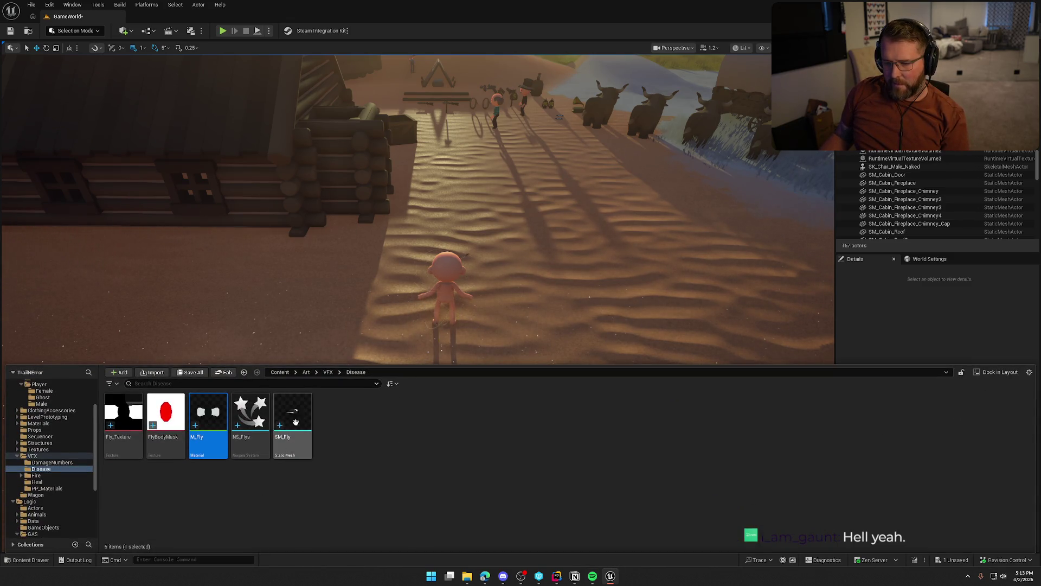
left_click(250, 418)
key("ctrl+space")
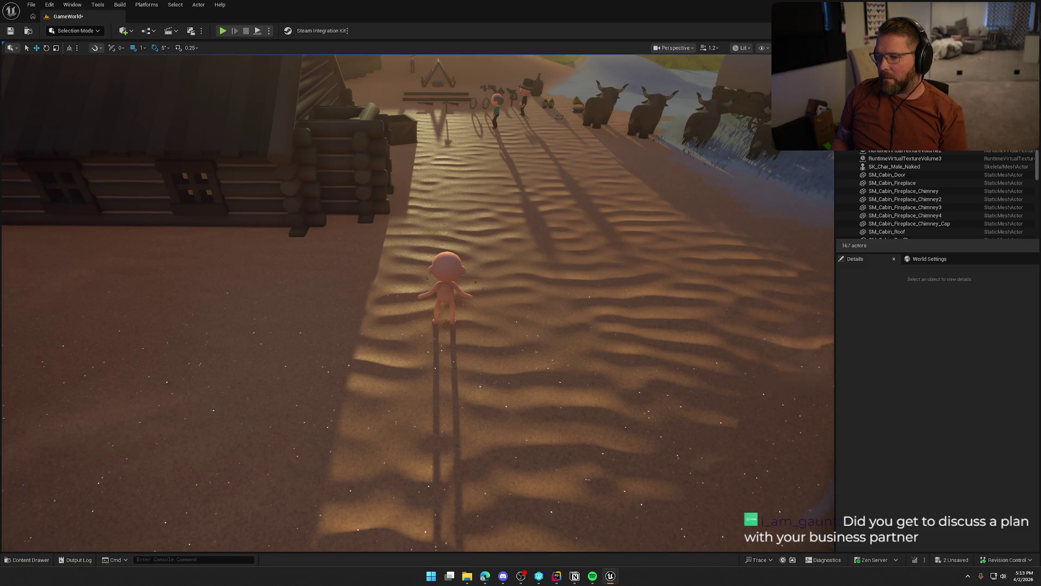
scroll(445, 260, "up", 5)
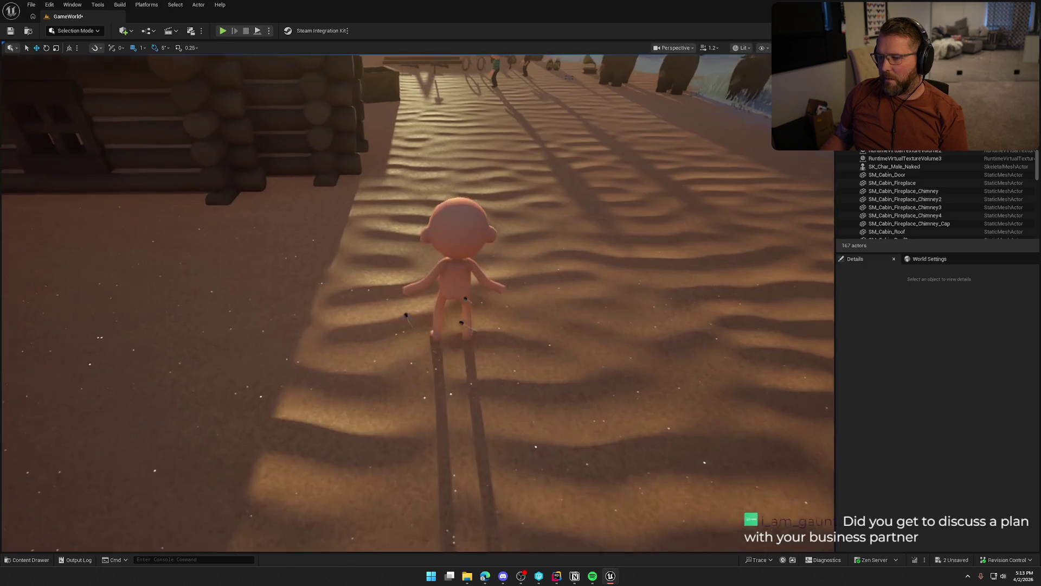
Orbit and zoom around the character to view the flies, then switch to the YouTube browser window
mouse_move(445, 260)
left_mouse_down()
mouse_move(407, 261)
mouse_move(423, 276)
mouse_move(418, 293)
mouse_move(428, 254)
left_mouse_up()
scroll(418, 302, "down", 3)
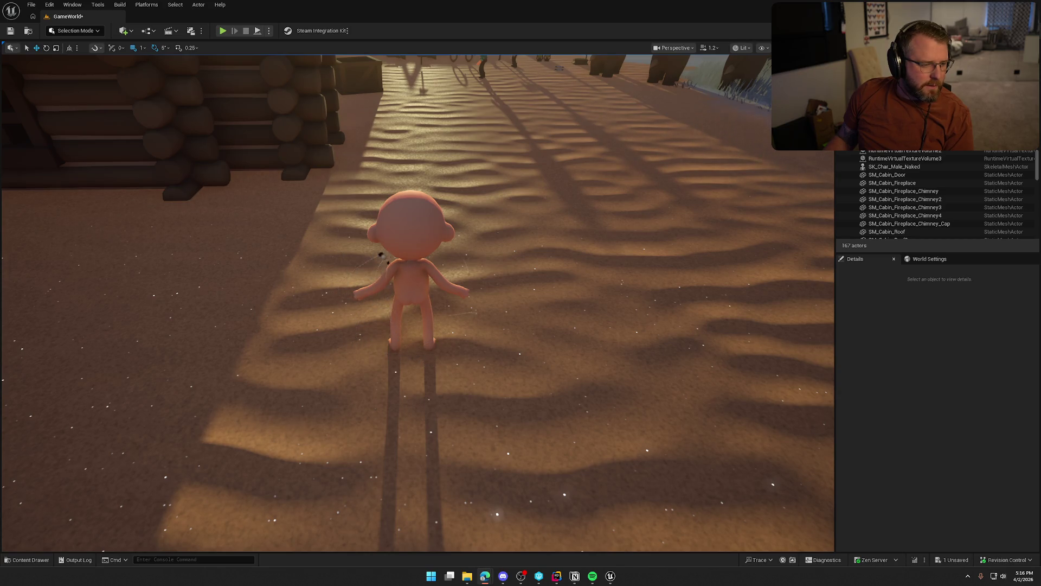
key("alt+Tab")
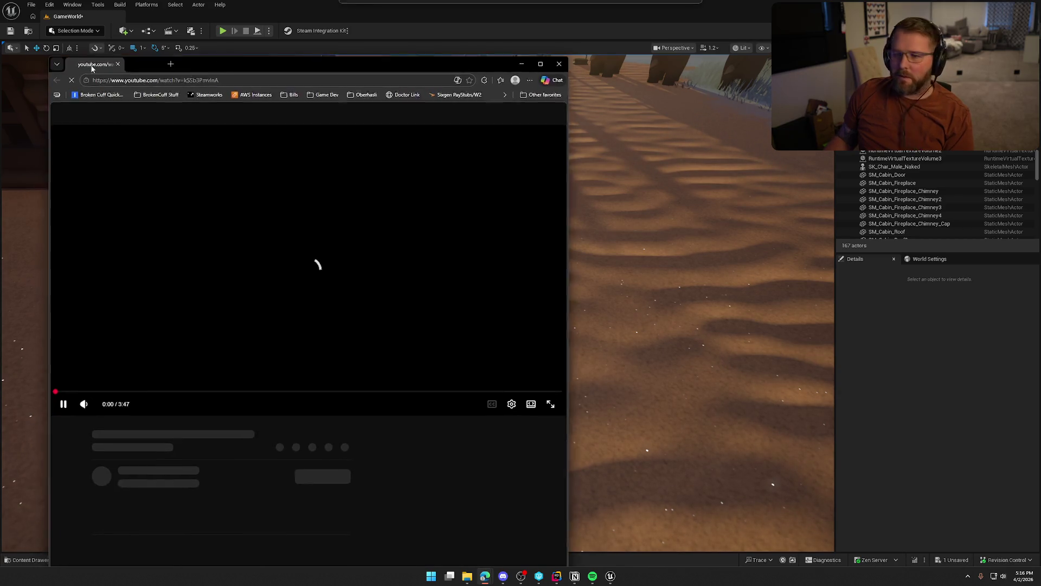
Maximize the YouTube Niagara tutorial window and scroll through the video page
double_click(337, 65)
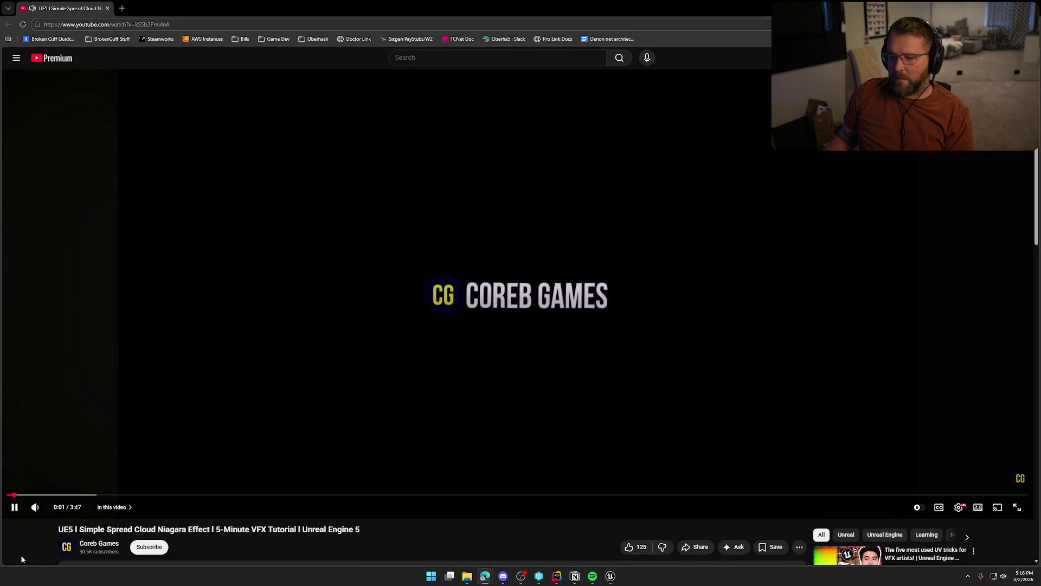
triple_click(20, 555)
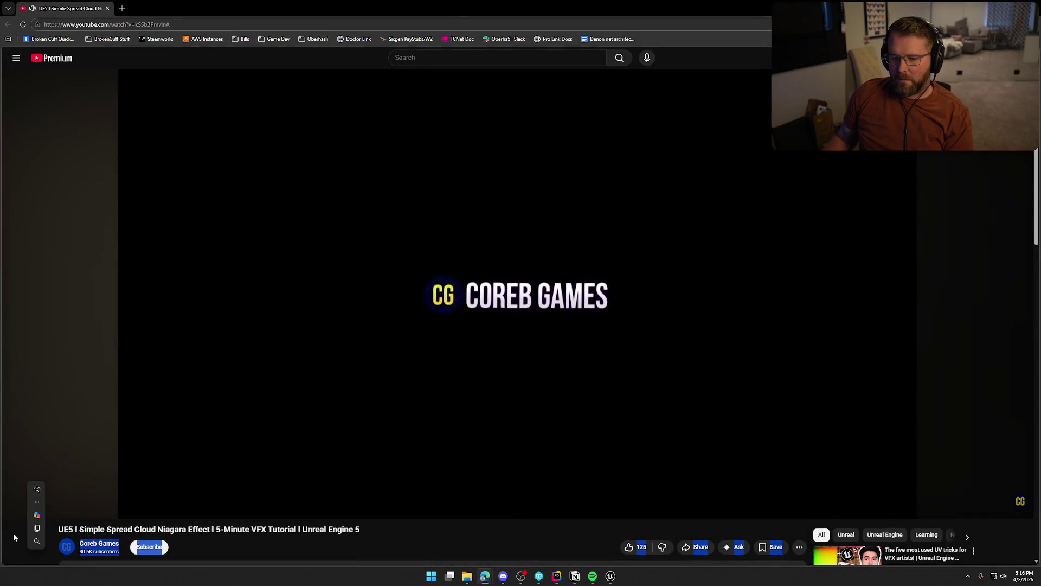
left_click(11, 534)
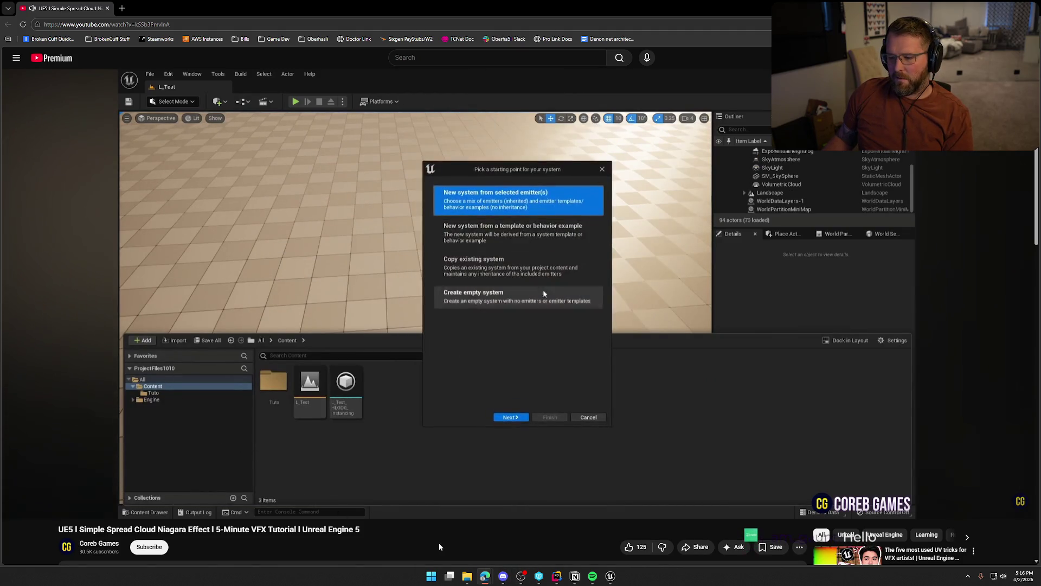
scroll(434, 540, "down", 2)
scroll(407, 525, "up", 2)
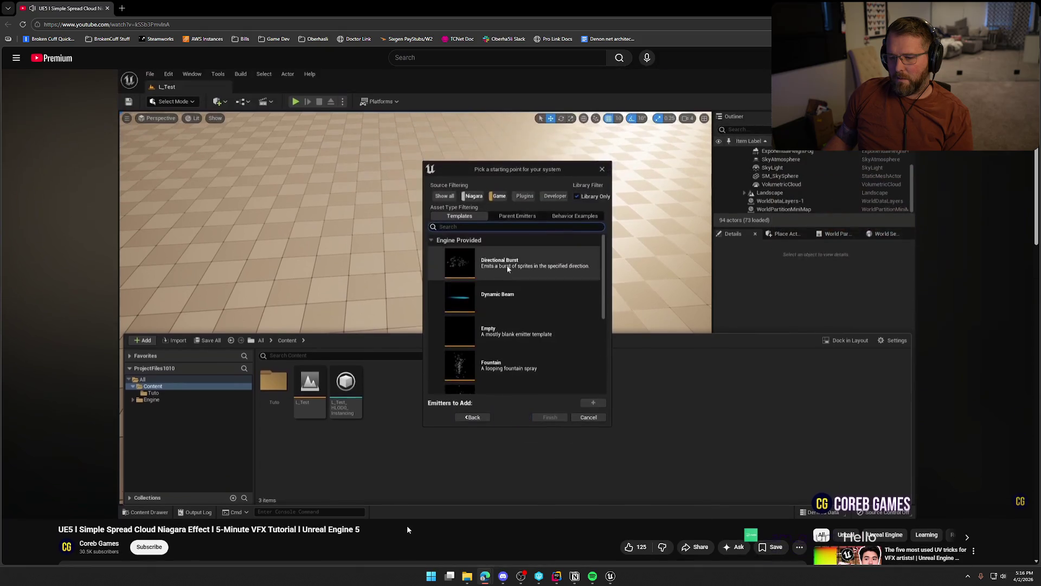
Compare the maximized tutorial video with the Unreal level, then bring up the Niagara Quick Start docs
key("alt+Tab")
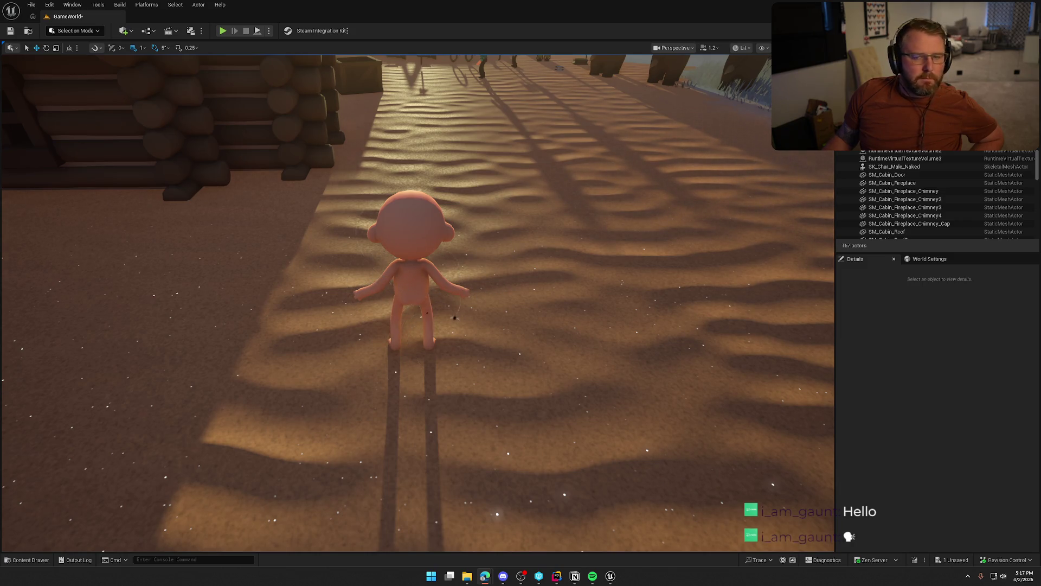
key("alt+Tab")
double_click(313, 91)
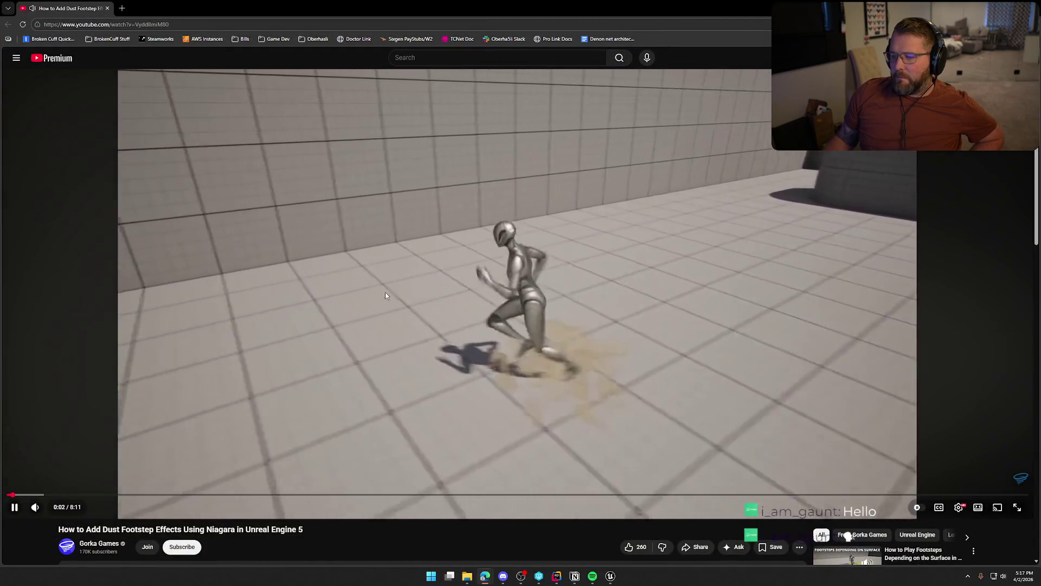
key("alt+Tab")
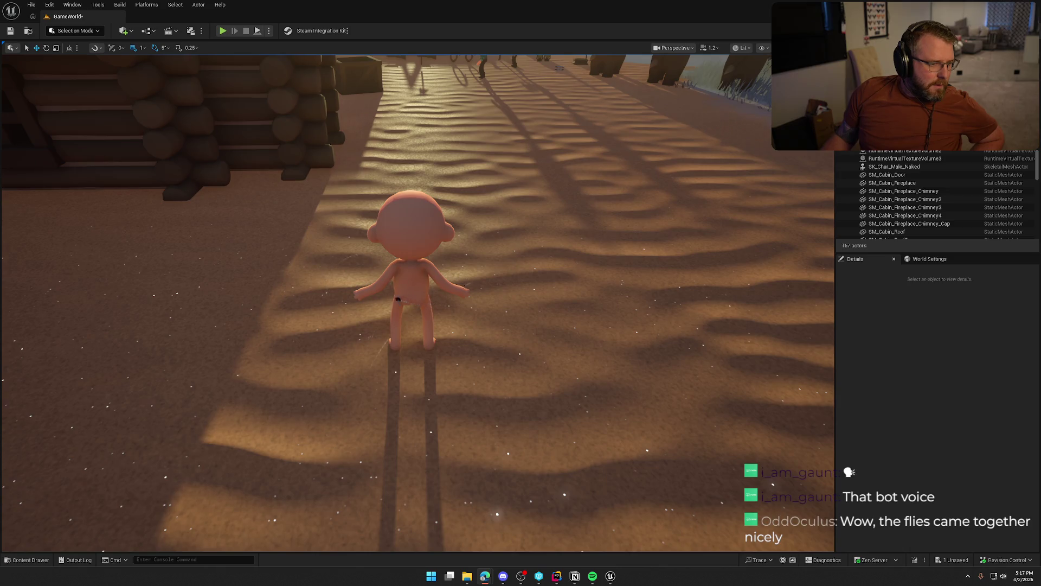
key("alt+Tab")
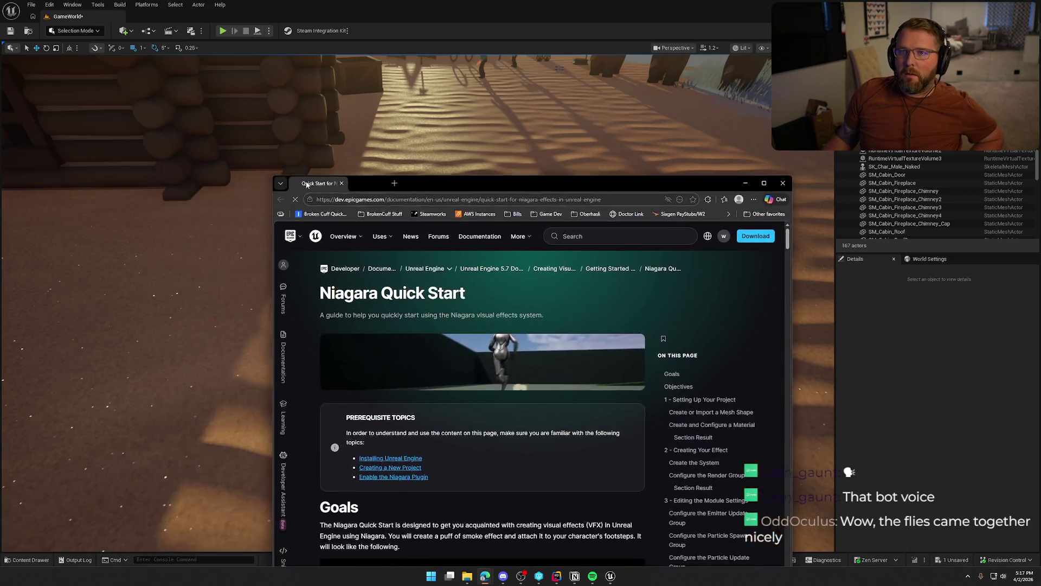
Maximize the Niagara Quick Start docs and scroll to Goals and Objectives
double_click(433, 128)
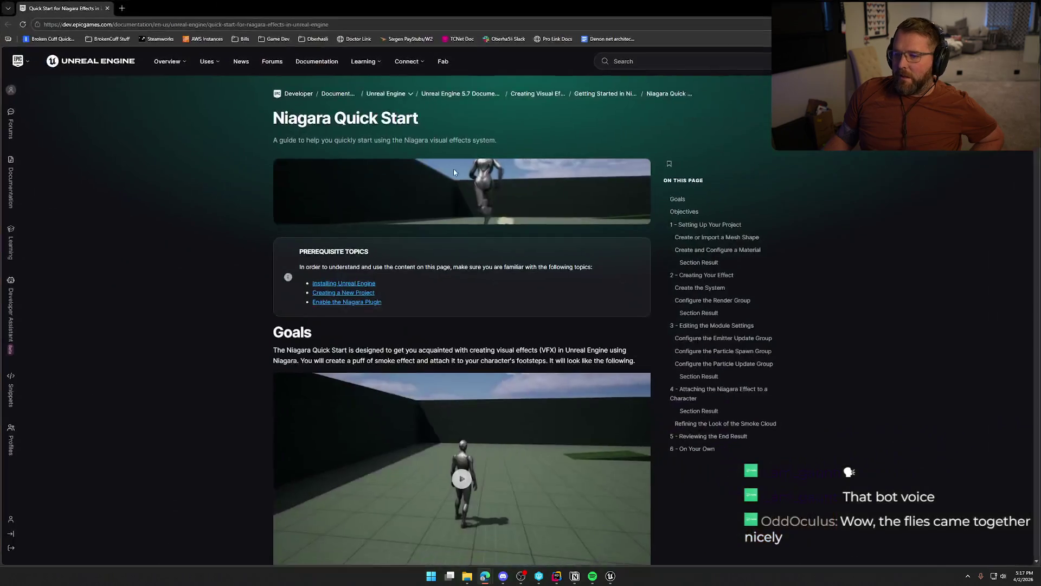
scroll(196, 422, "down", 4)
scroll(203, 422, "down", 4)
scroll(205, 418, "up", 4)
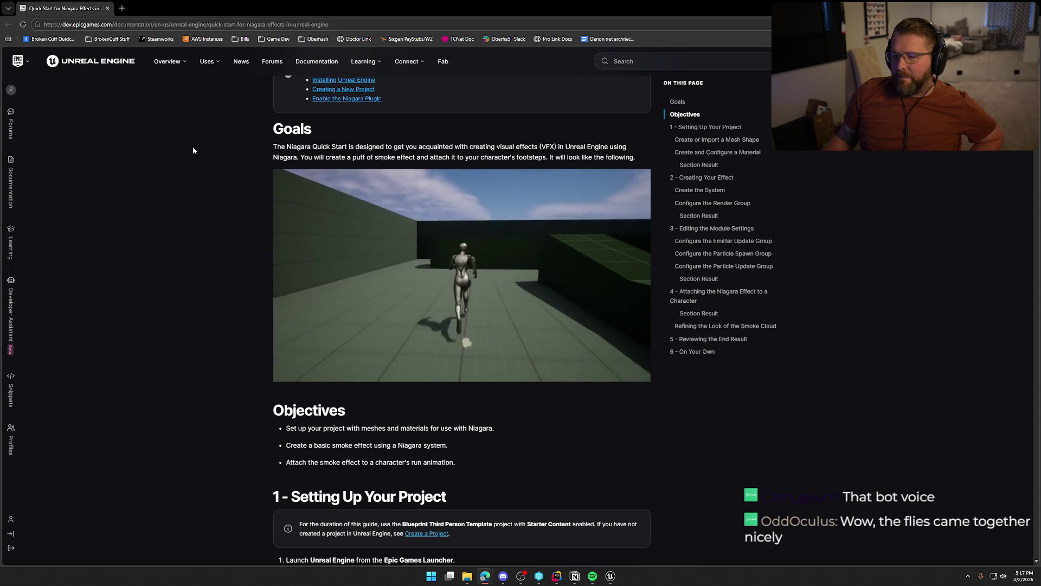
Return to Unreal and open NS_Flys from the Disease VFX assets in the Content Drawer
key("alt+Tab")
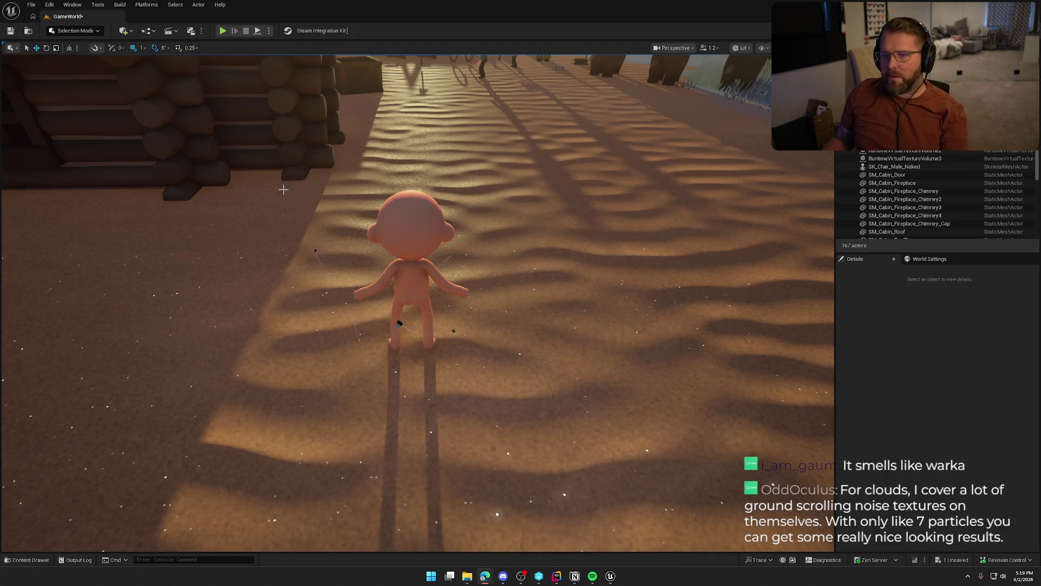
key("ctrl+space")
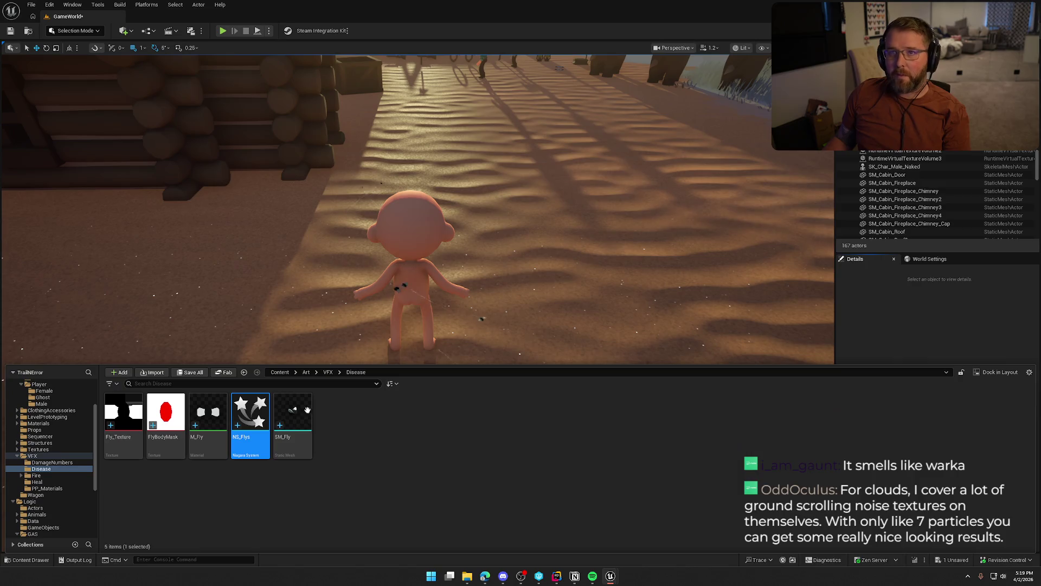
key("Return")
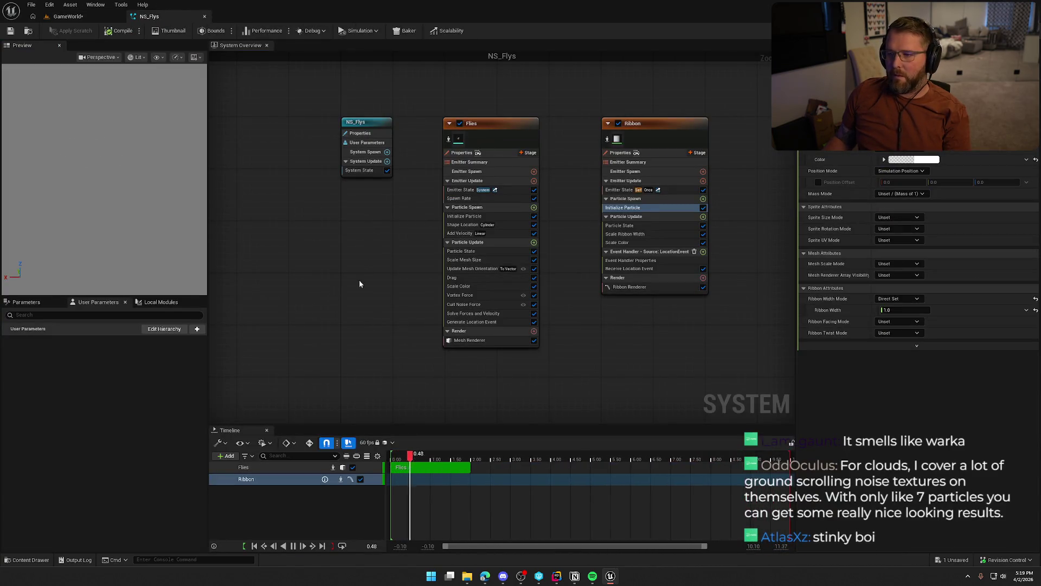
Add a CompletelyEmpty emitter via Add Emitter and place its node beside Ribbon
right_click(547, 128)
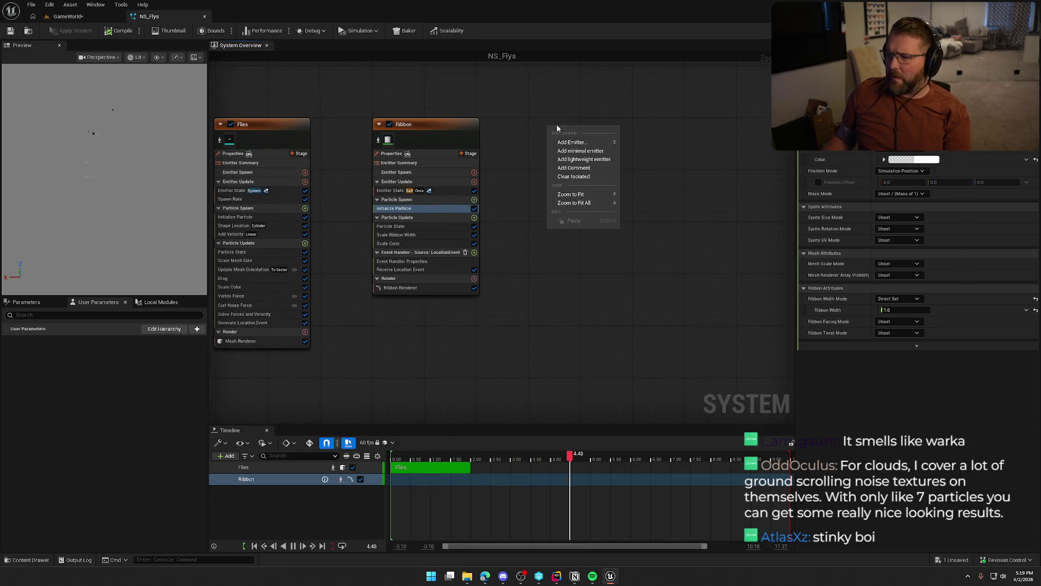
left_click(579, 142)
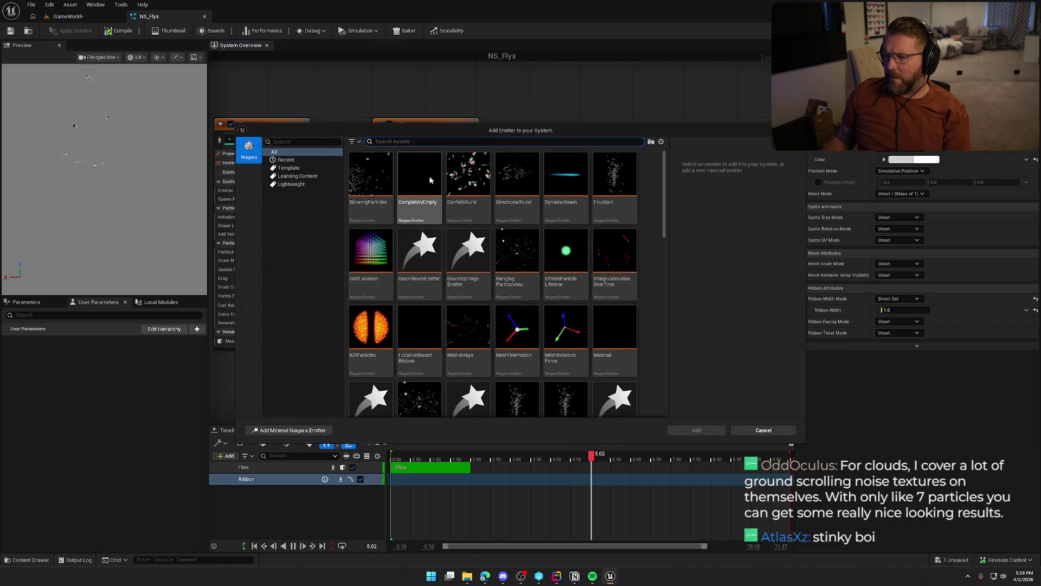
left_click(419, 179)
left_click(696, 430)
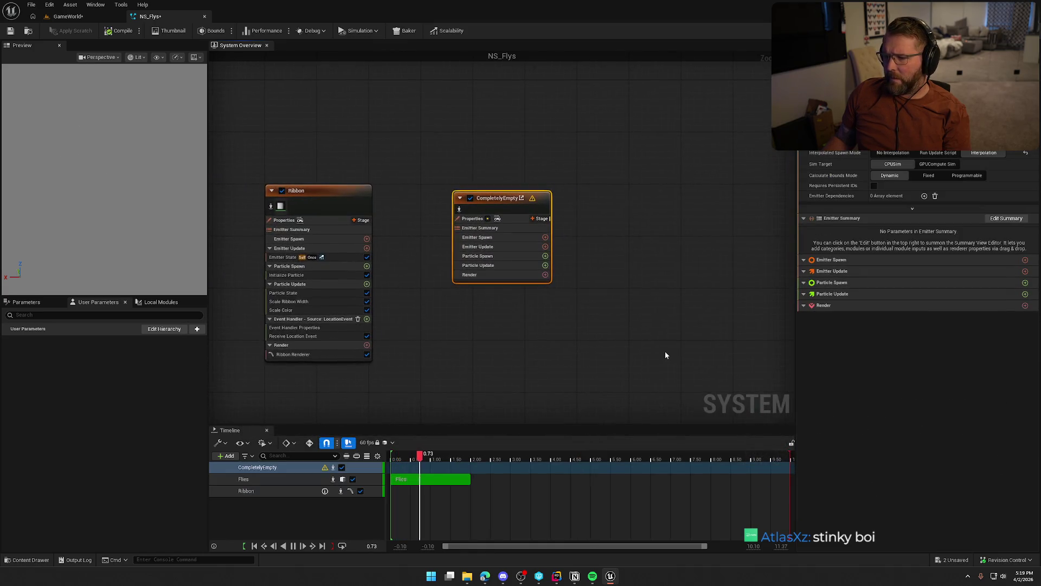
left_click_drag(490, 191, 459, 192)
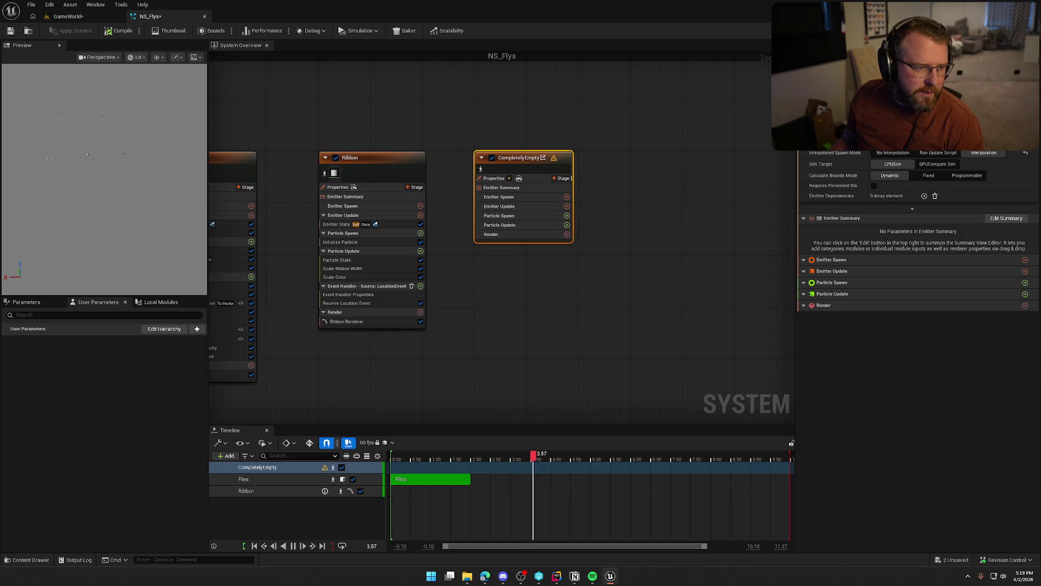
Add Spawn Rate under Emitter Spawn, inspect its settings, then delete it again
left_click(566, 197)
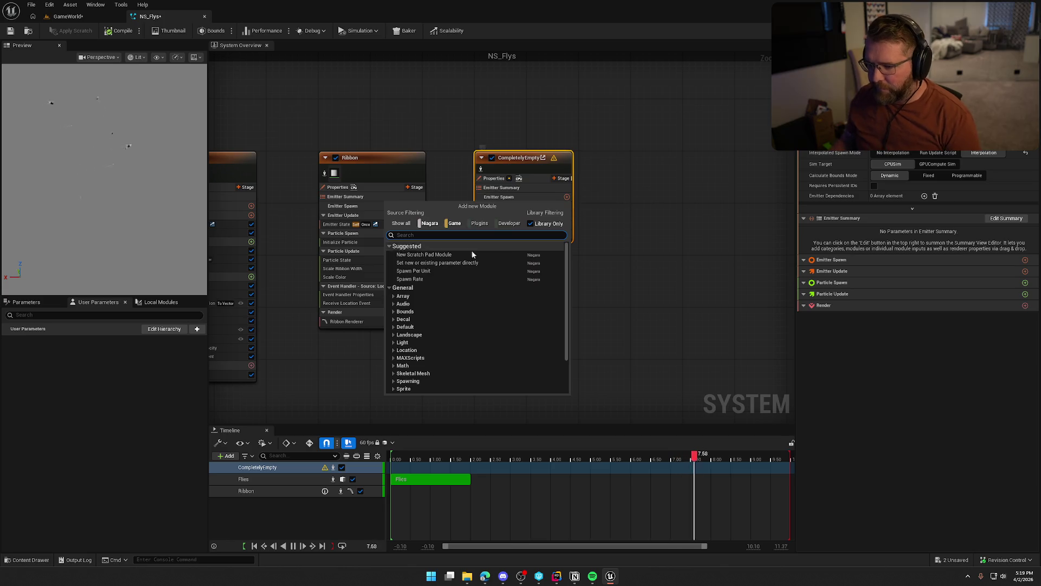
left_click(443, 278)
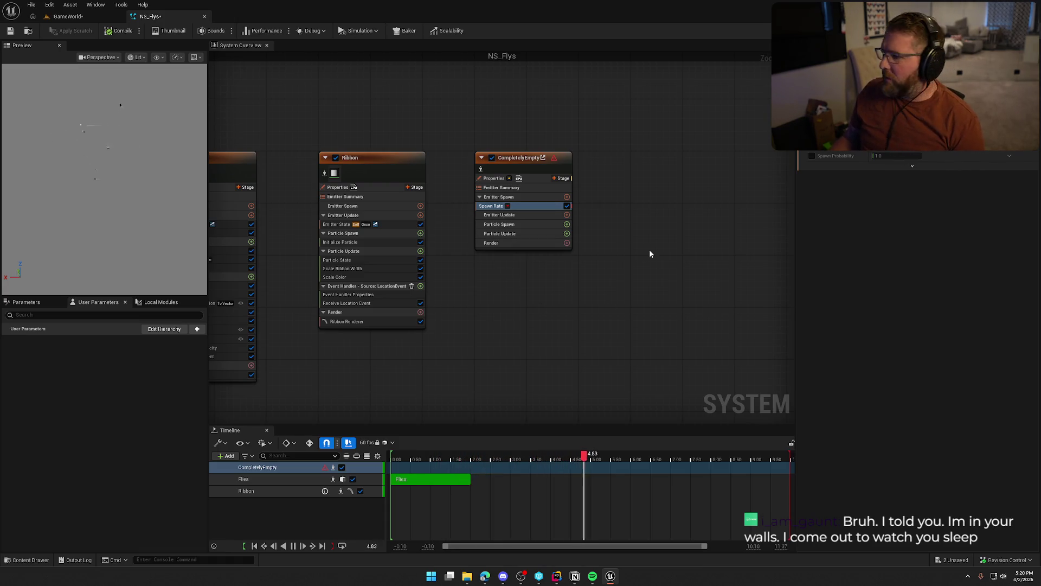
left_click(519, 197)
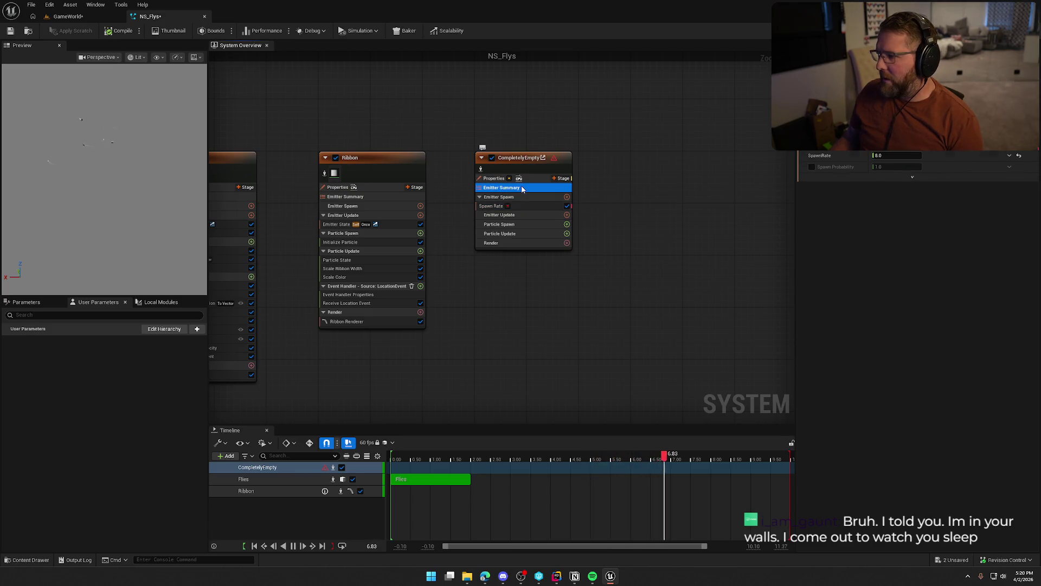
left_click(533, 164)
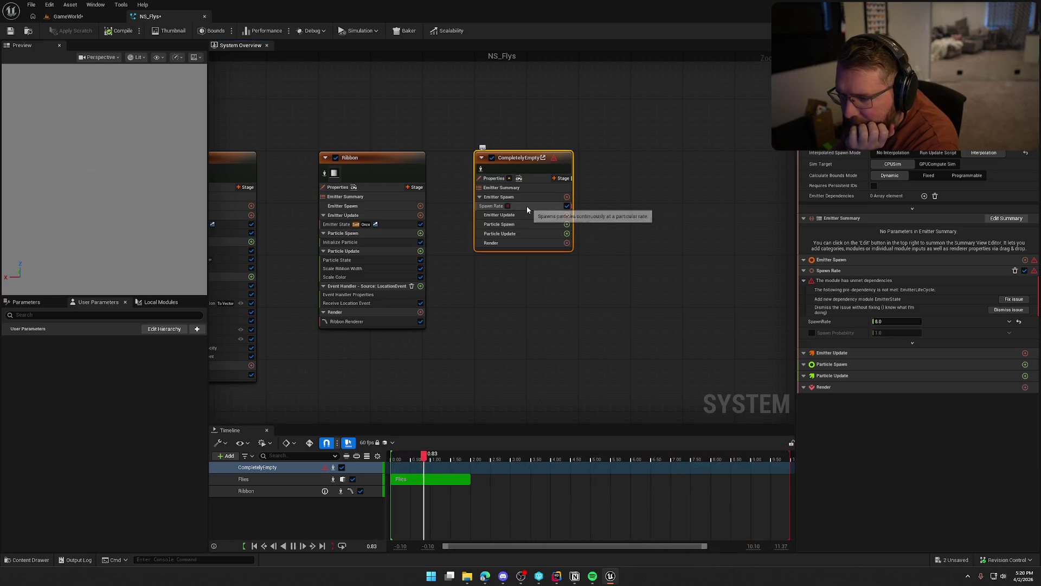
key("Home")
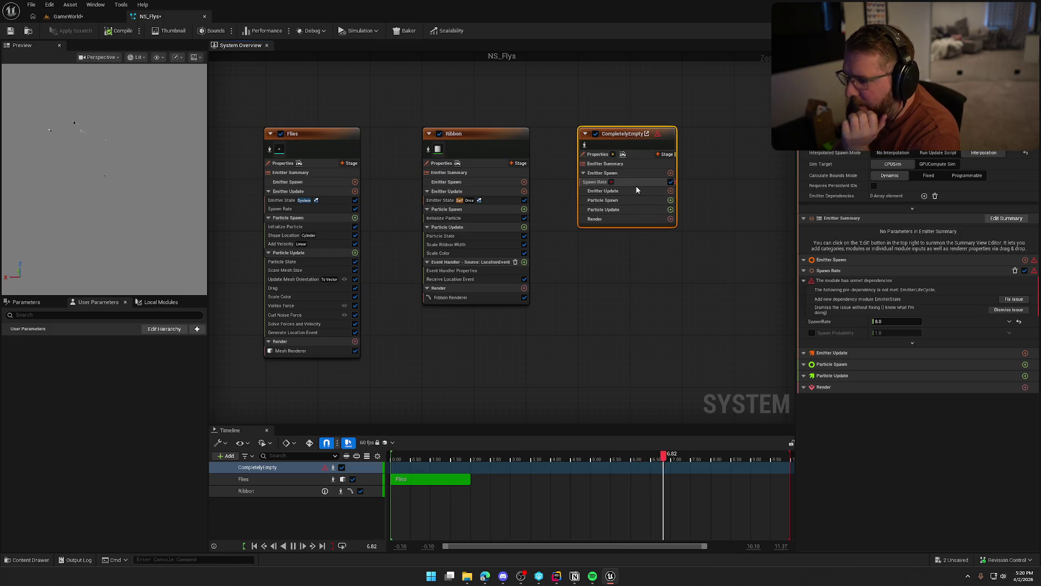
key("Delete")
Search 'spawn r' and add Spawn Rate to CompletelyEmpty's Emitter Update stage
left_click(670, 182)
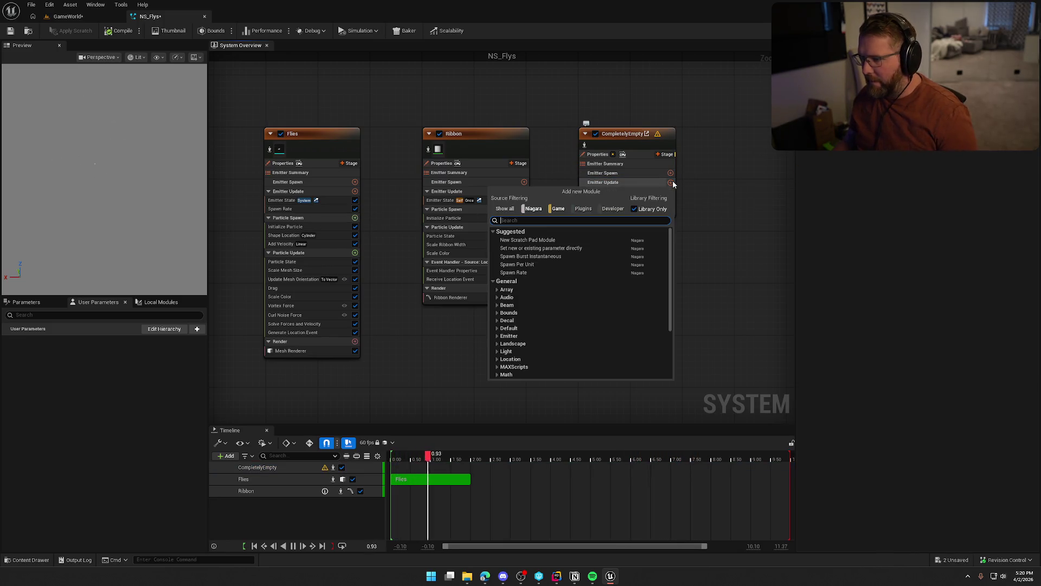
type("spawn r")
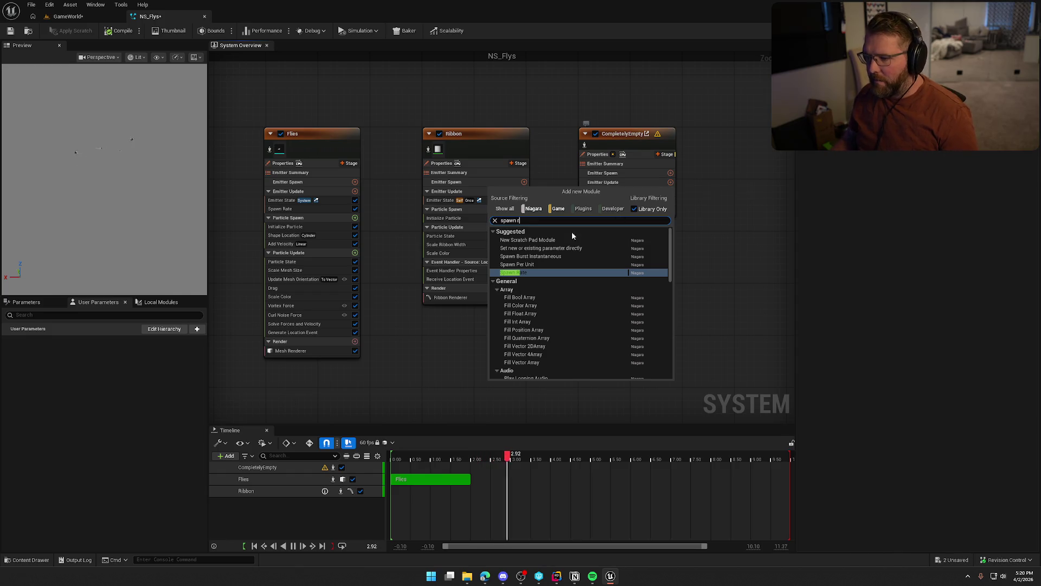
left_click(523, 272)
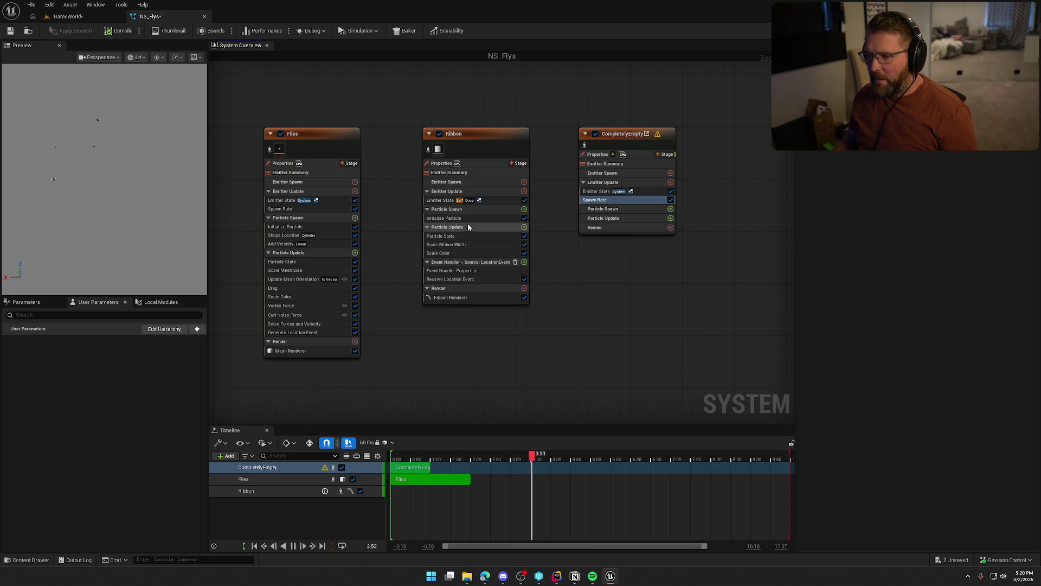
left_click(670, 209)
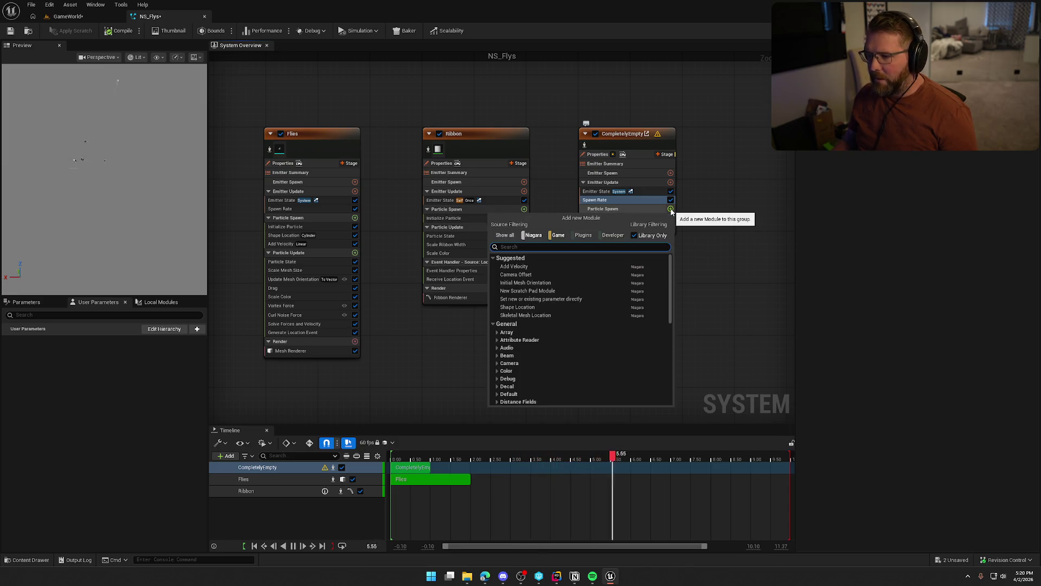
Add Initialize Particle to Particle Spawn with Random Uniform sprite size, Min 8.0, Max 25.0
type("in")
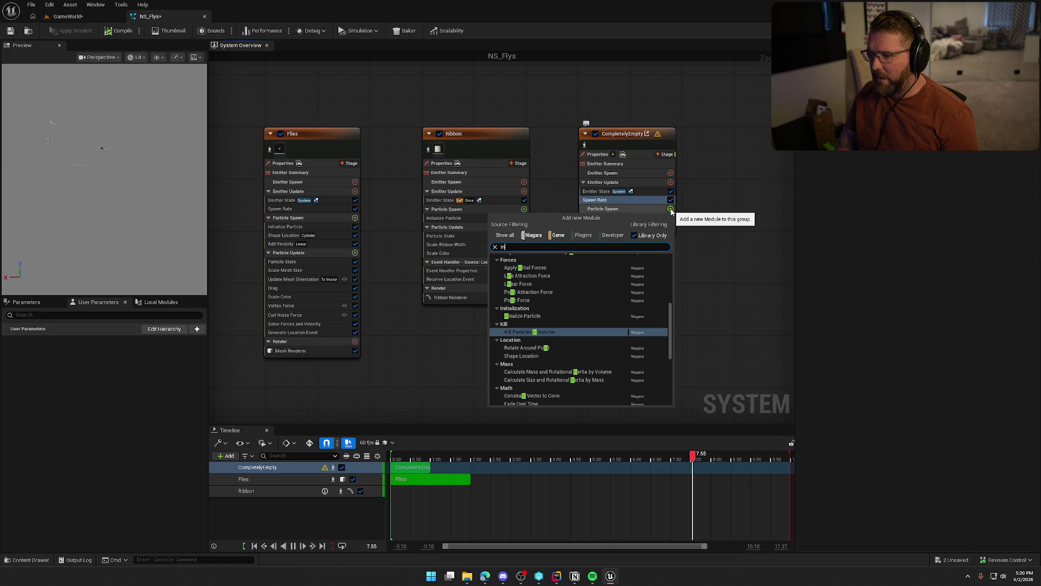
left_click(548, 315)
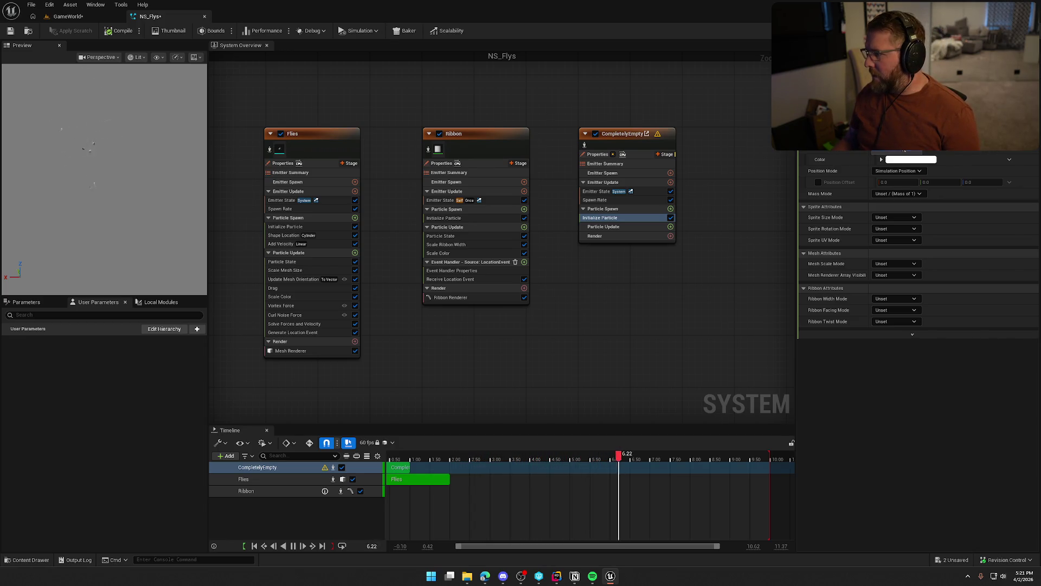
scroll(903, 150, "up", 1)
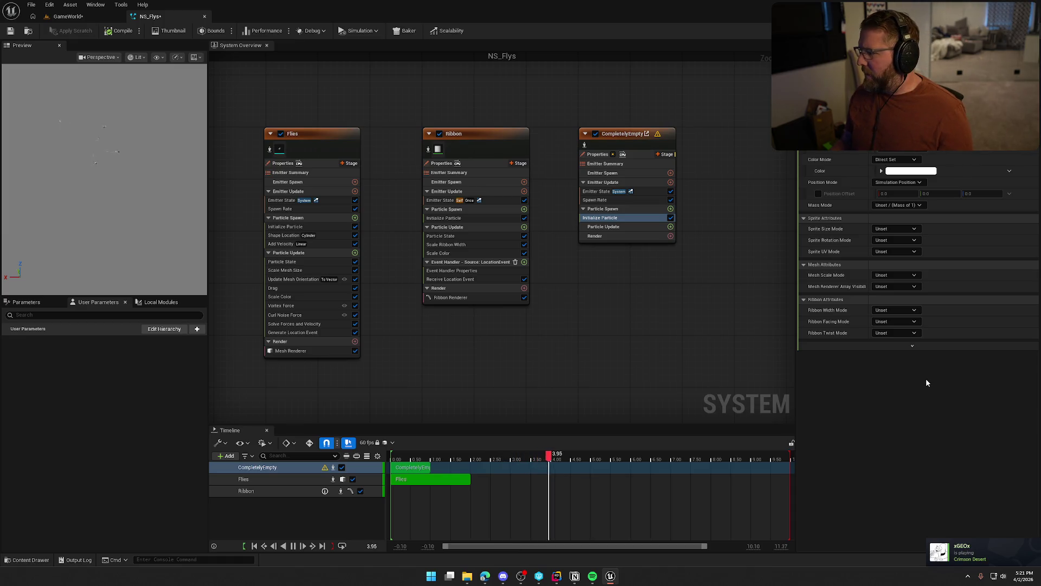
left_click(898, 230)
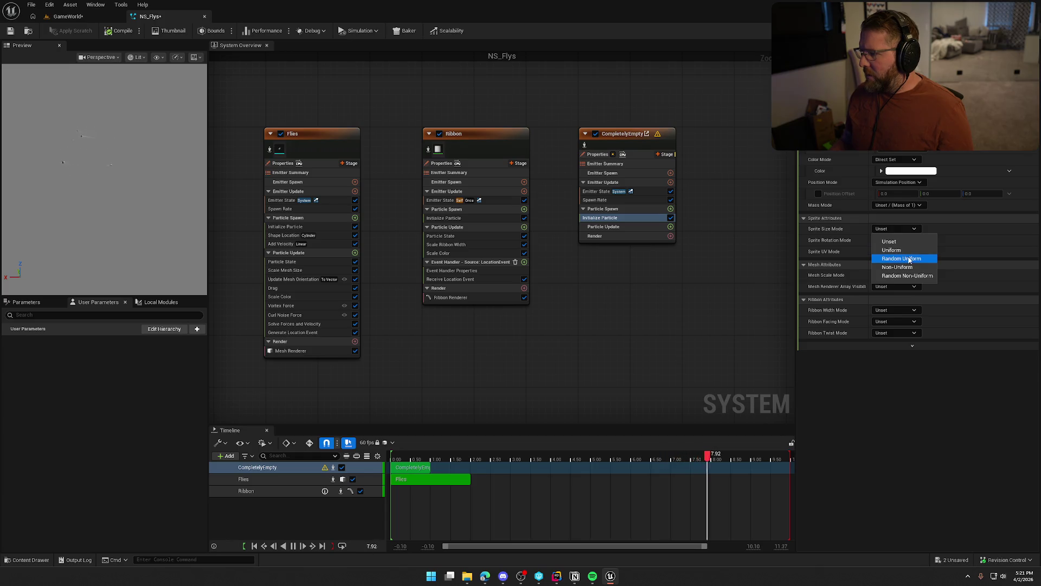
left_click(901, 258)
left_click(896, 242)
type("8")
key("Tab")
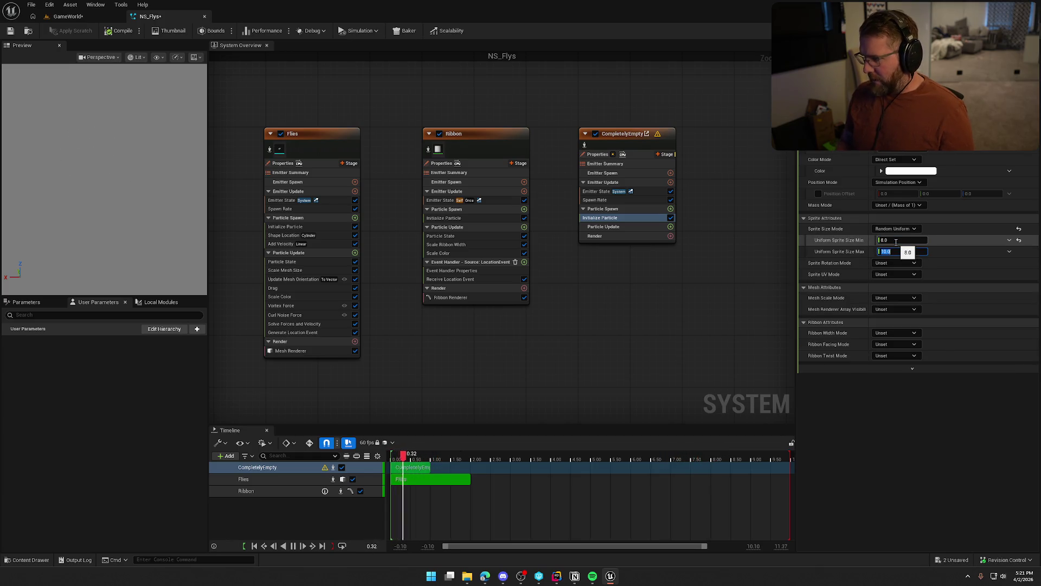
type("25")
key("Return")
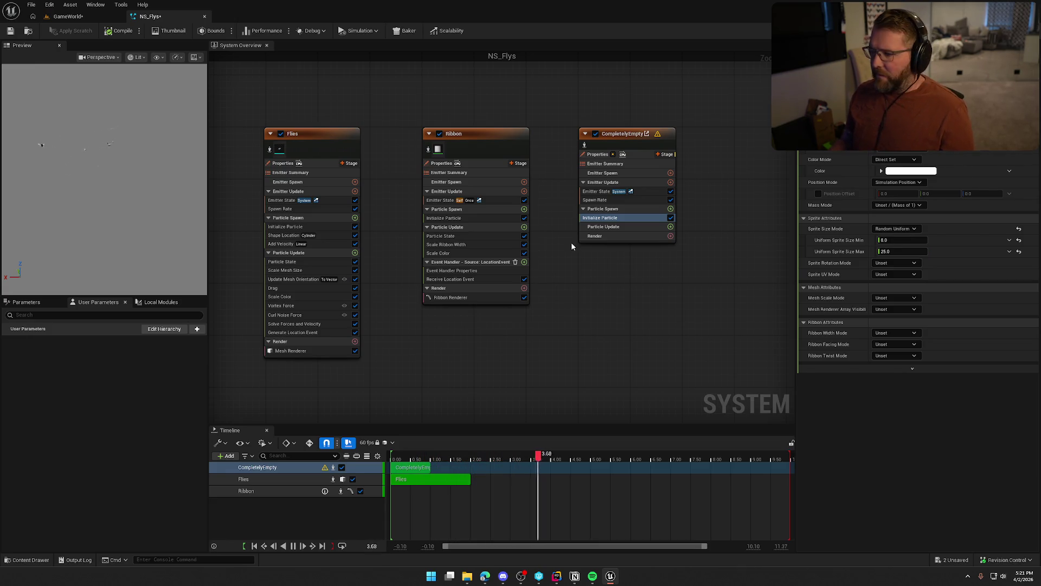
left_click(671, 210)
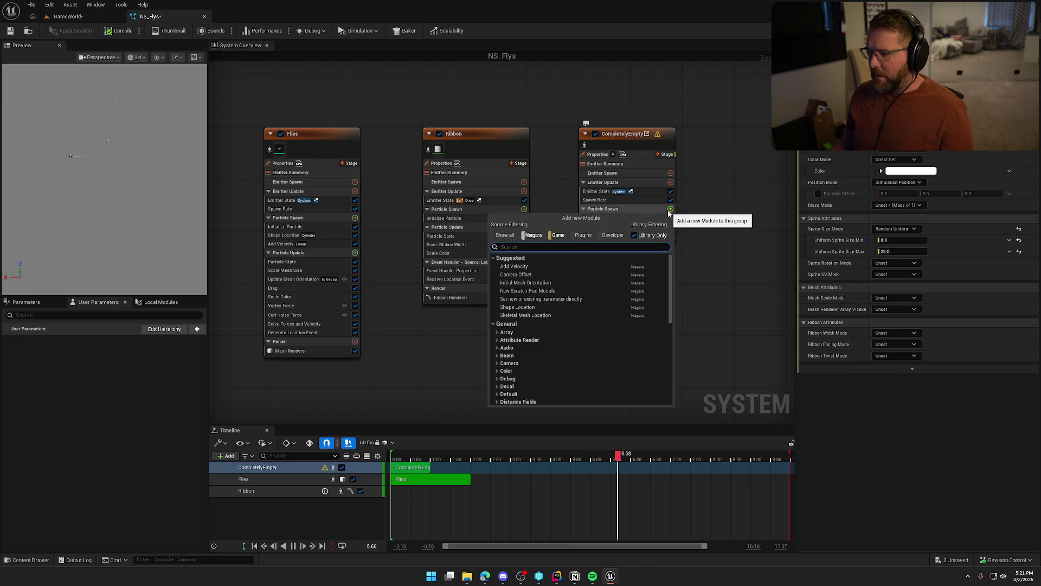
Add an Add Velocity module to Particle Spawn, keeping its mode at Linear
key("Escape")
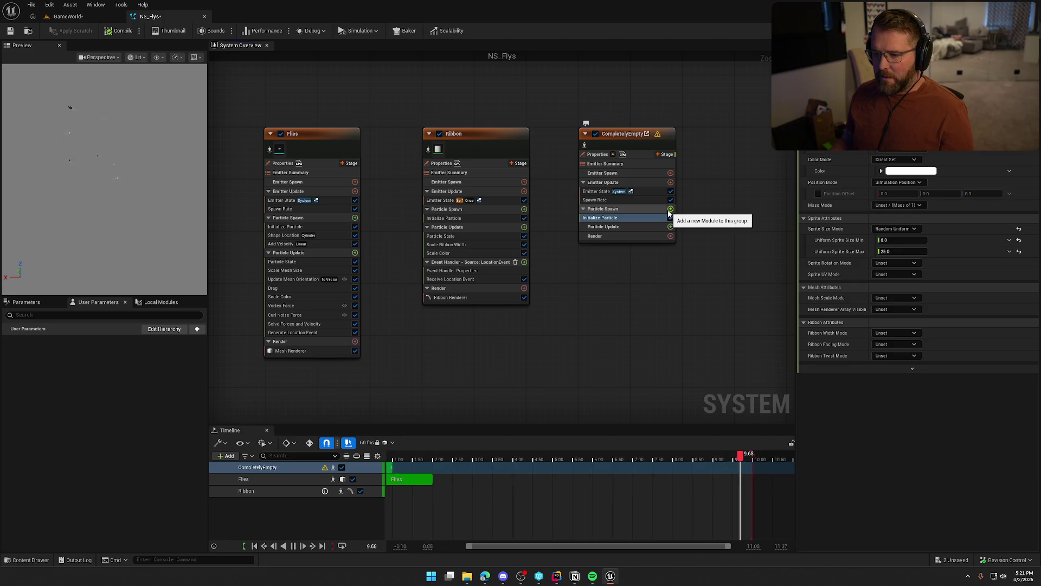
left_click(670, 209)
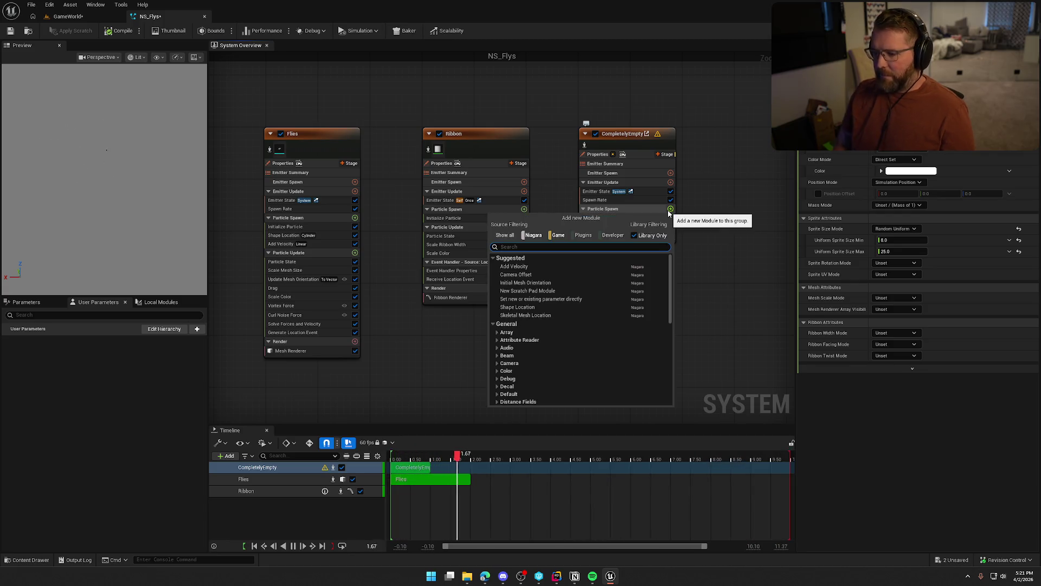
left_click(544, 266)
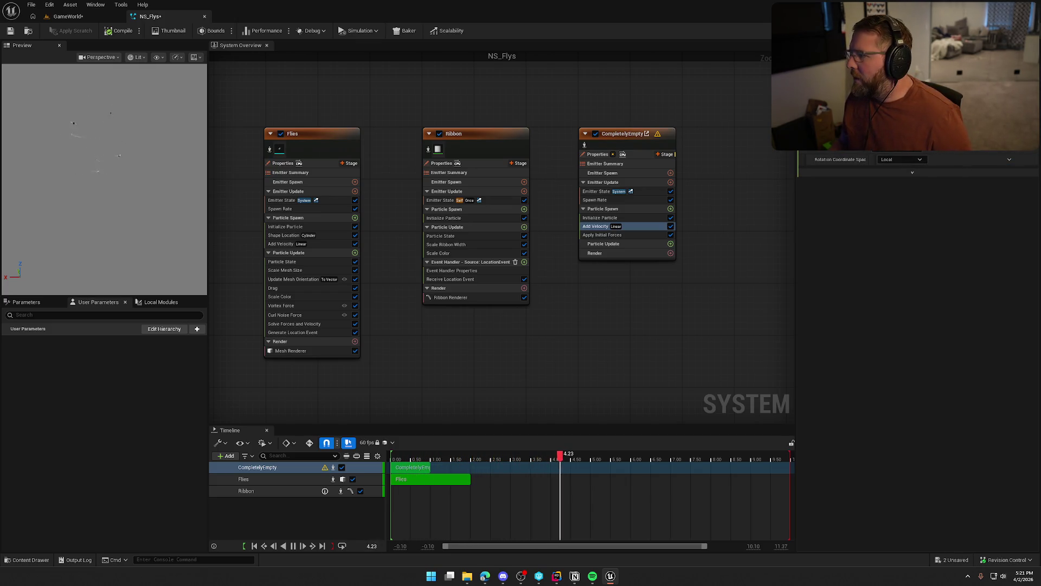
key("Return")
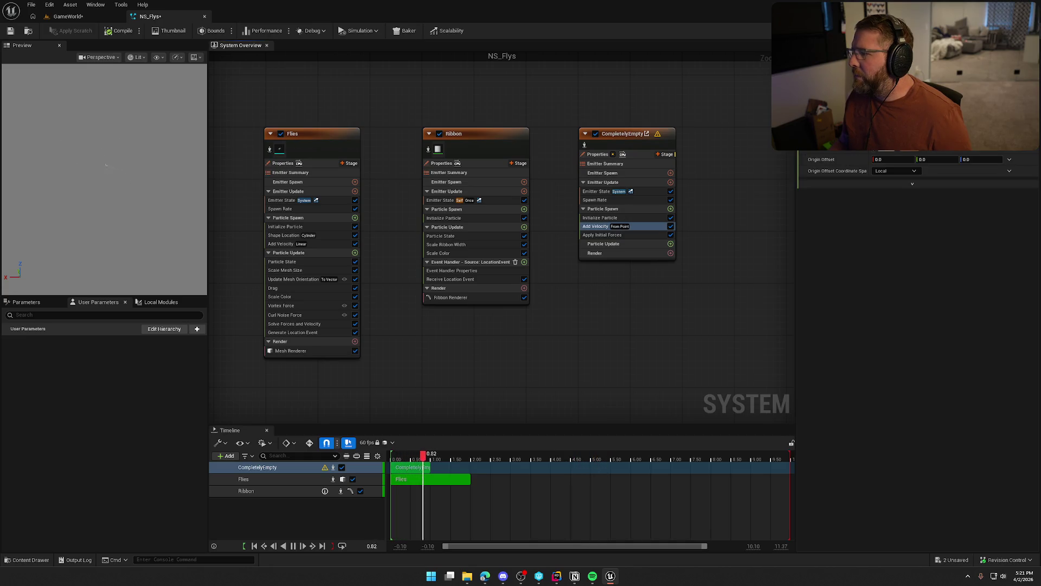
key("Return")
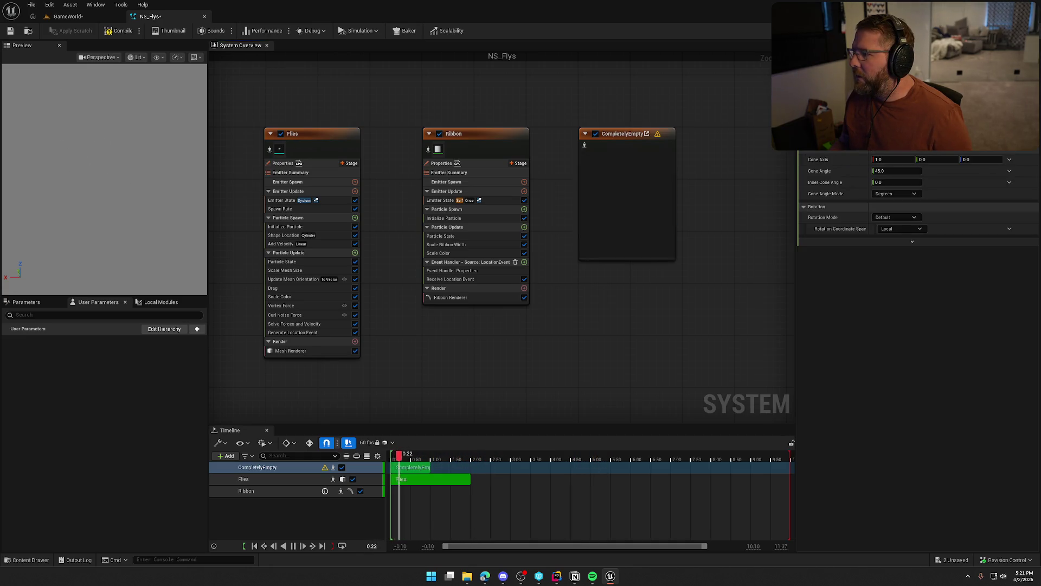
key("Return")
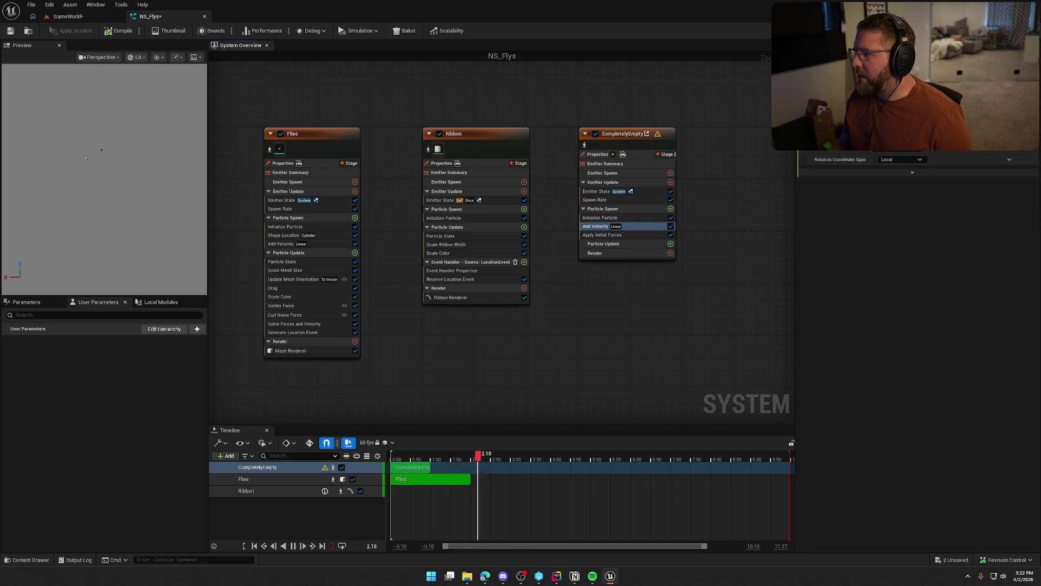
Drive the Add Velocity value with a Random Vector dynamic input
left_click(834, 151)
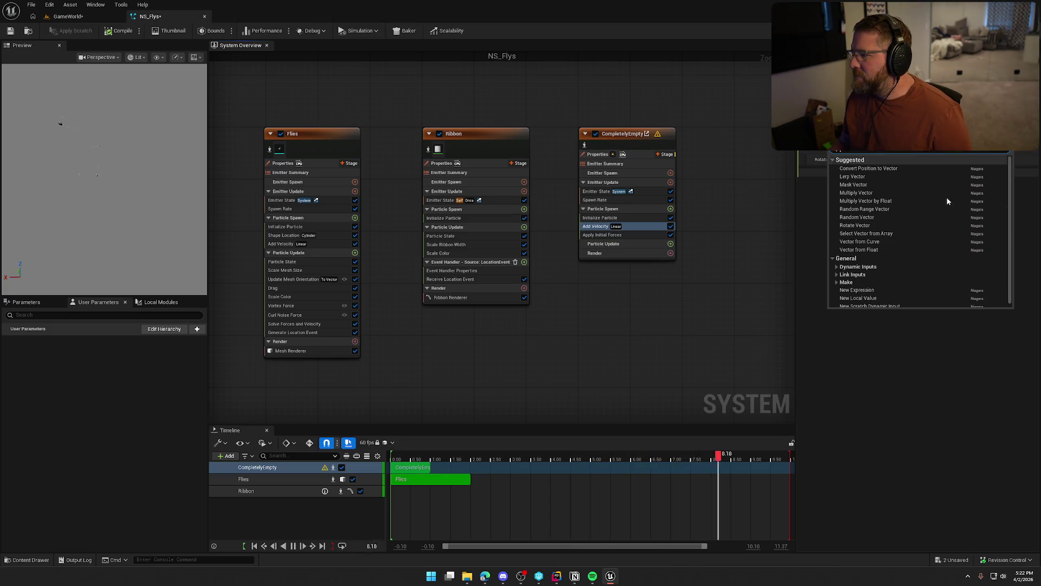
left_click(901, 216)
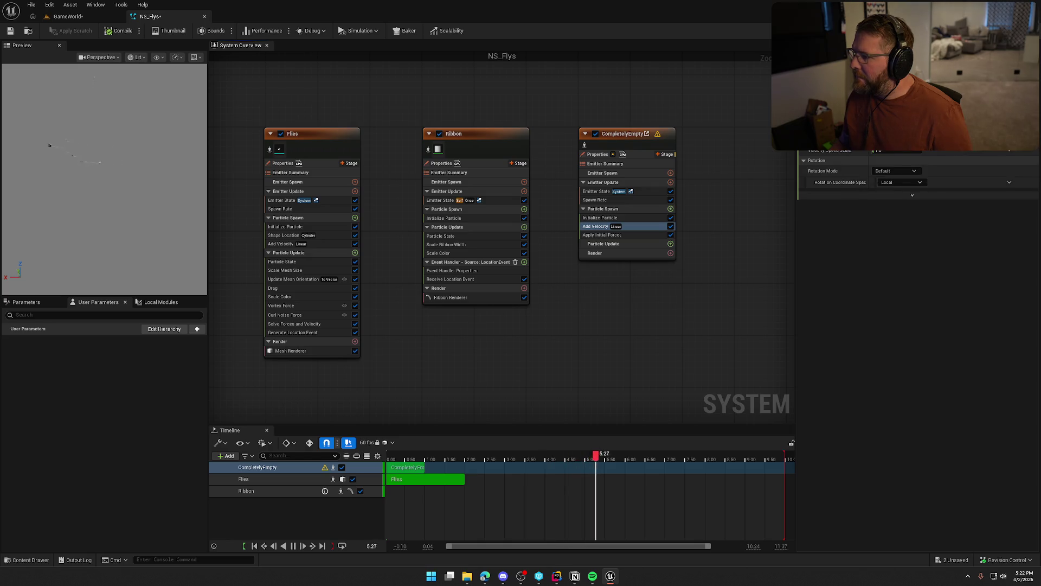
left_click(1009, 150)
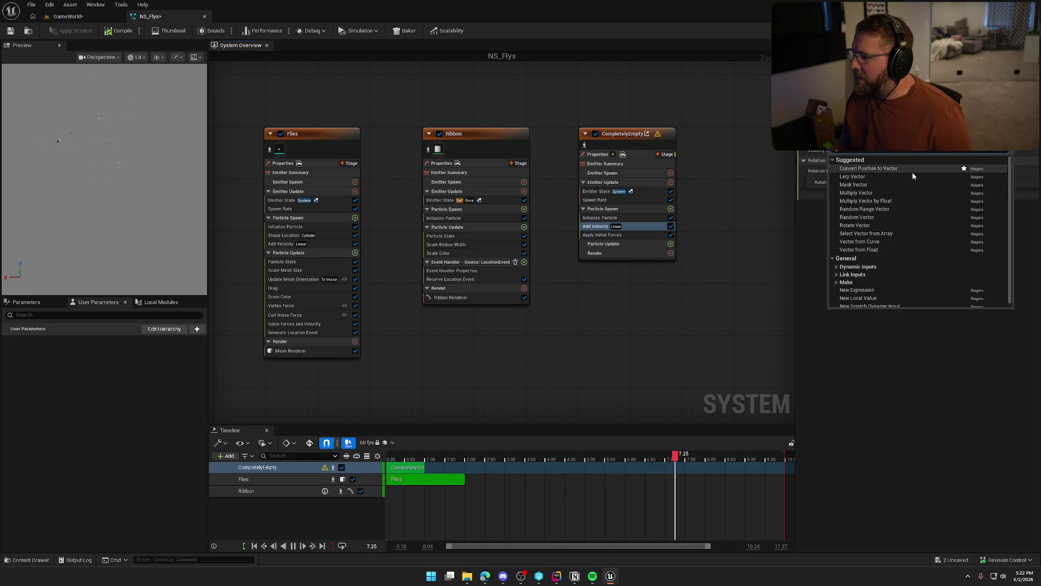
left_click(902, 206)
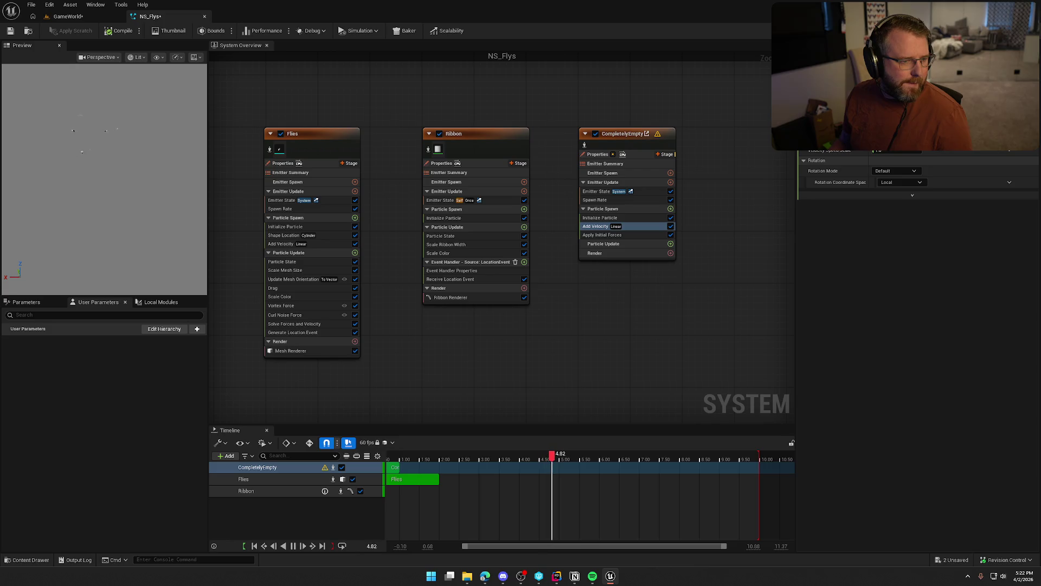
Add a Drag module to CompletelyEmpty's Particle Update stage
left_click(671, 244)
type("drag")
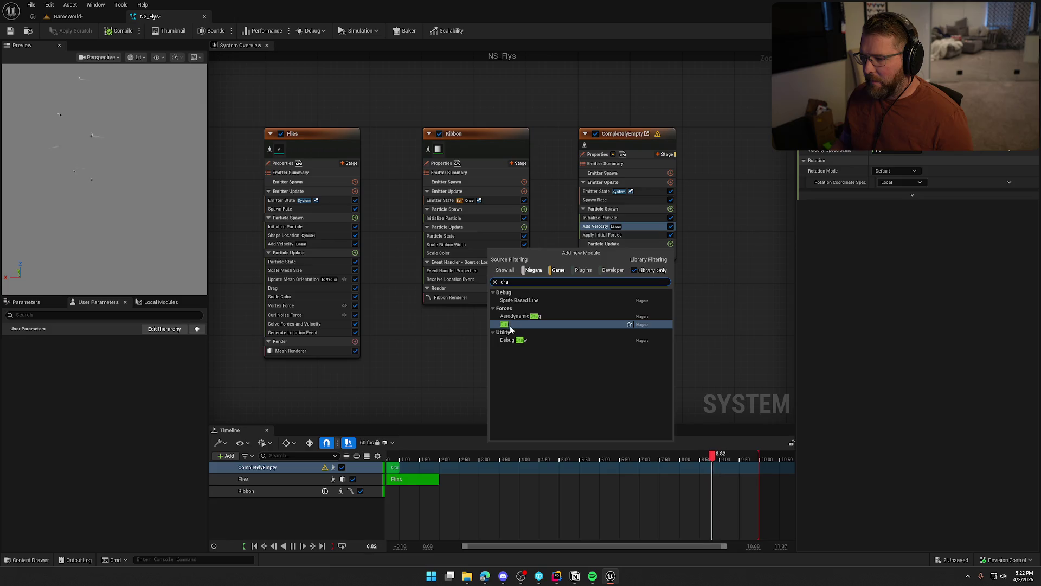
left_click(630, 305)
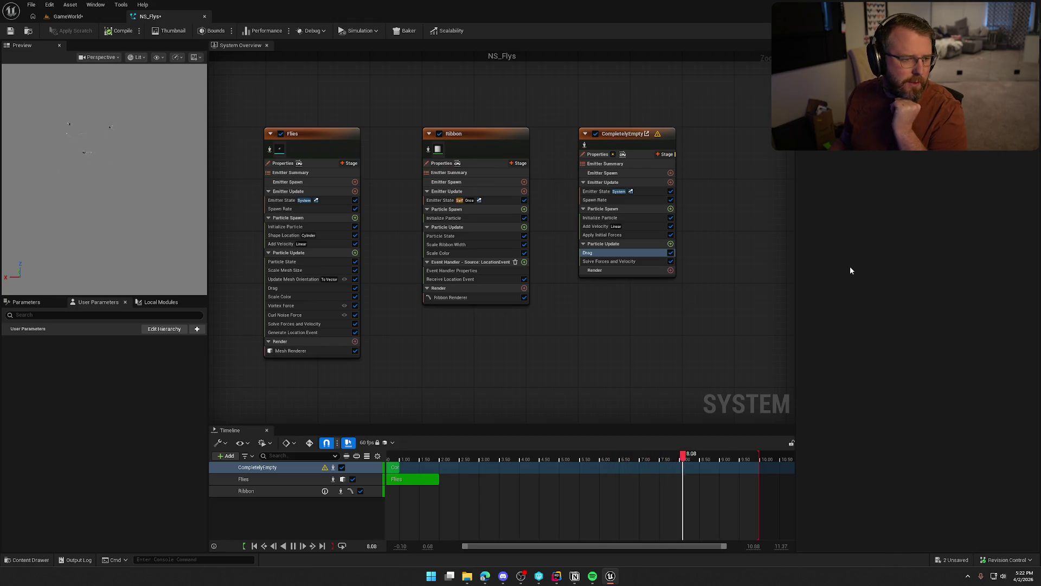
Add a Color module at Particle Spawn with adjusted alpha, plus a Sprite Renderer
left_click(671, 209)
type("color")
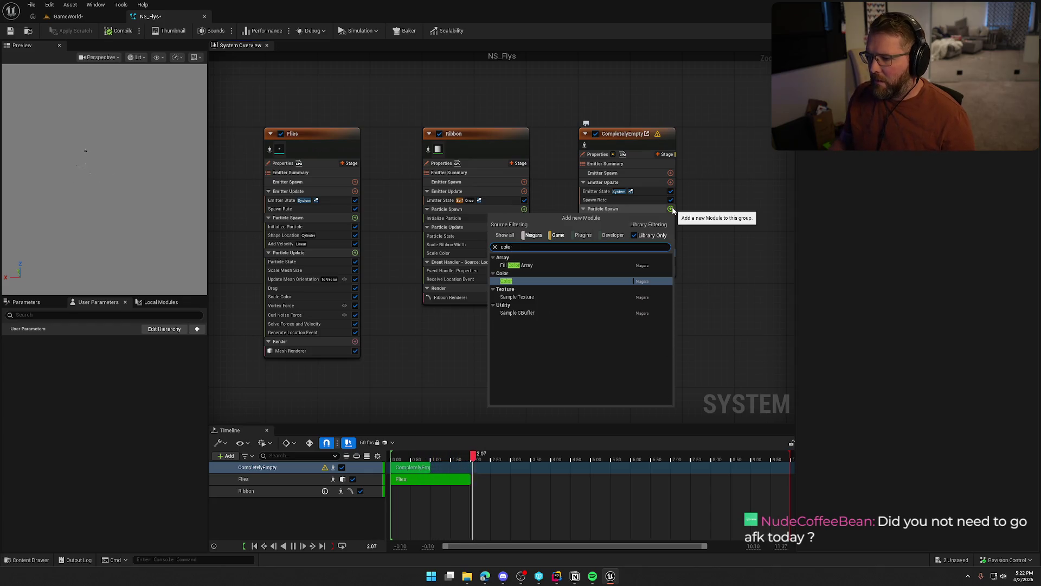
key("Return")
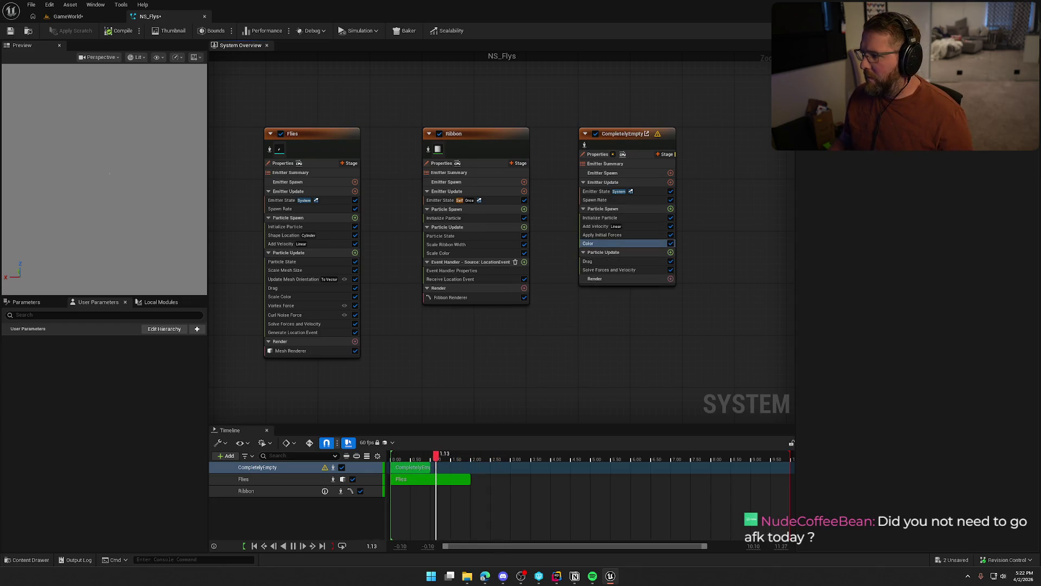
left_click(801, 249)
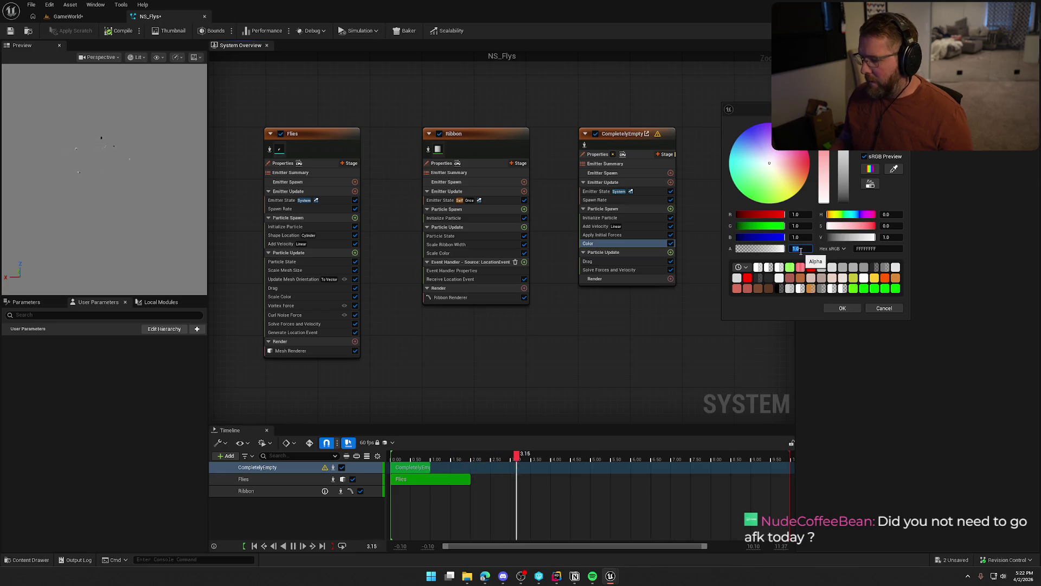
left_click(842, 308)
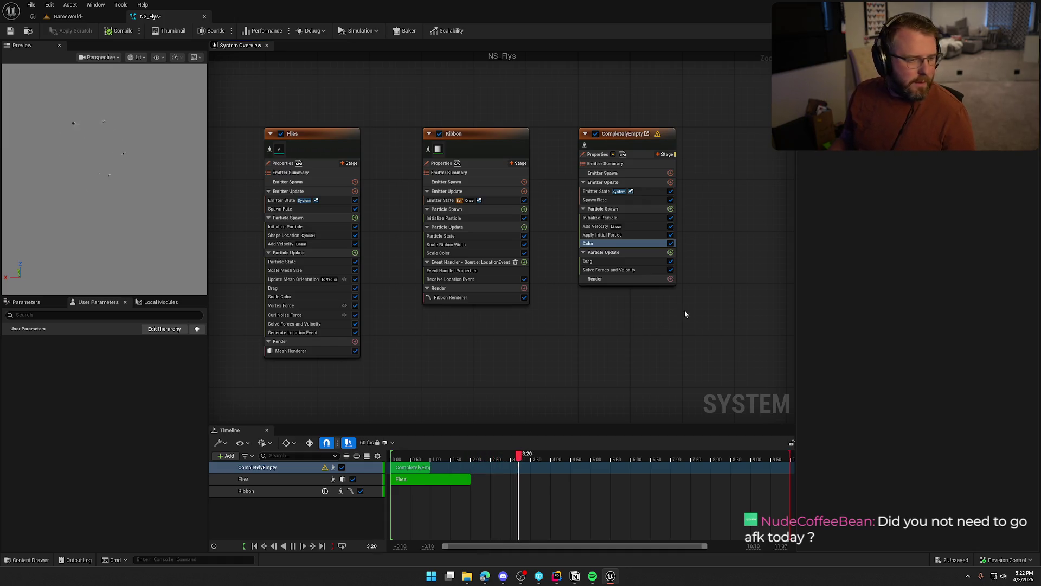
left_click(670, 278)
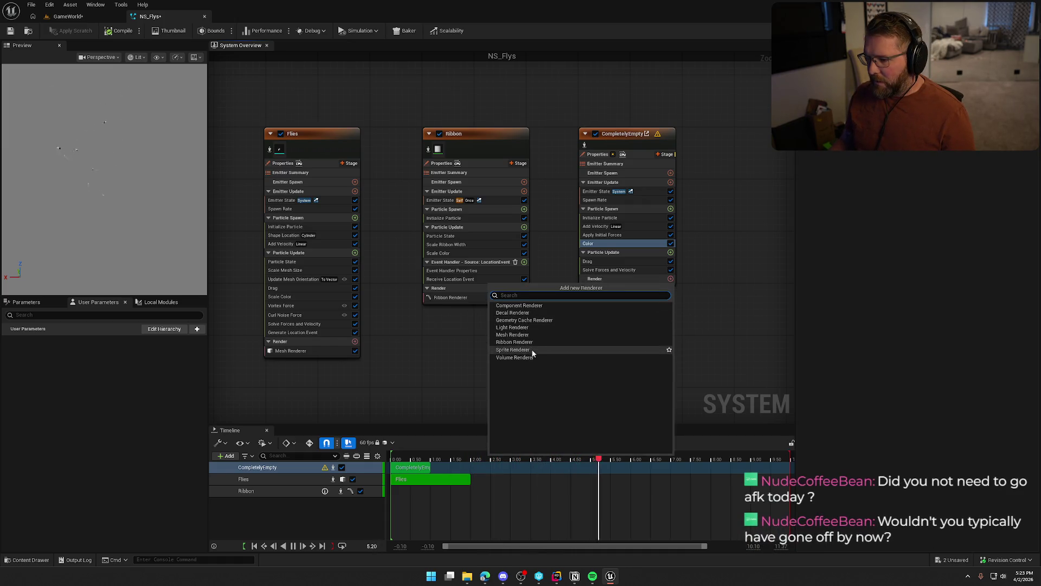
left_click(651, 350)
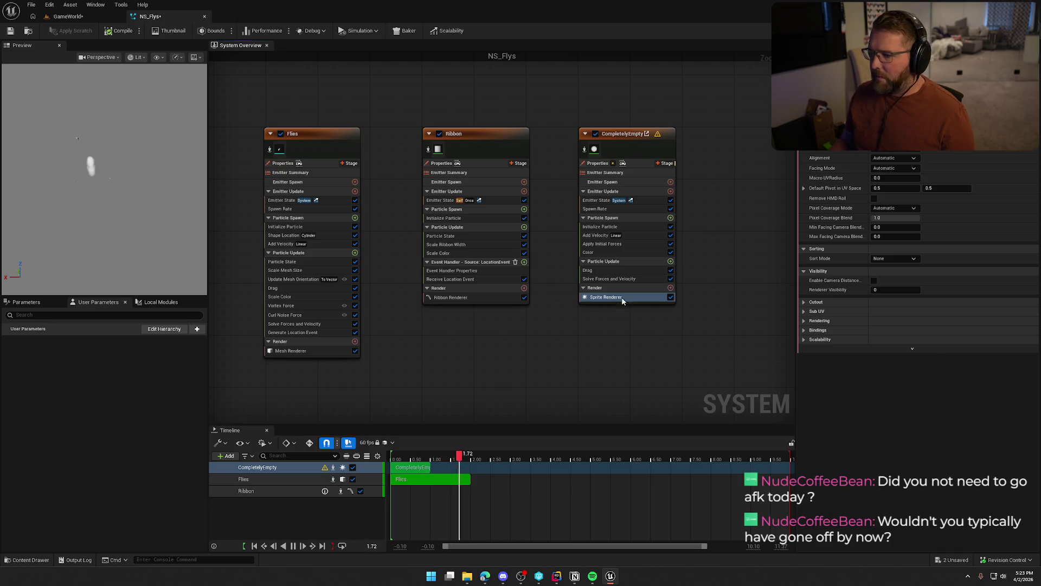
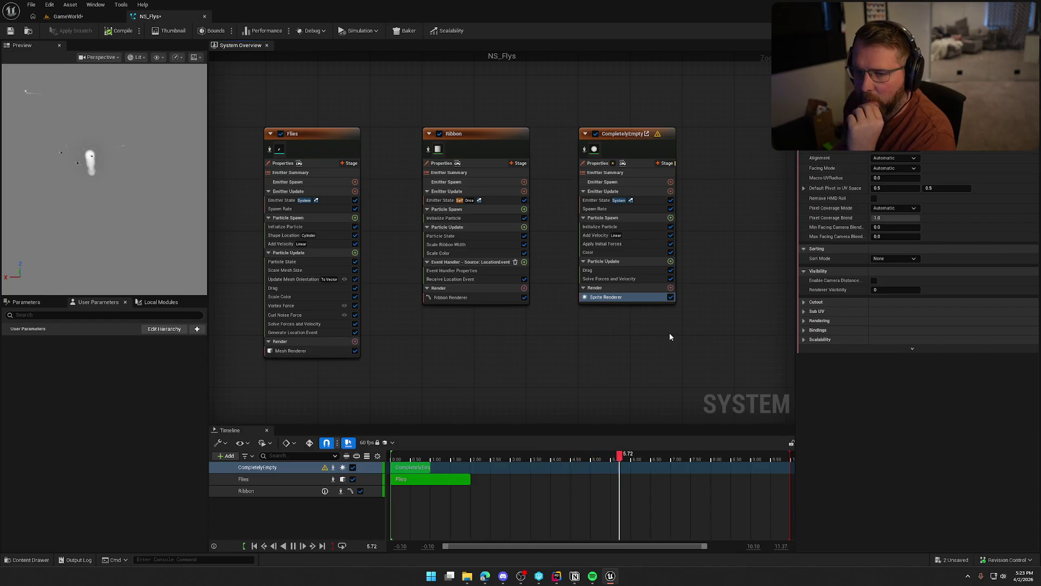
Try M_LightningFlashClouds, M_StylizedClouds and other cloud materials on the sprite renderer, then assign one
left_click(922, 146)
type("cloud")
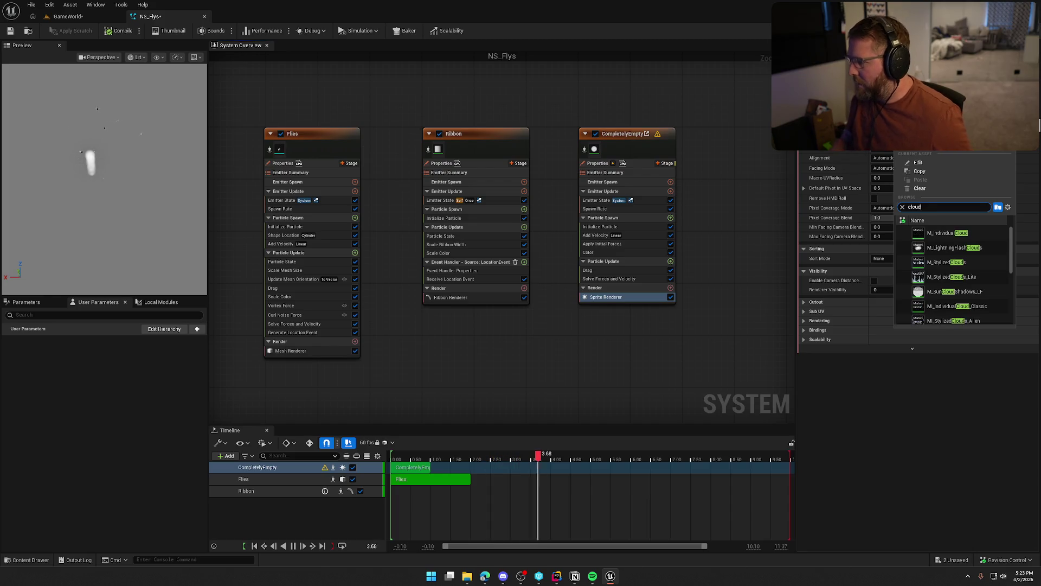
left_click(978, 248)
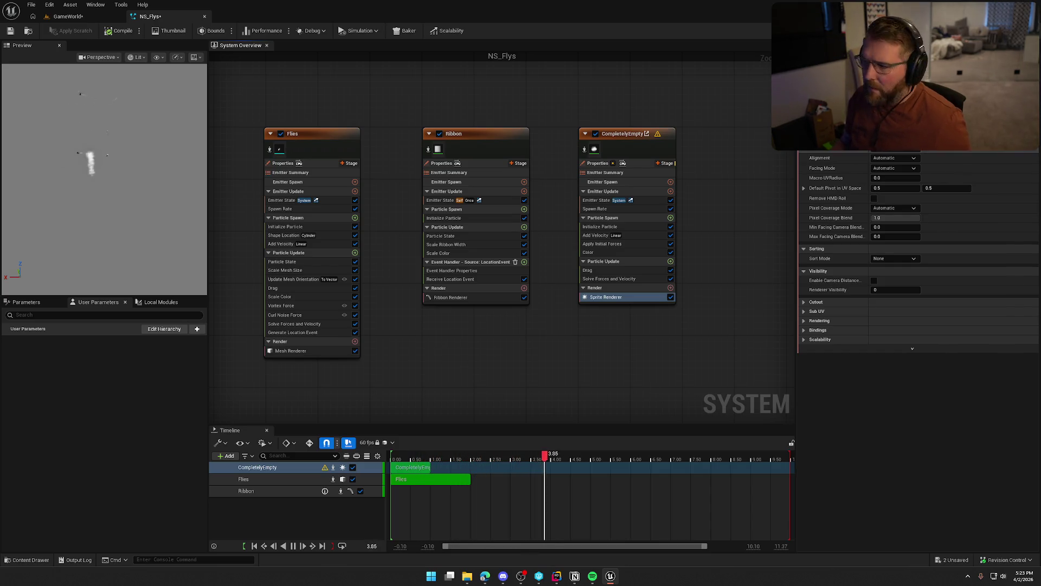
left_click(954, 146)
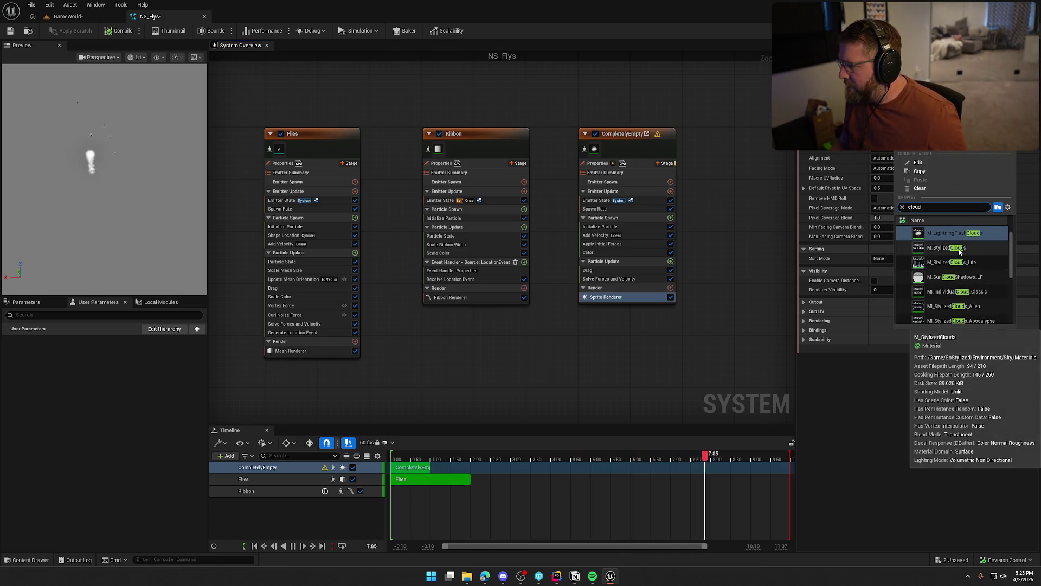
left_click(959, 248)
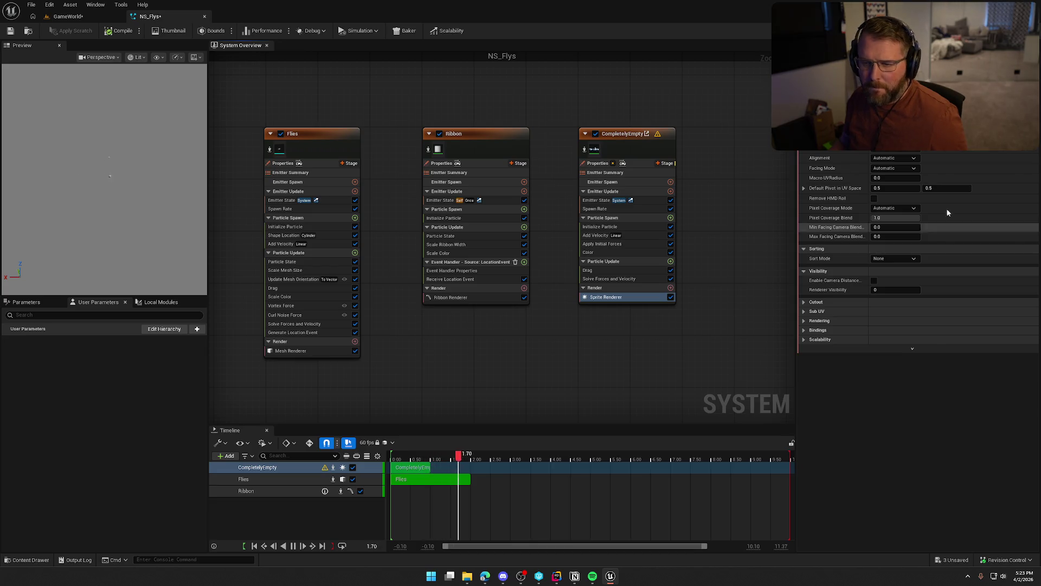
left_click(954, 145)
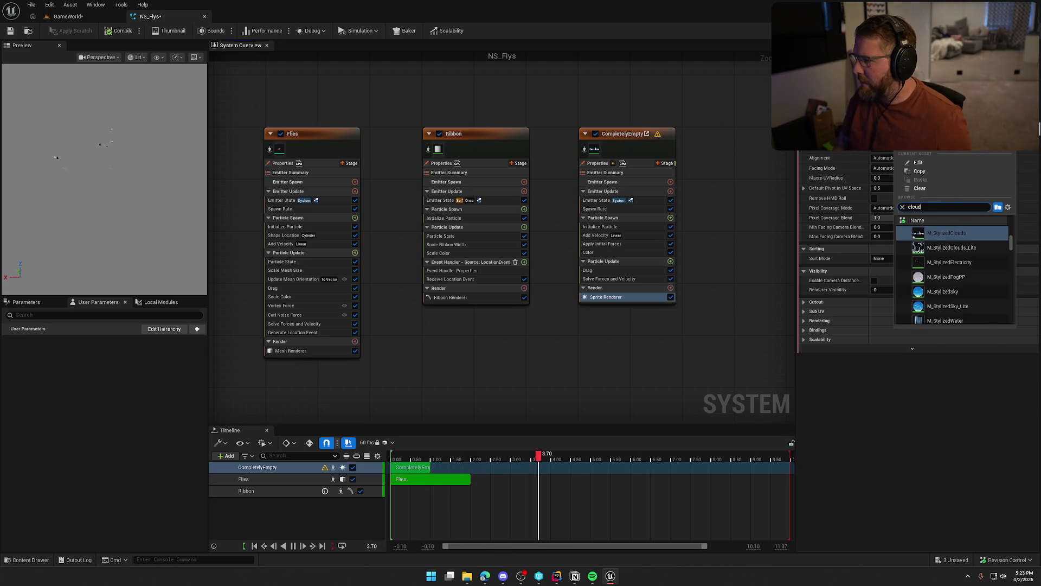
left_click(972, 263)
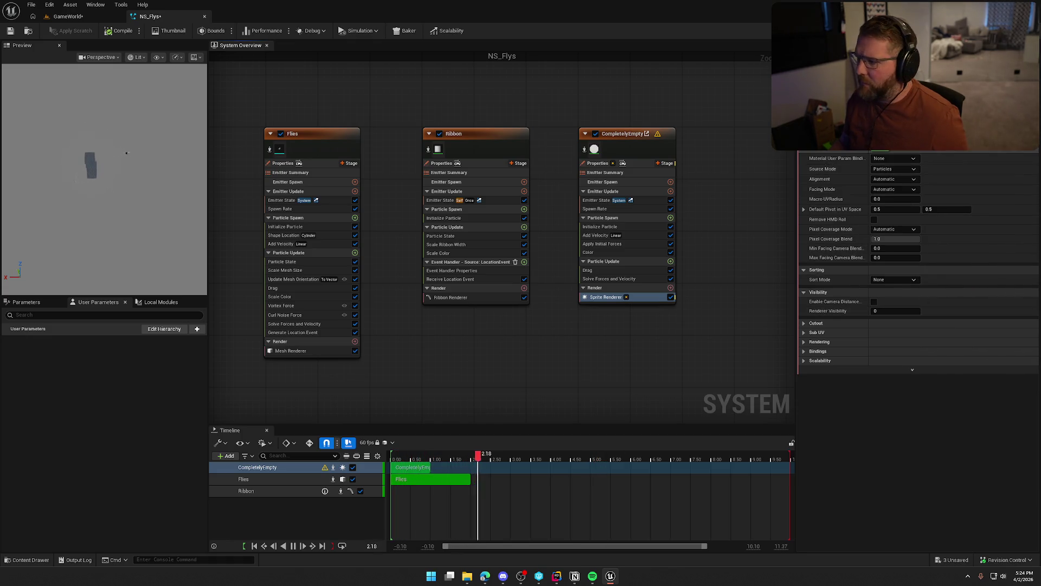
left_click(954, 146)
type("clou")
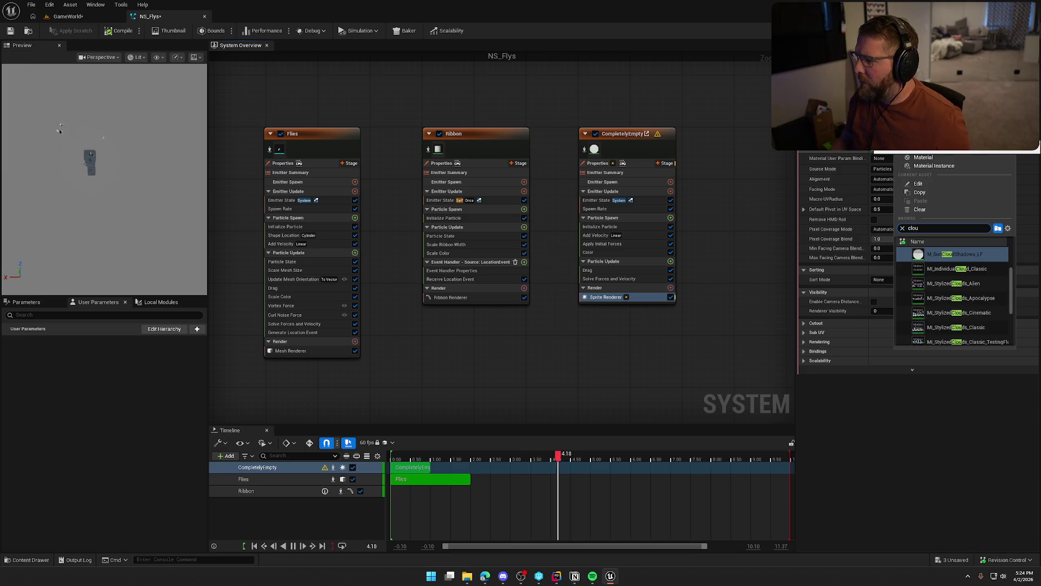
type("d")
scroll(984, 303, "down", 3)
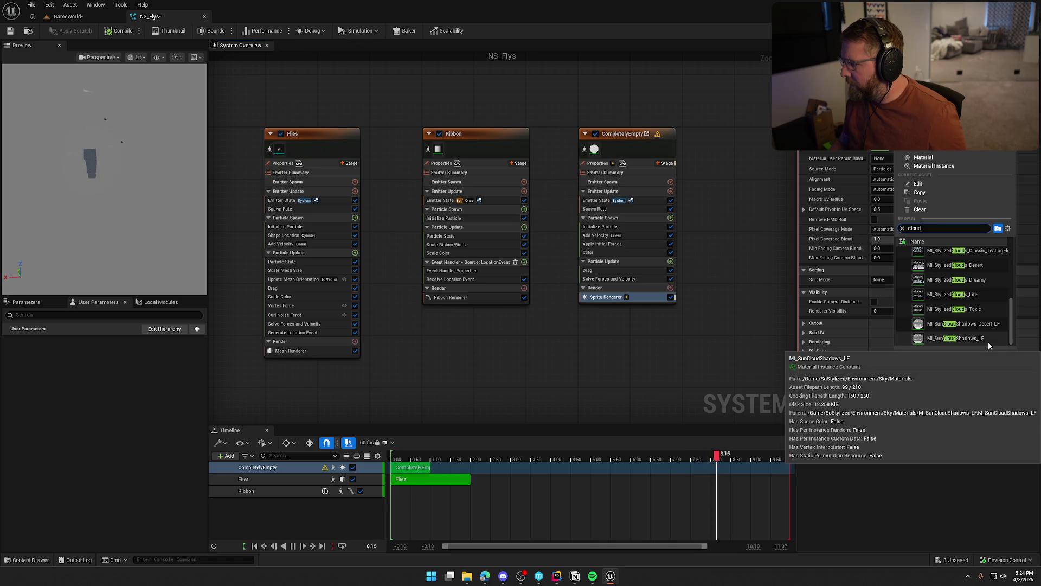
scroll(983, 339, "up", 5)
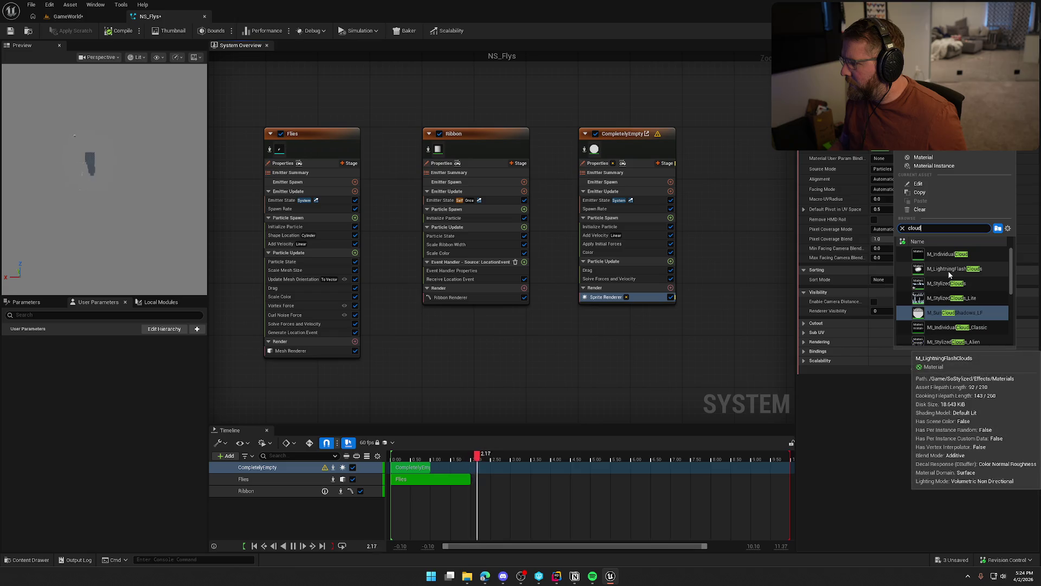
left_click(945, 254)
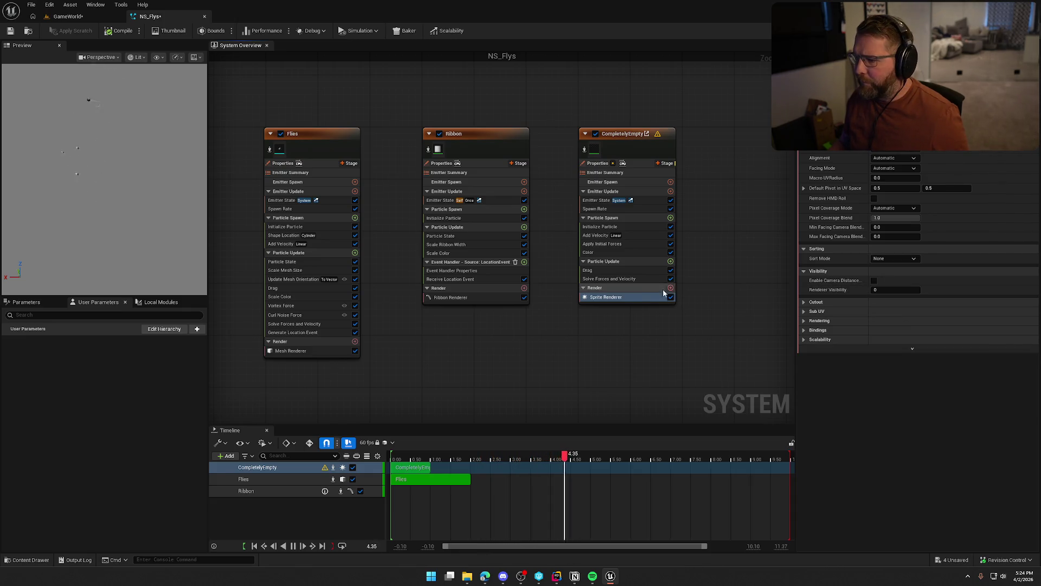
Replace CompletelyEmpty's Sprite Renderer with a Mesh Renderer that uses the puffy cloud mesh
right_click(624, 297)
left_click(608, 329)
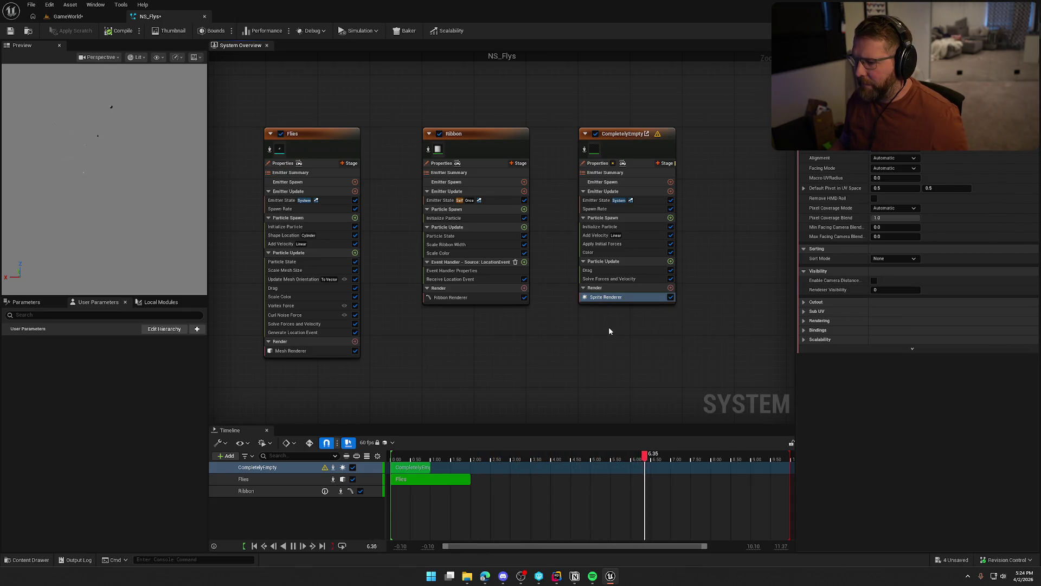
left_click(670, 288)
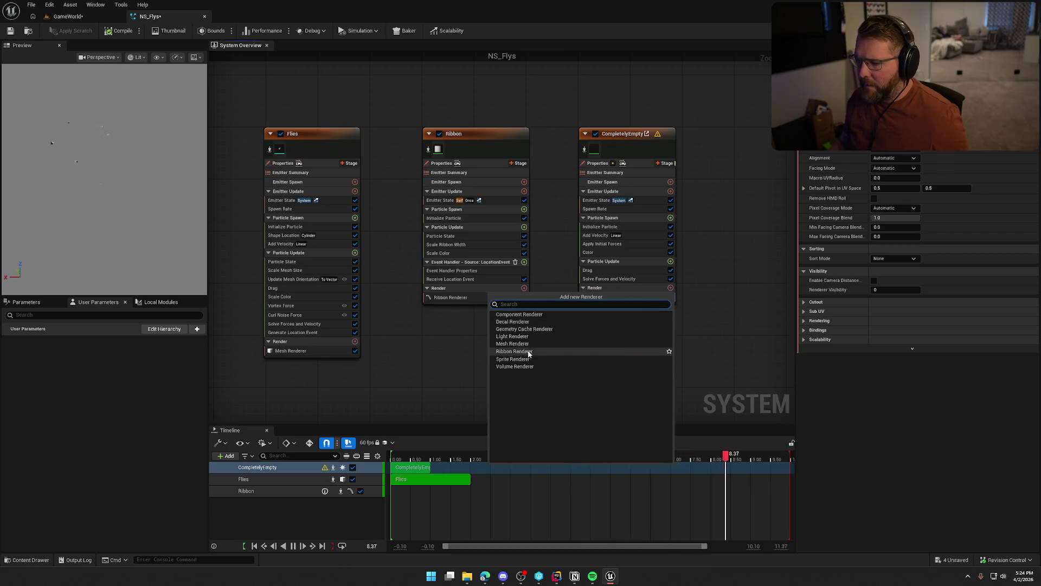
left_click(576, 338)
left_click(605, 297)
key("Delete")
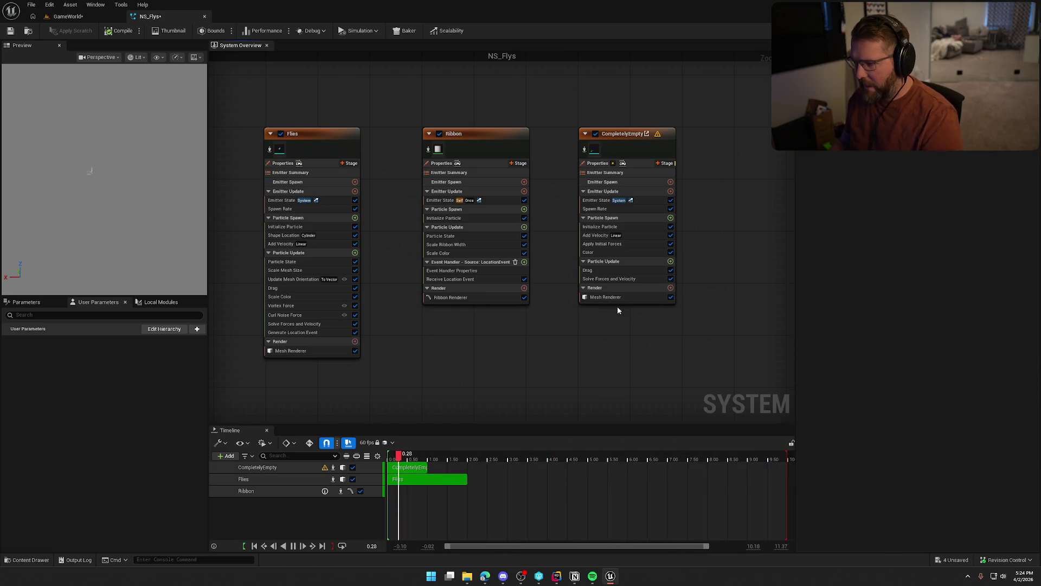
scroll(917, 217, "up", 1)
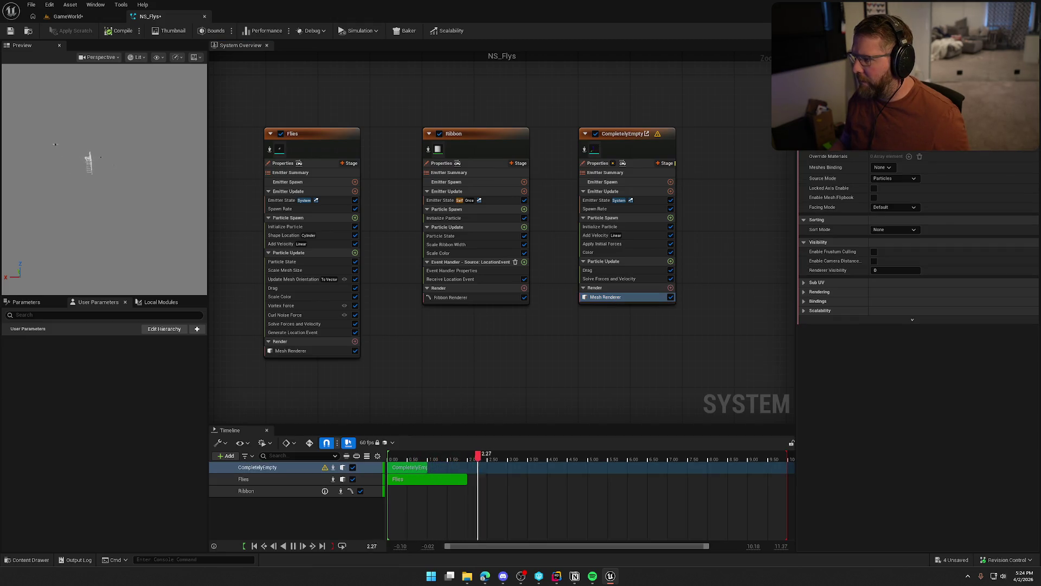
left_click(894, 145)
type("poof")
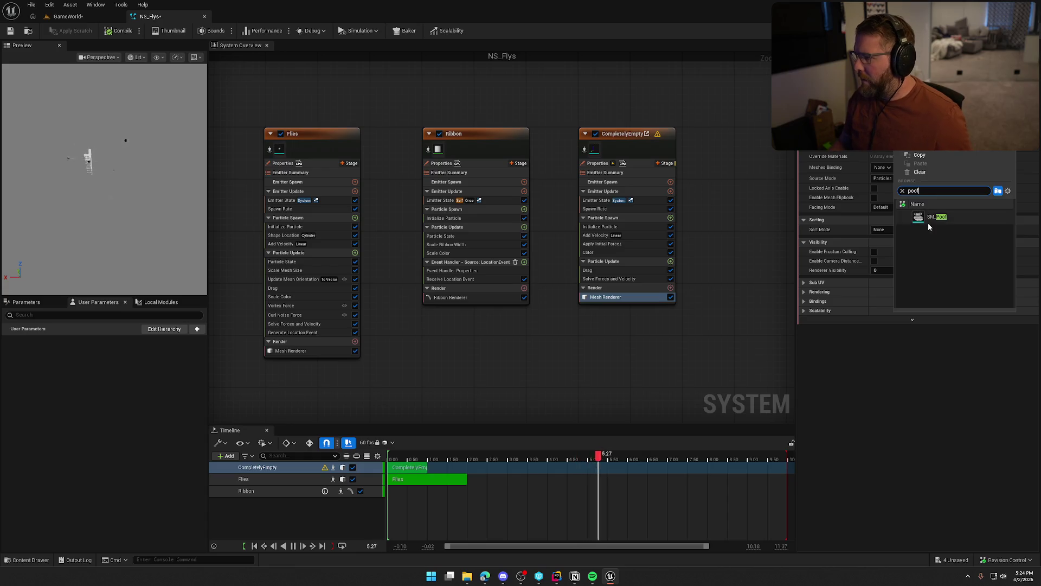
left_click(939, 221)
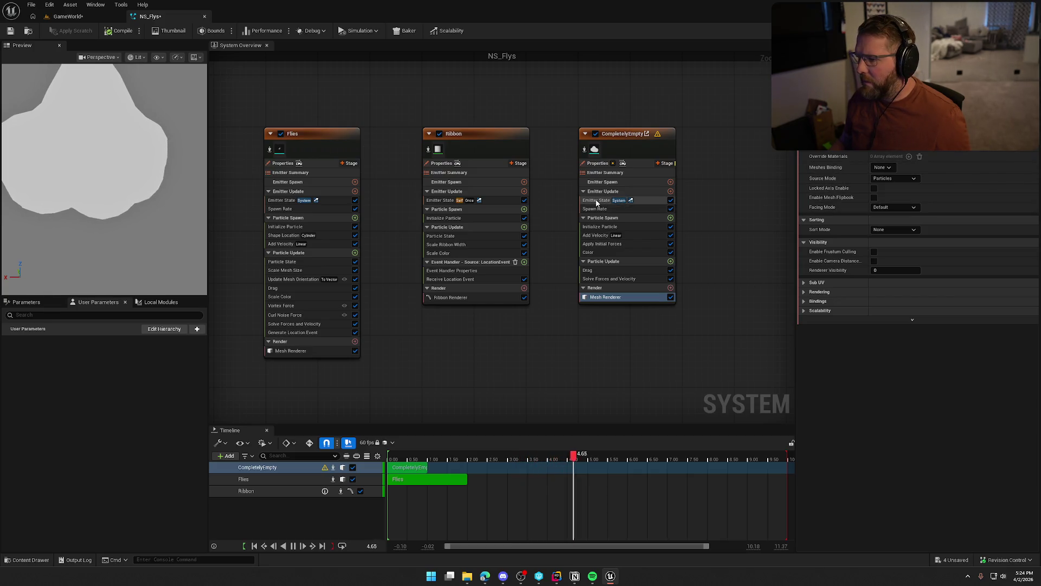
In Initialize Particle, unset Sprite Size Mode and use a Random Uniform mesh scale from 0.1 to 0.2
left_click(599, 227)
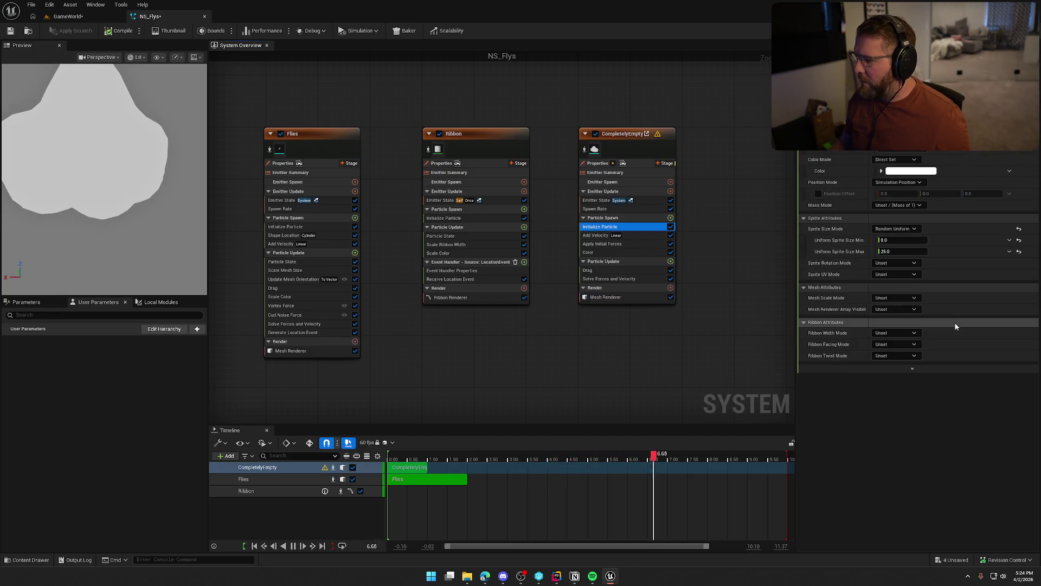
left_click(1019, 231)
left_click(1019, 229)
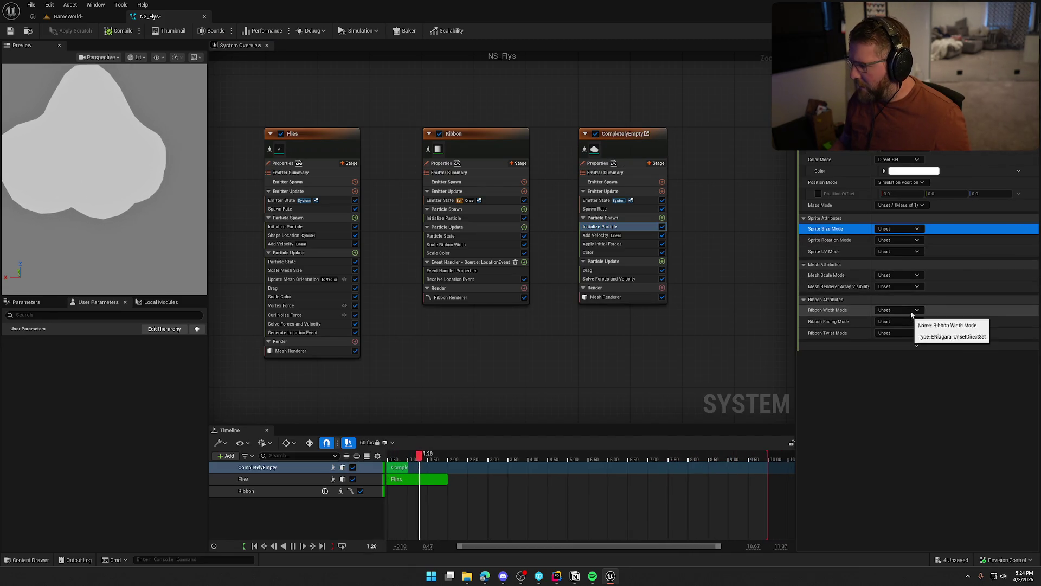
left_click(903, 276)
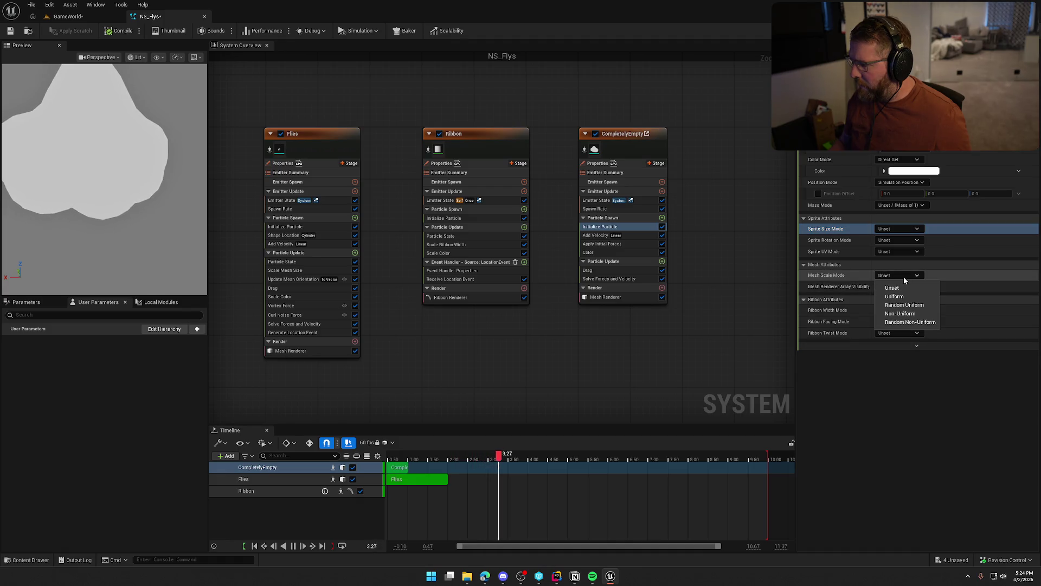
left_click(916, 304)
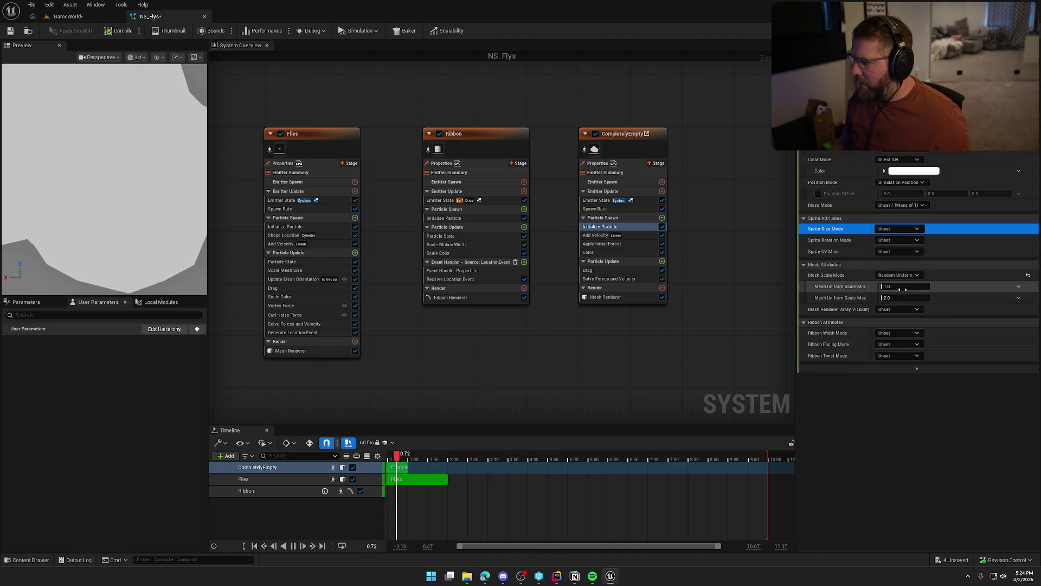
left_click(902, 288)
type("0.1")
key("Tab")
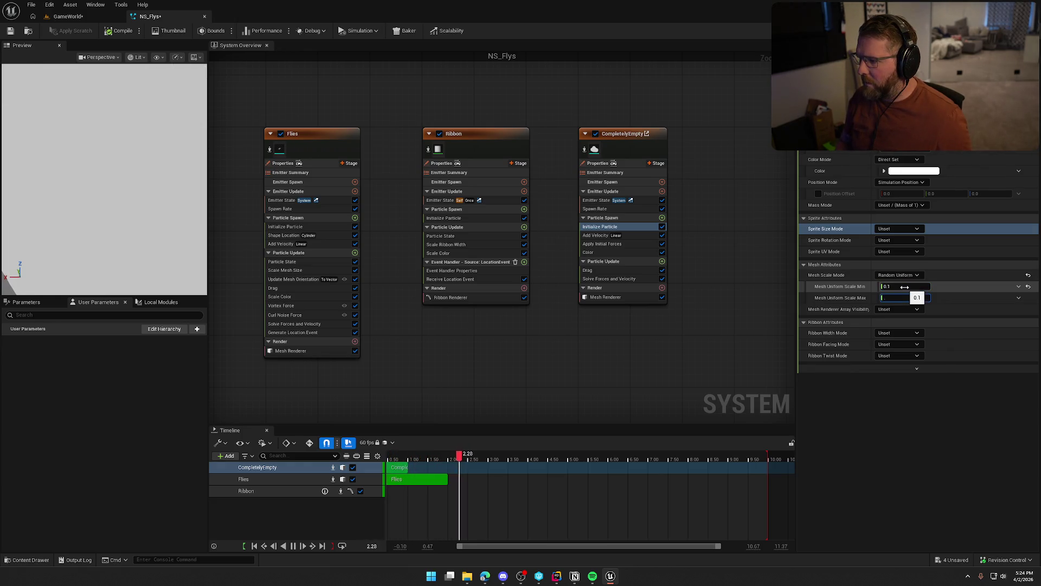
type("0.2")
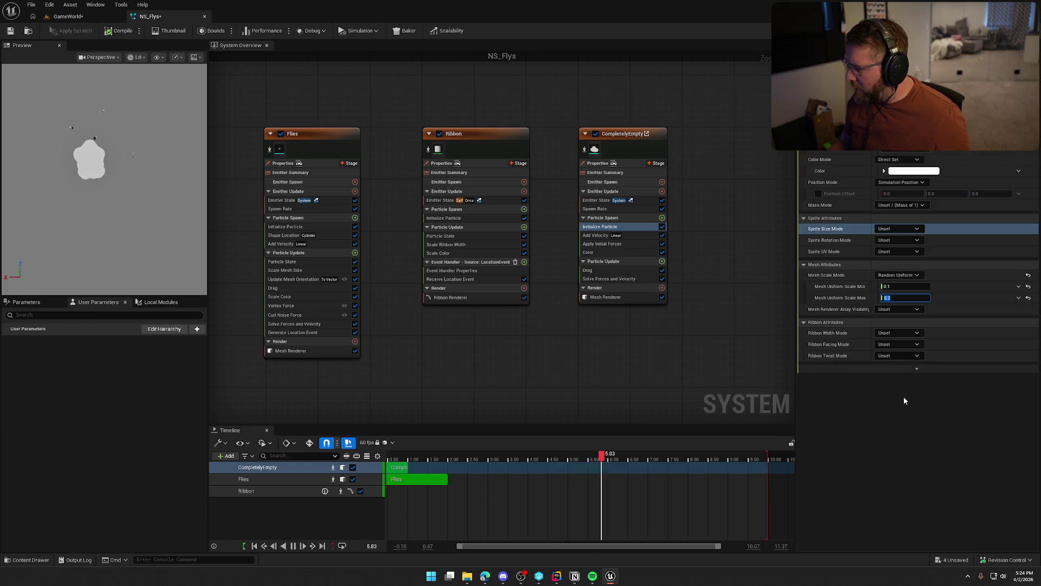
left_click(917, 382)
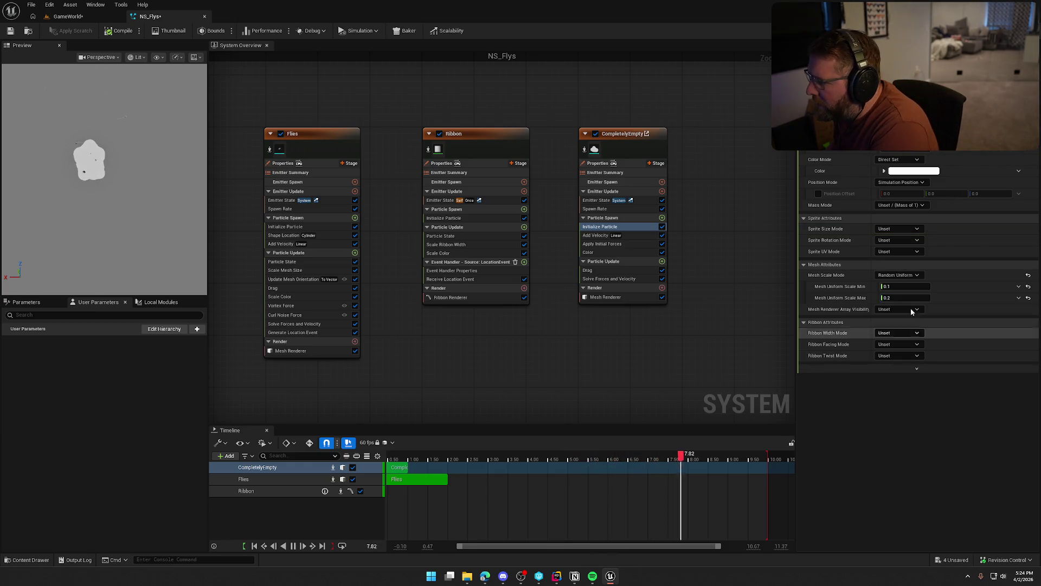
Check the Position Mode options, then bring up Particle Spawn's add-module list
left_click(902, 182)
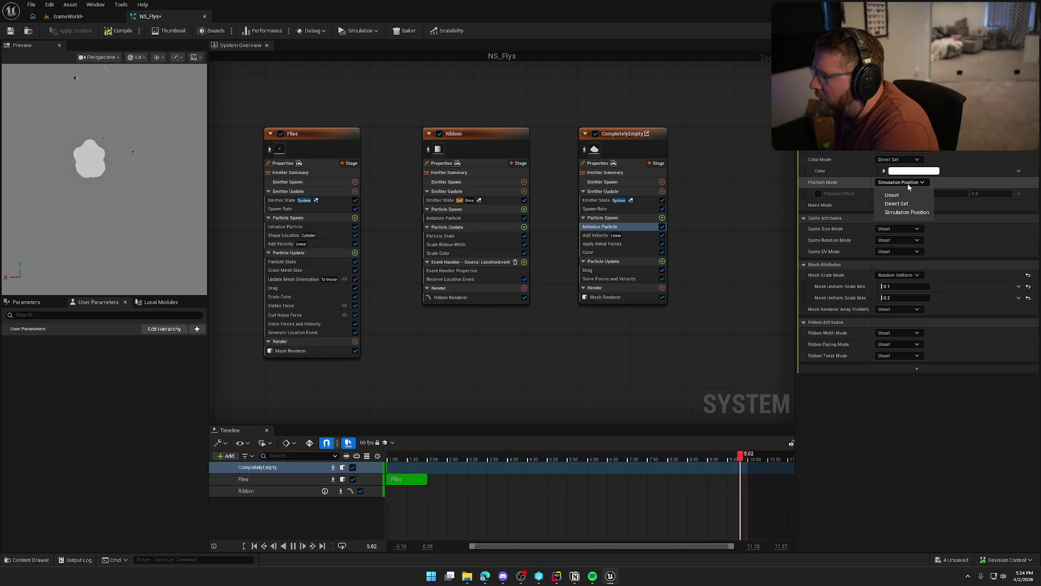
left_click(909, 186)
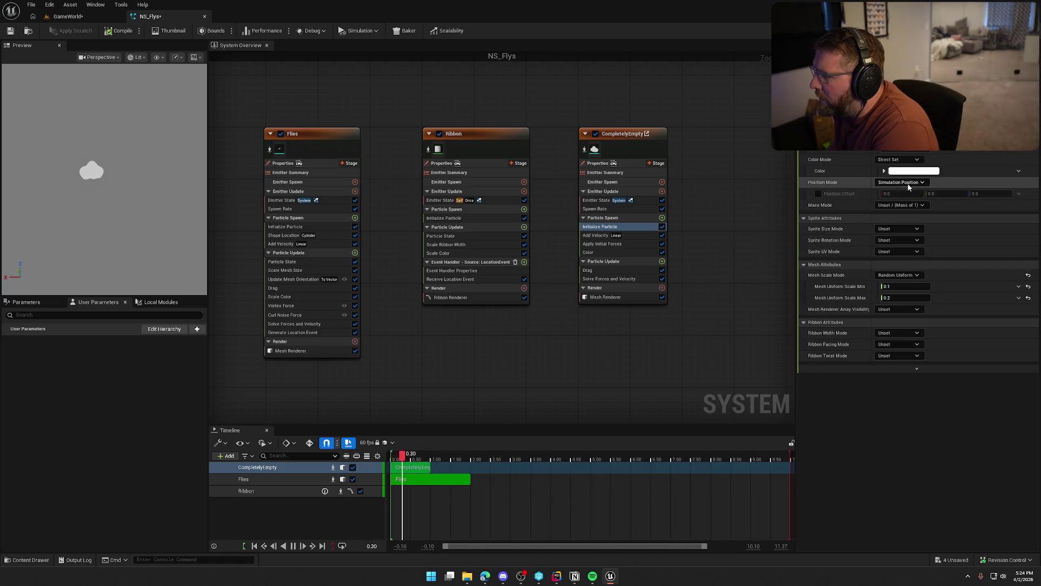
left_click(662, 217)
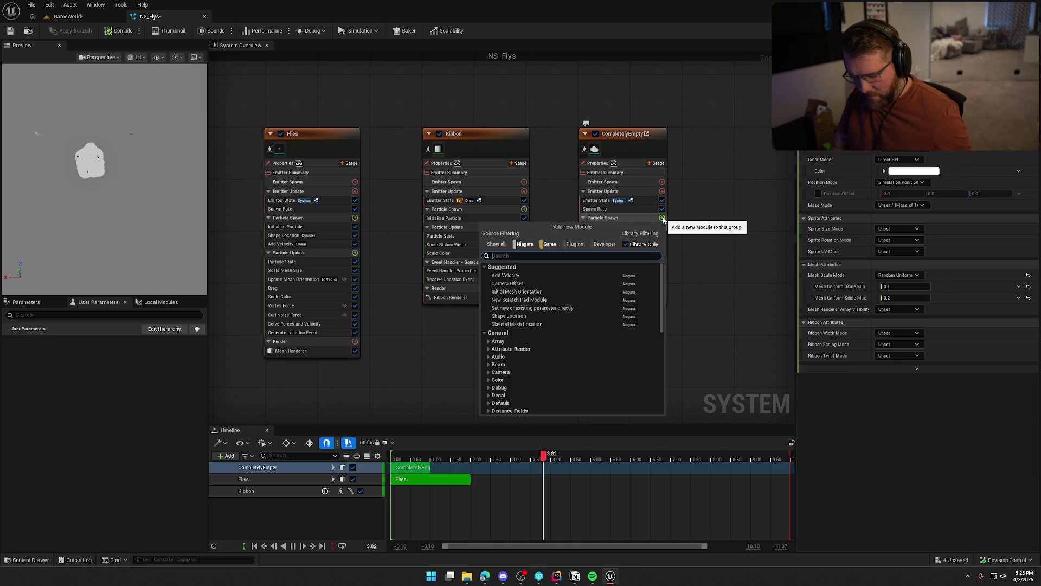
Add a Shape Location module to Particle Spawn and switch its shape from Sphere to Cylinder
type("shape")
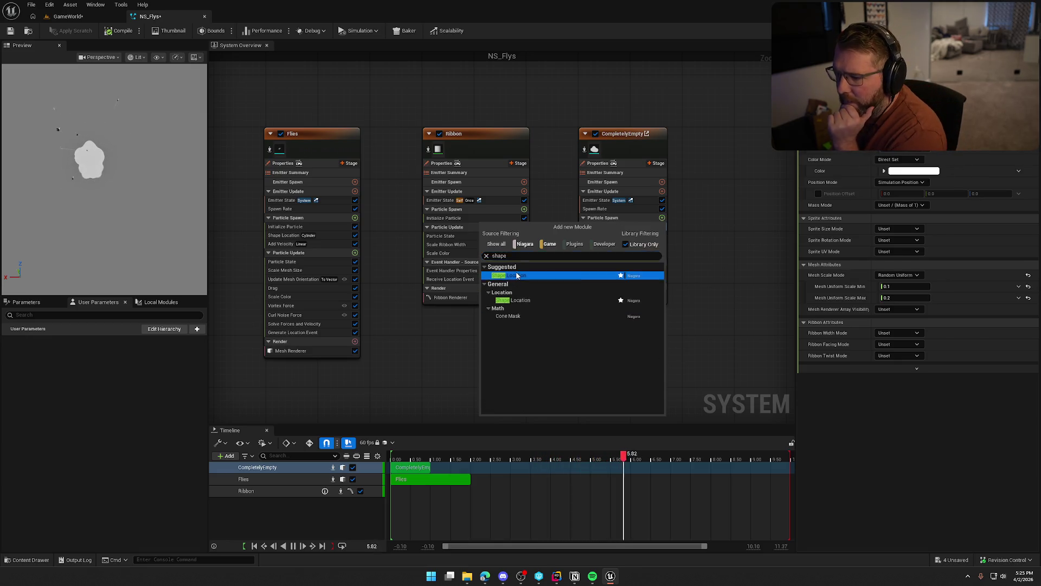
left_click(518, 276)
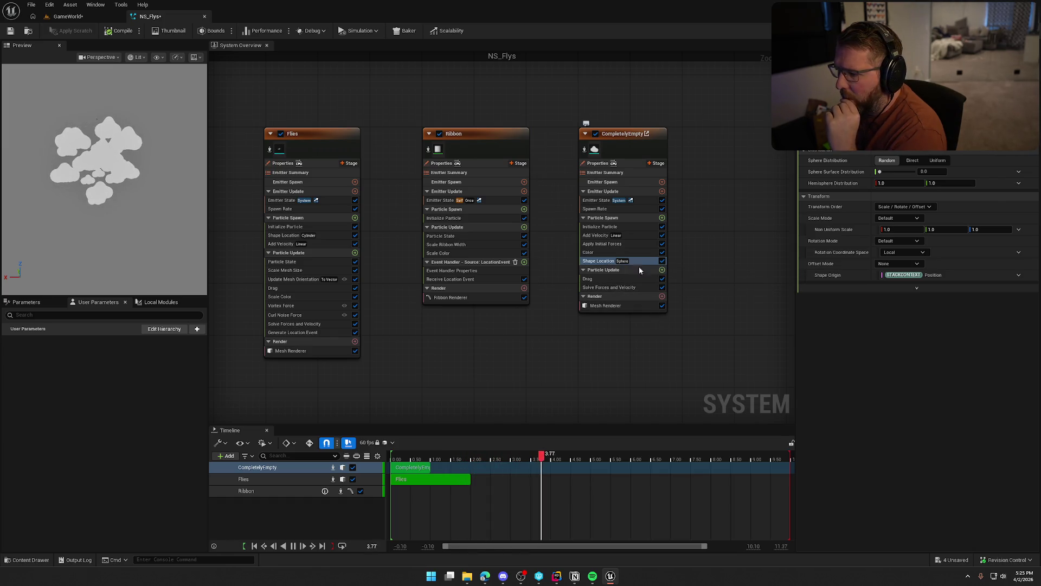
left_click(898, 147)
left_click(904, 150)
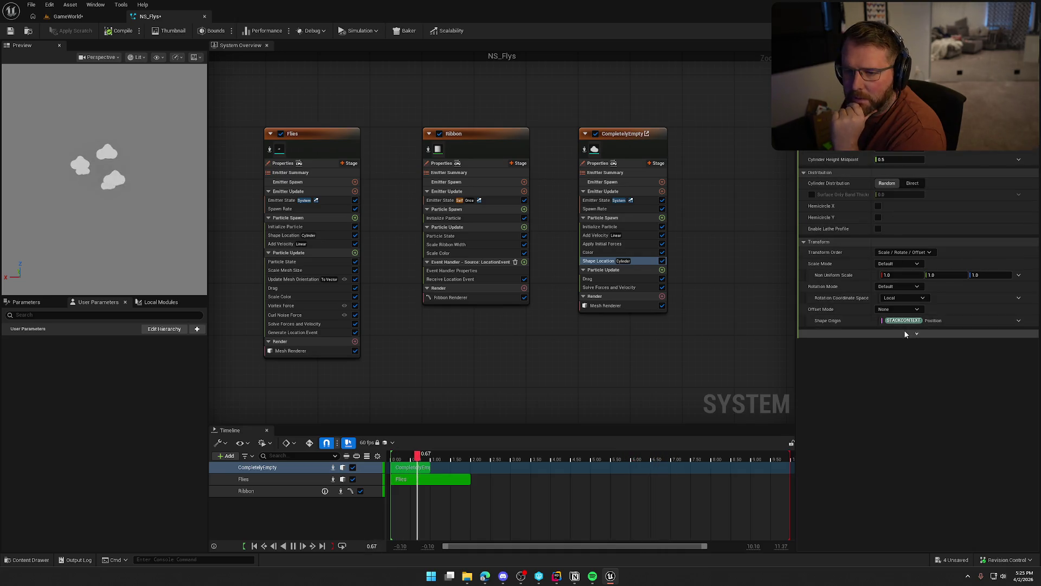
left_click(601, 202)
left_click(601, 208)
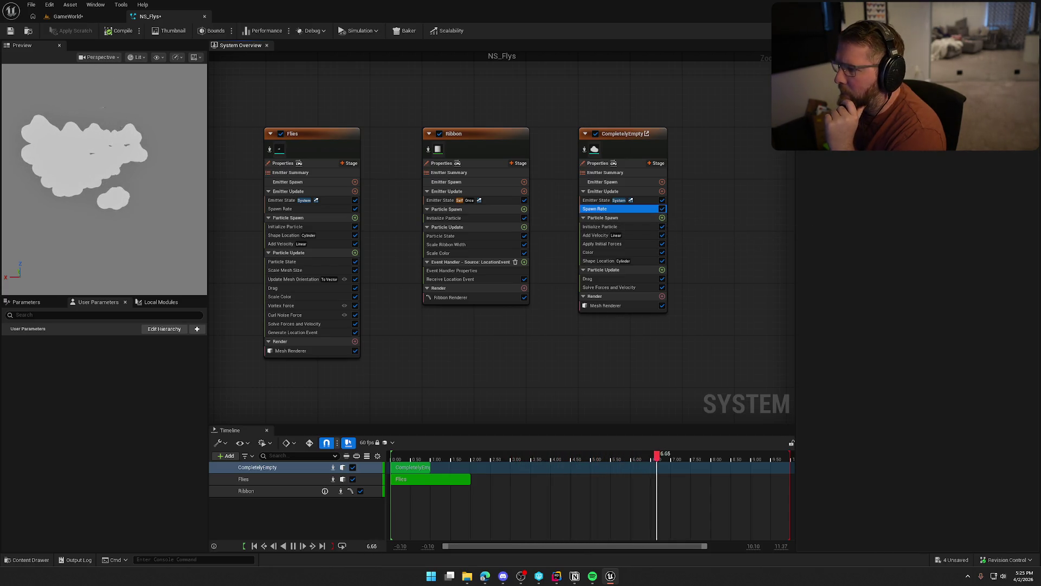
left_click(651, 226)
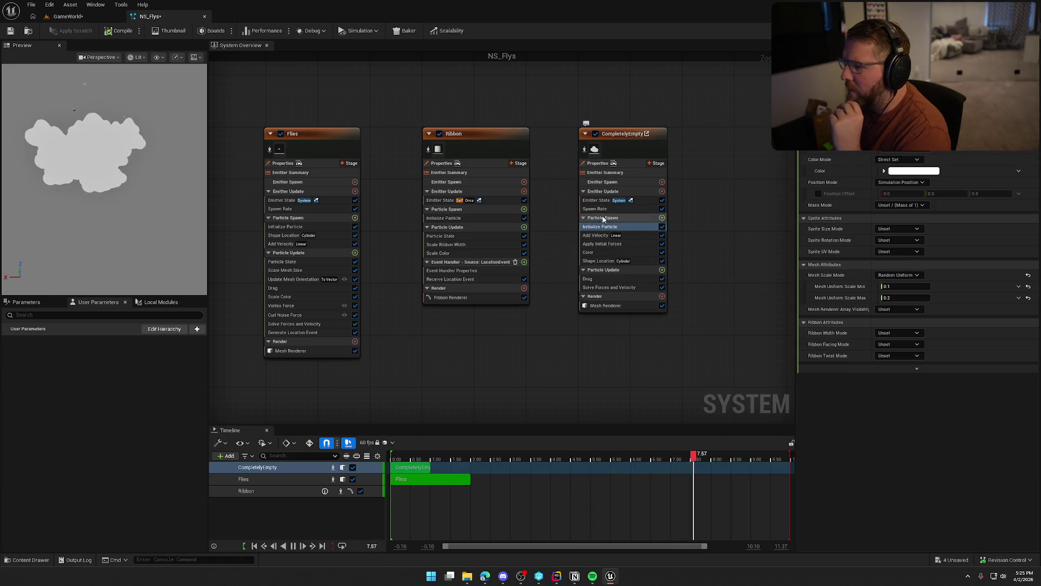
Set CompletelyEmpty's Emitter State to Self life cycle, Infinite loop behavior and Fixed loop duration
left_click(597, 202)
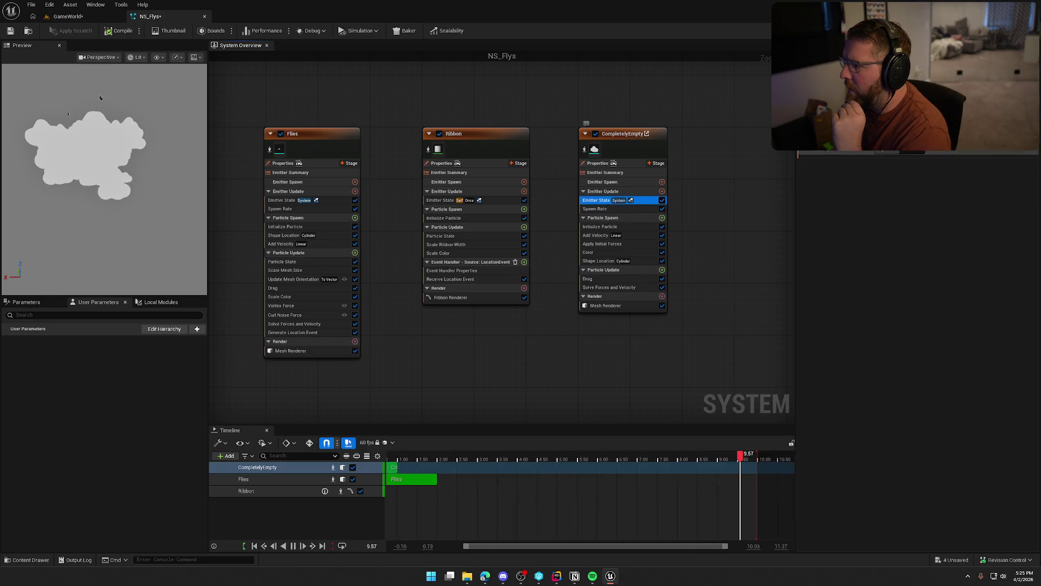
left_click(913, 136)
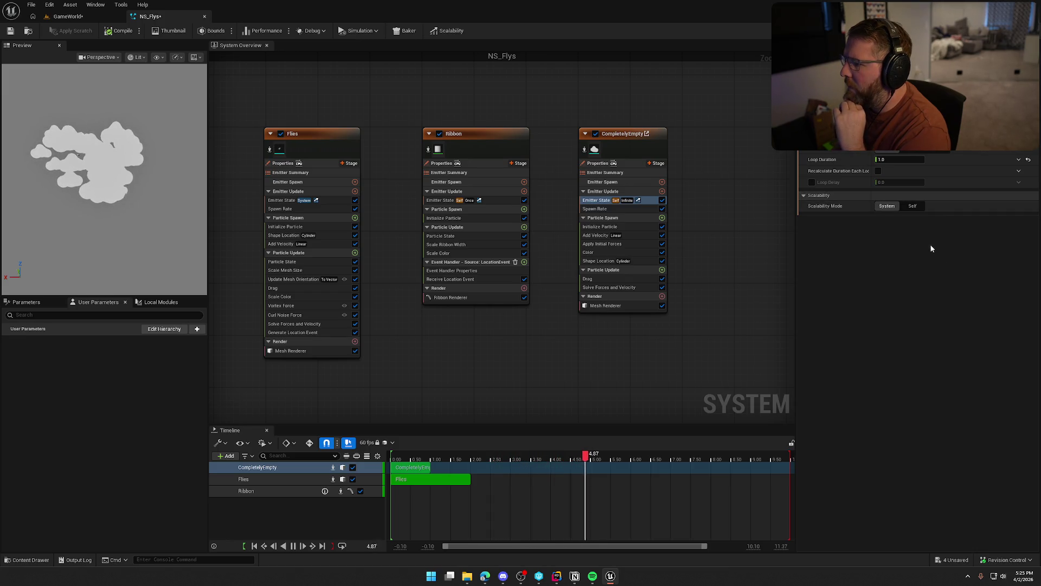
left_click(914, 151)
left_click(919, 161)
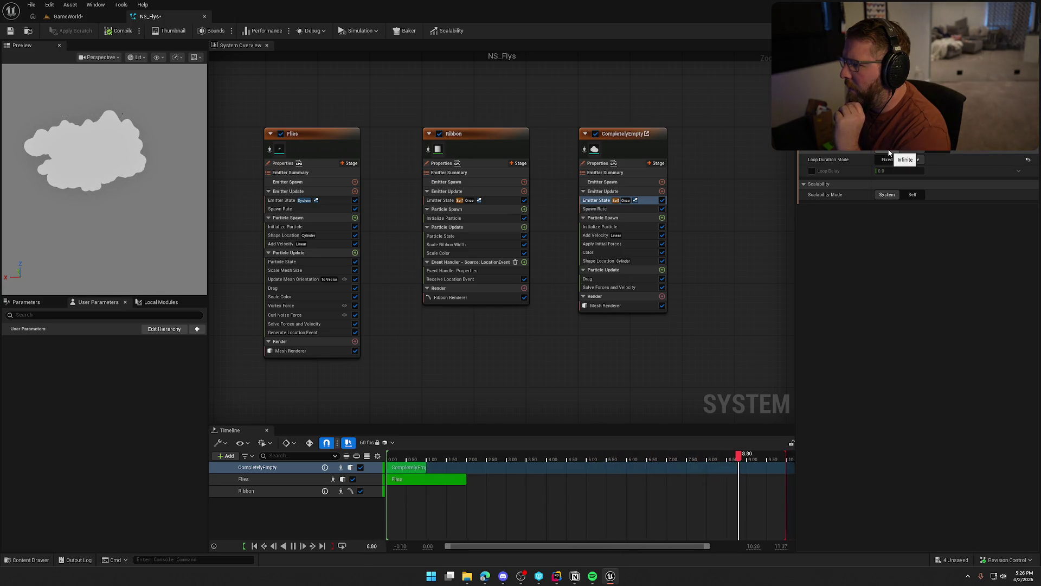
left_click(887, 159)
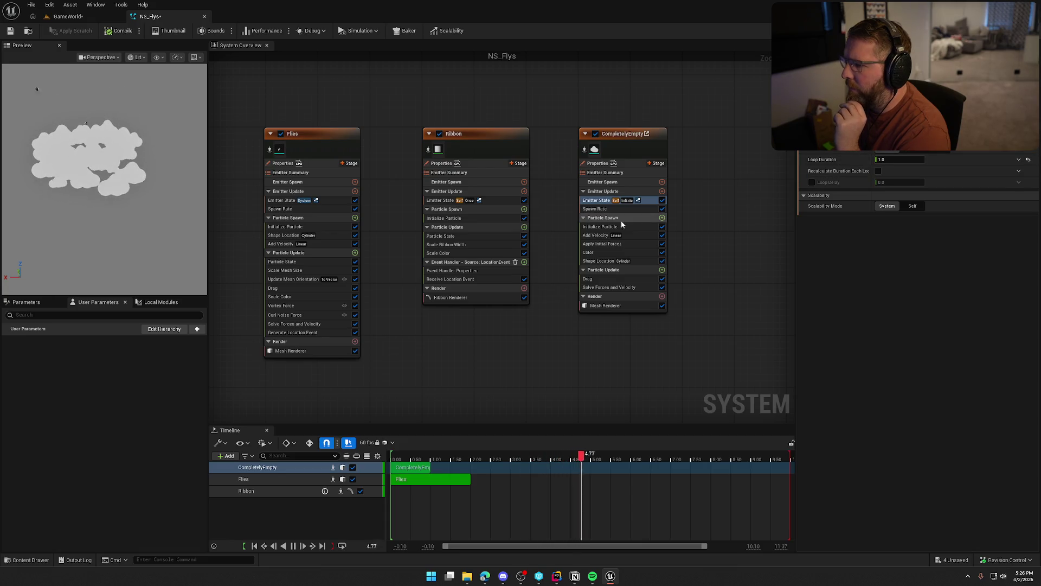
left_click(602, 209)
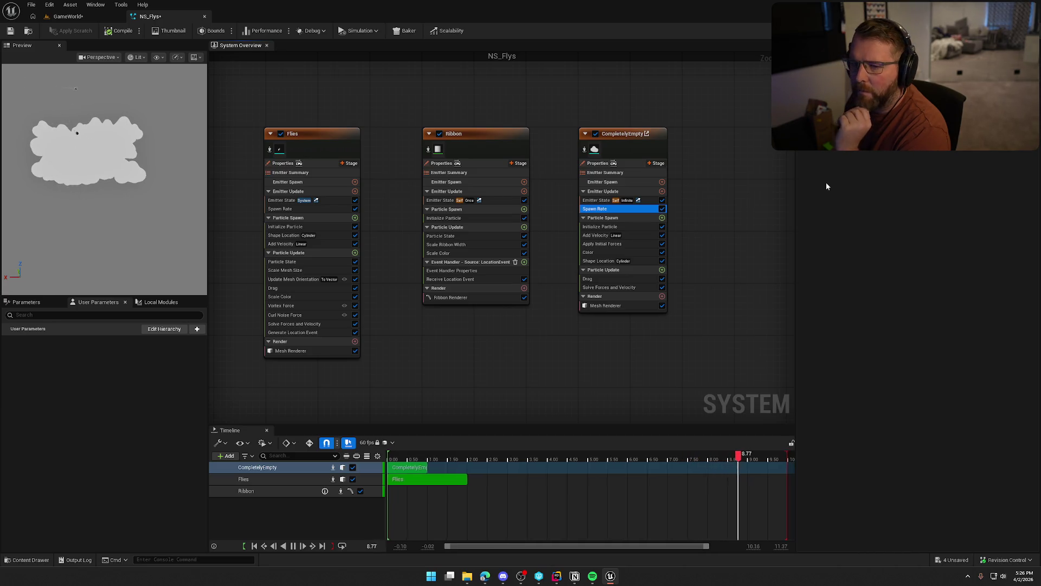
left_click(623, 227)
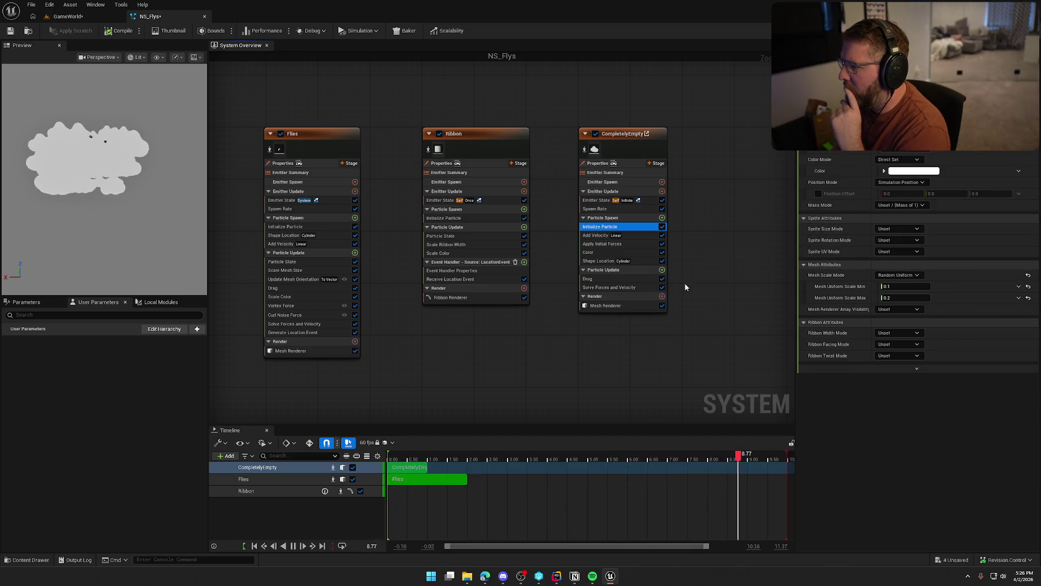
Review the Add Velocity, Shape Location, Drag and Initialize Particle modules, then list Particle Spawn modules to add
left_click(601, 237)
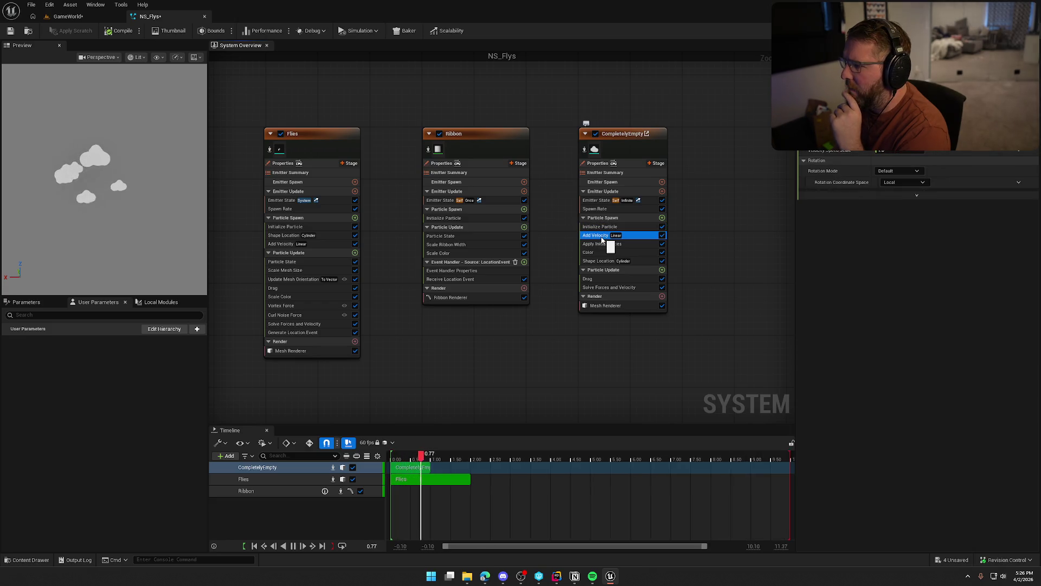
key("Down")
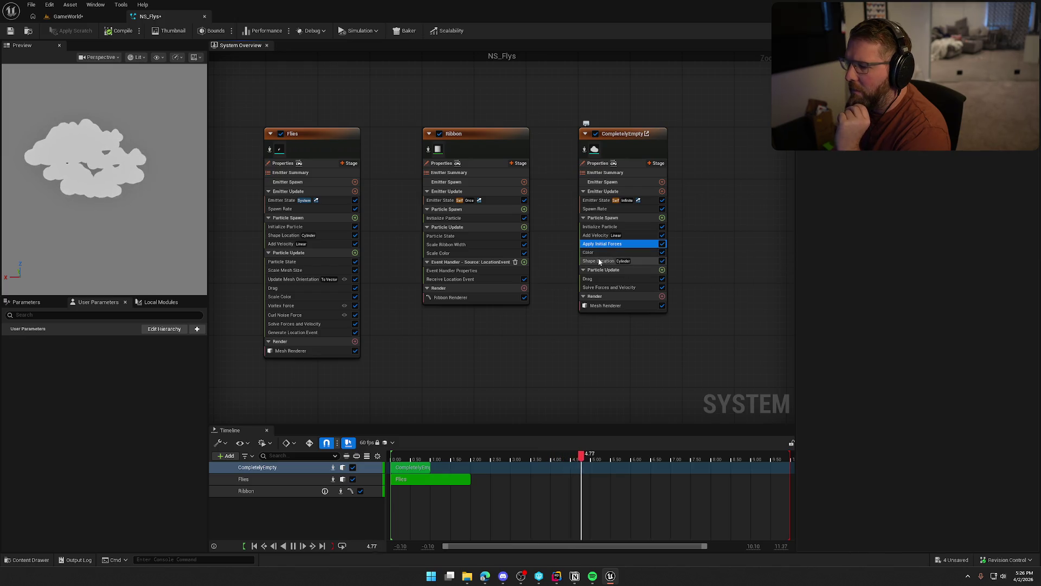
key("Down")
key("Down")
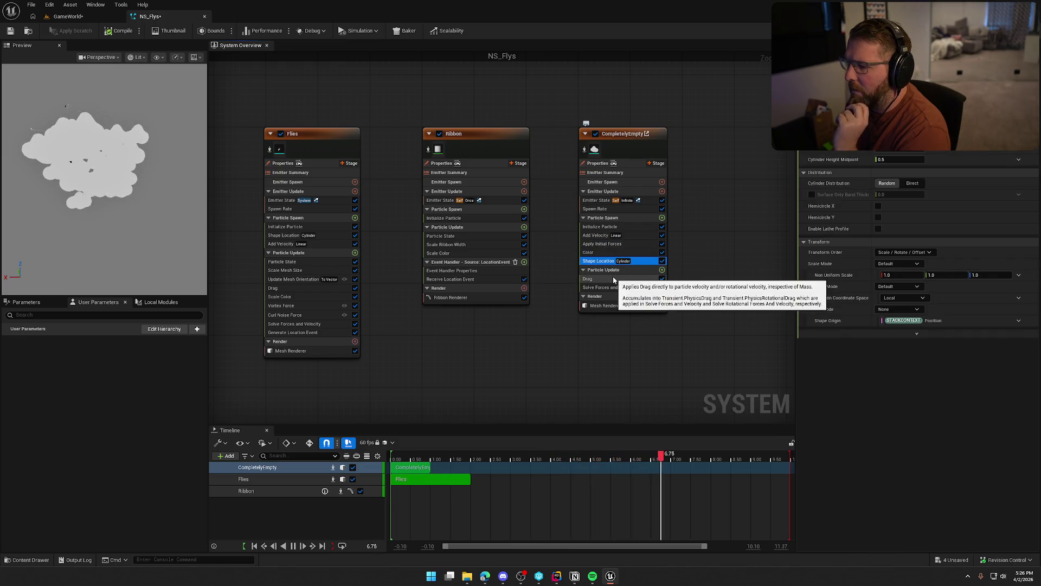
left_click(616, 279)
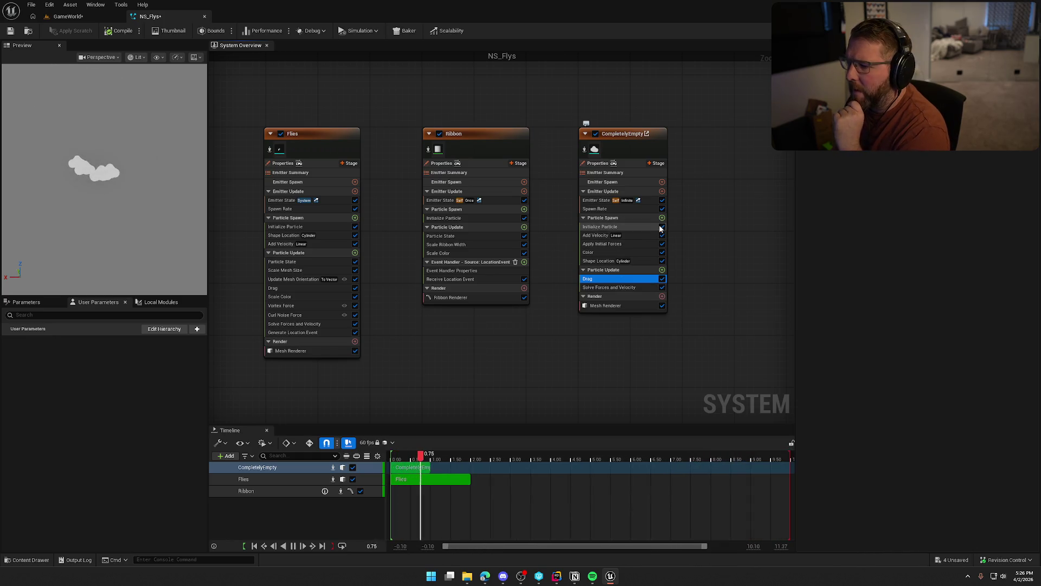
left_click(600, 227)
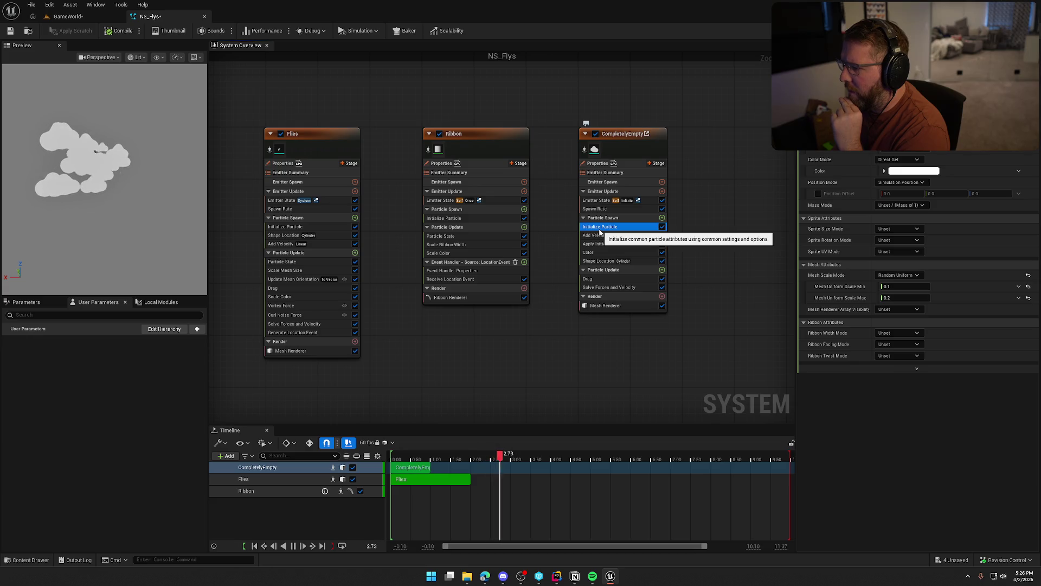
left_click(662, 217)
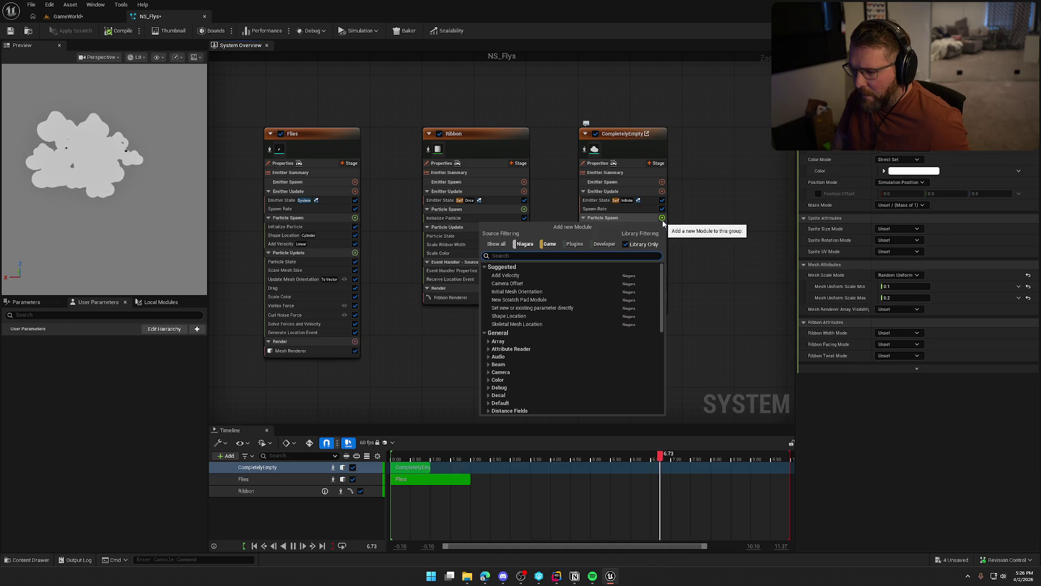
Add an Initial Mesh Orientation module, leaving its orientation mode on Random
left_click(517, 291)
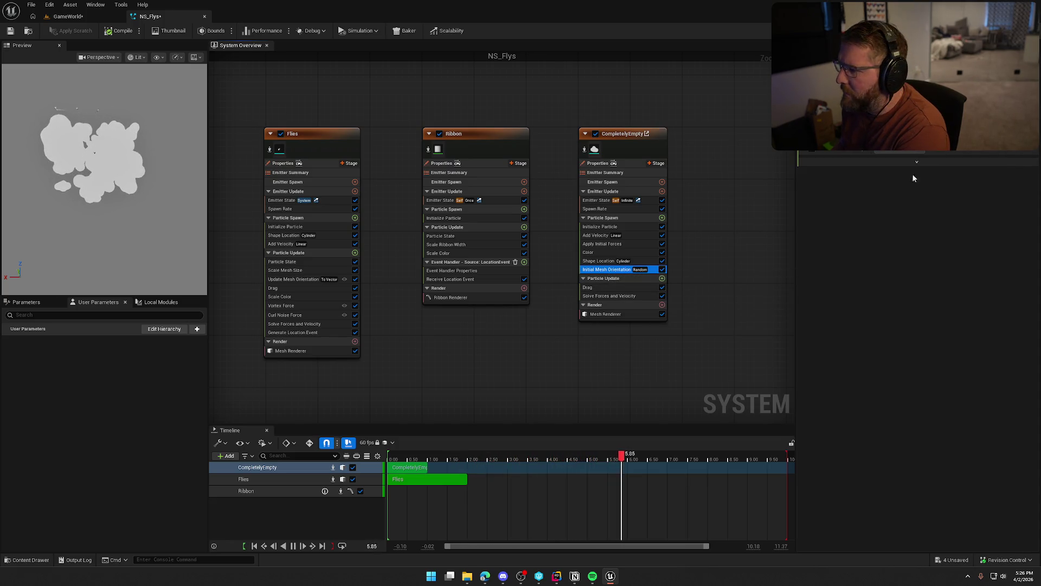
left_click(903, 142)
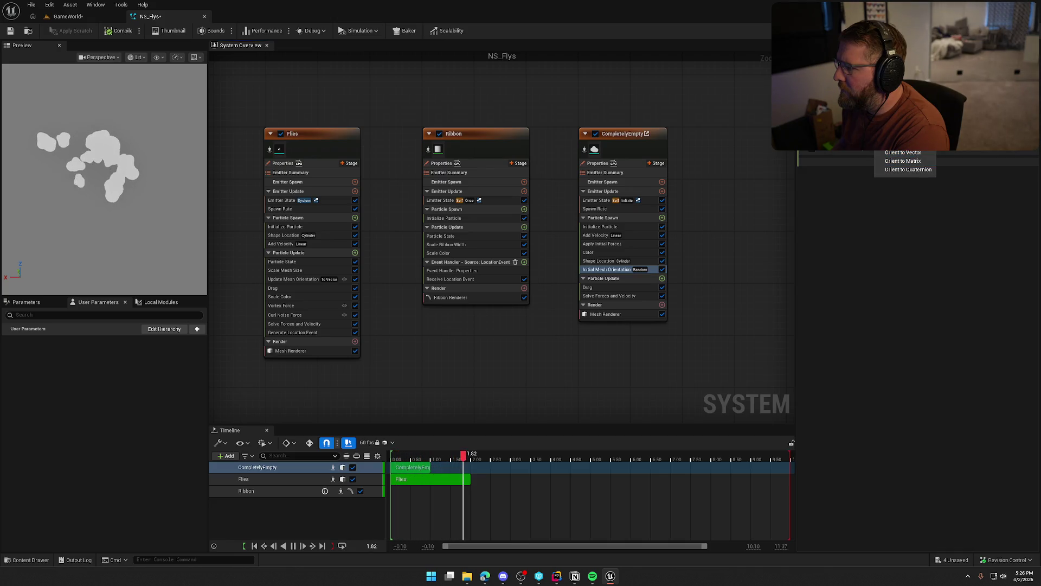
key("Escape")
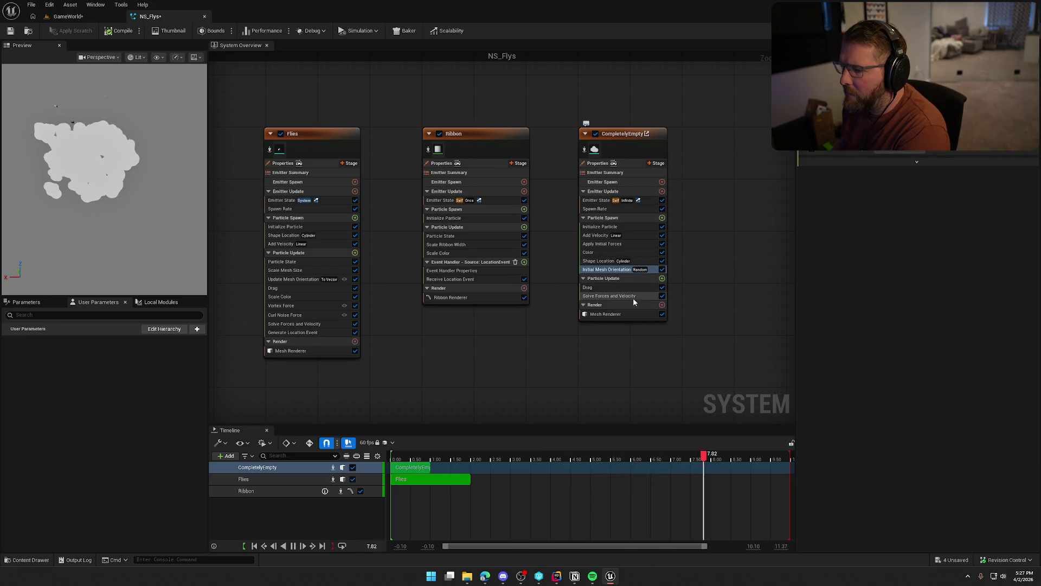
left_click(662, 279)
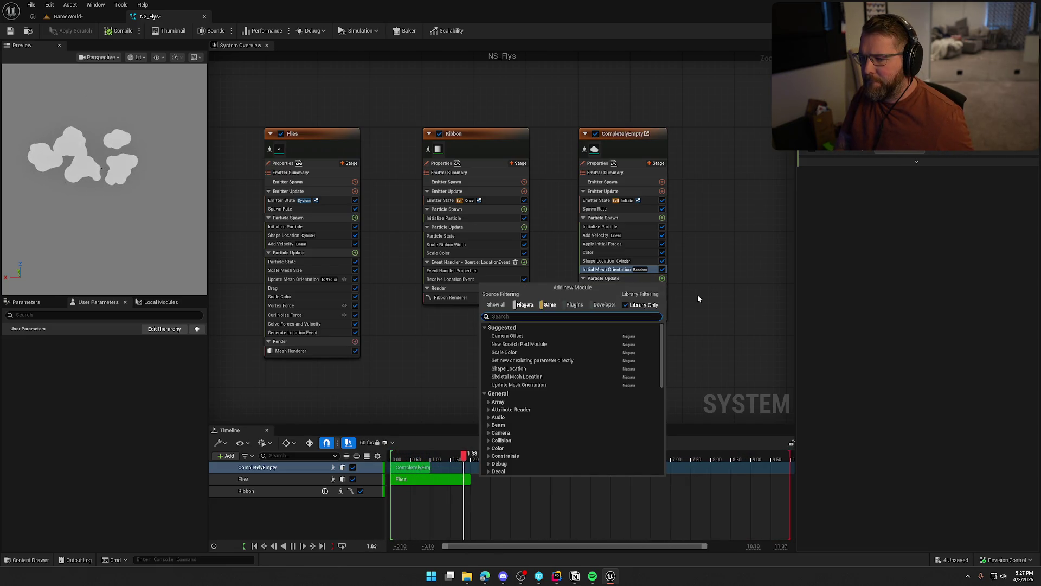
Add the Mesh Rotation Force and Scale Mesh Size modules to Particle Update
type("force")
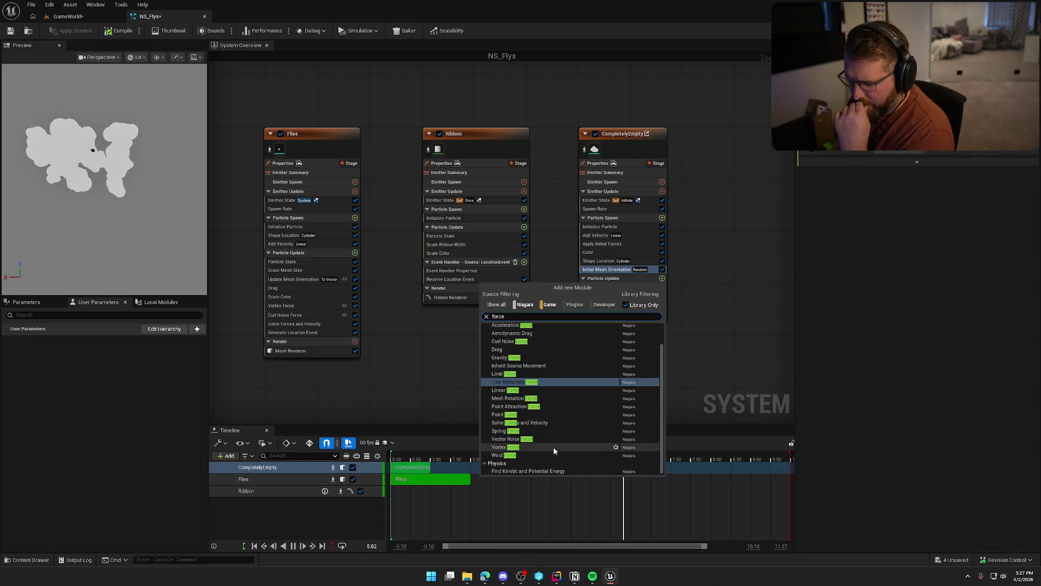
left_click(533, 400)
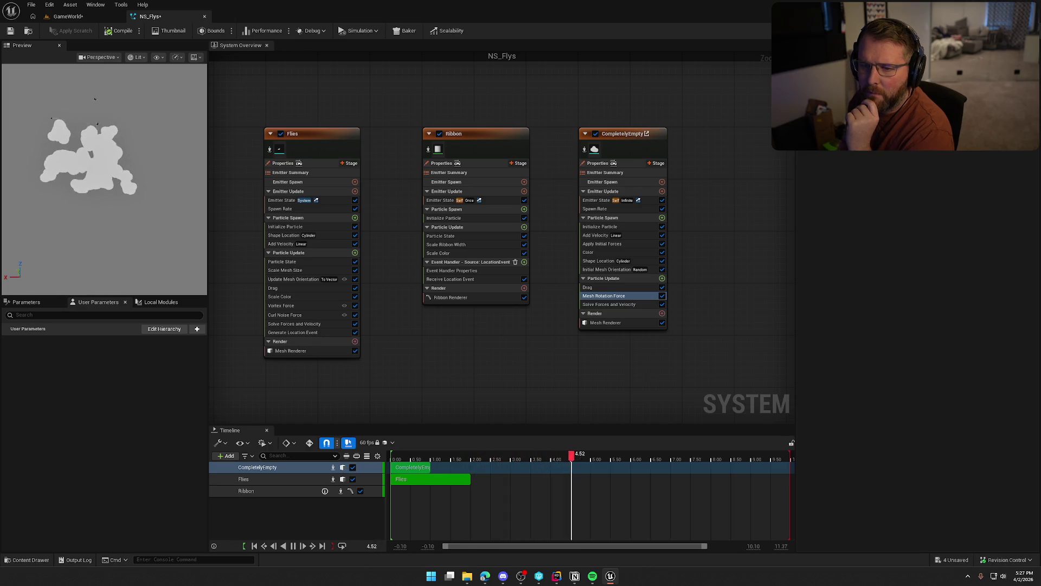
left_click(661, 279)
type("scale")
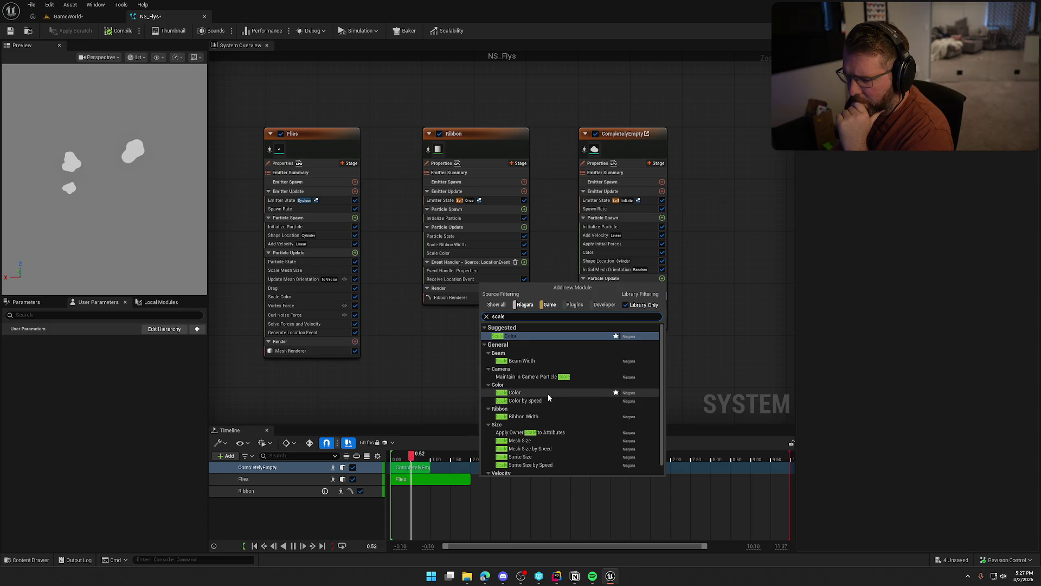
left_click(550, 441)
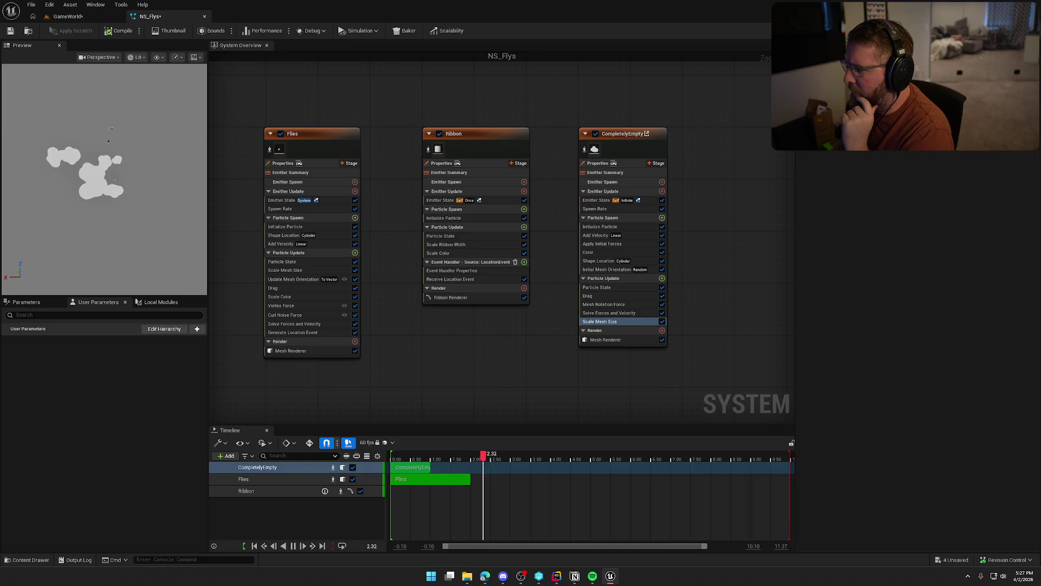
type("cur")
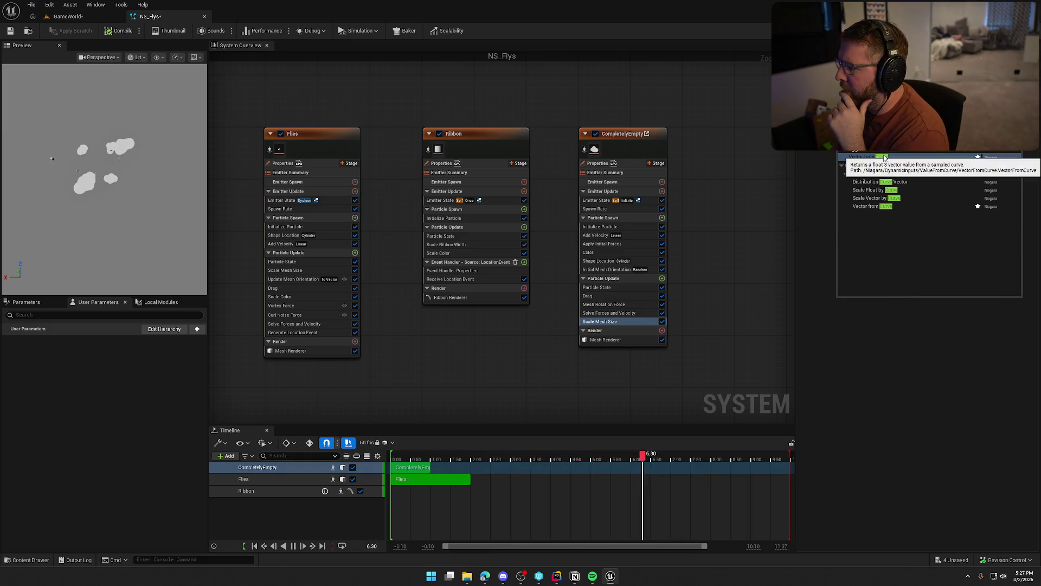
Drive the mesh scale with a curve, then review Spawn Rate, Initialize Particle and Color modules
left_click(915, 198)
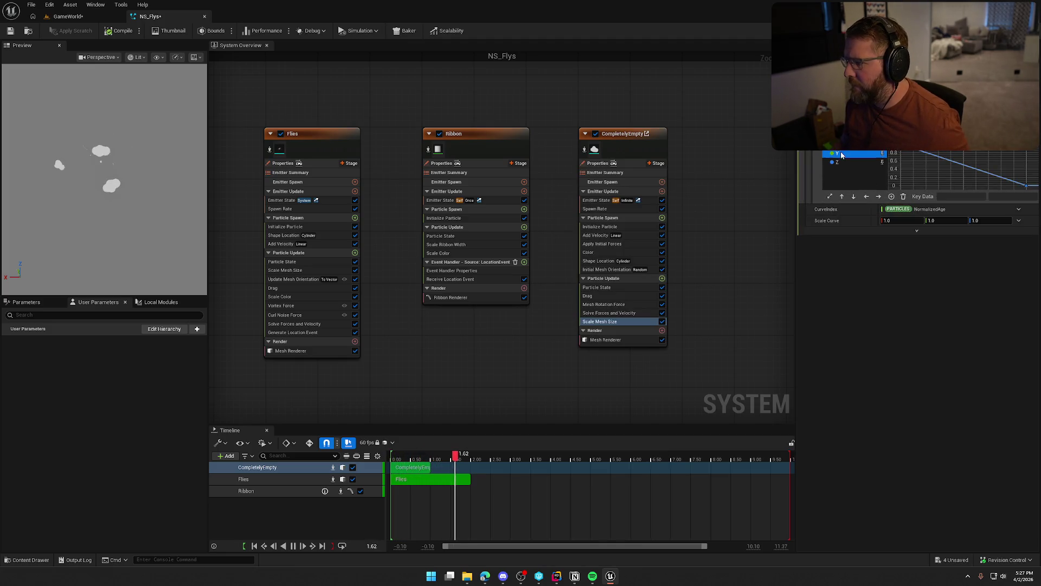
scroll(922, 171, "down", 3)
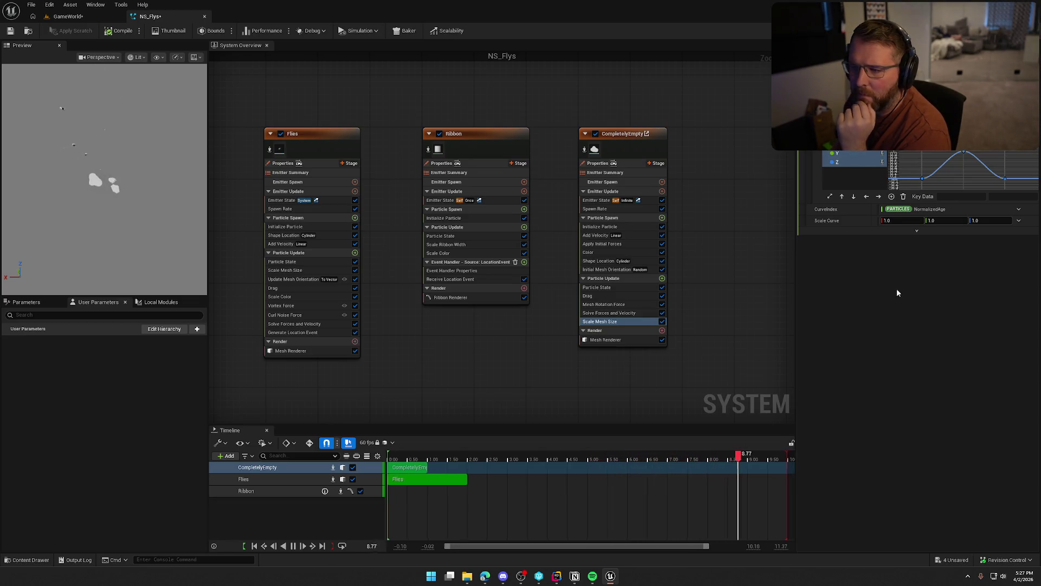
left_click(599, 209)
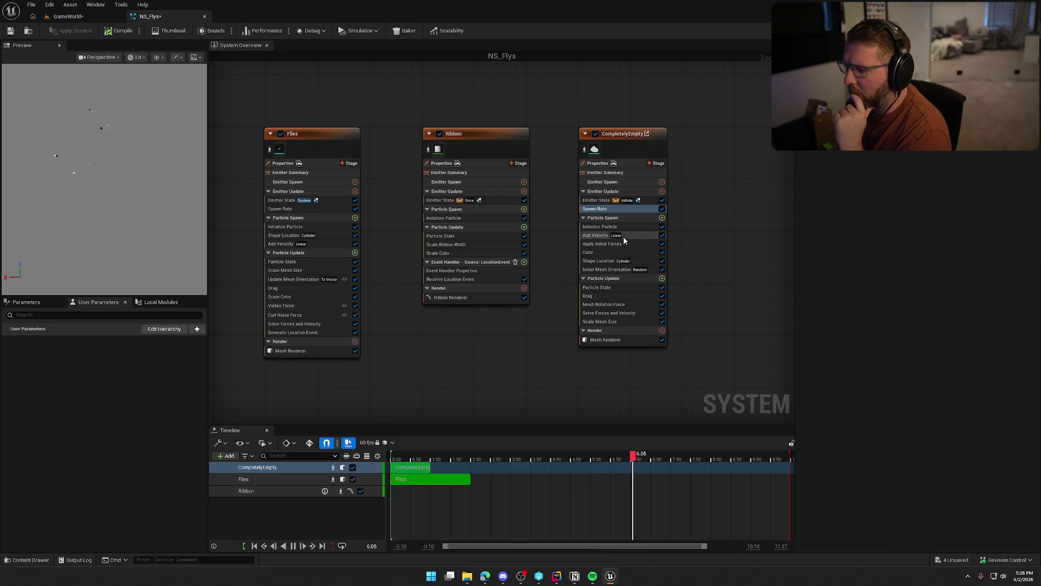
left_click(600, 226)
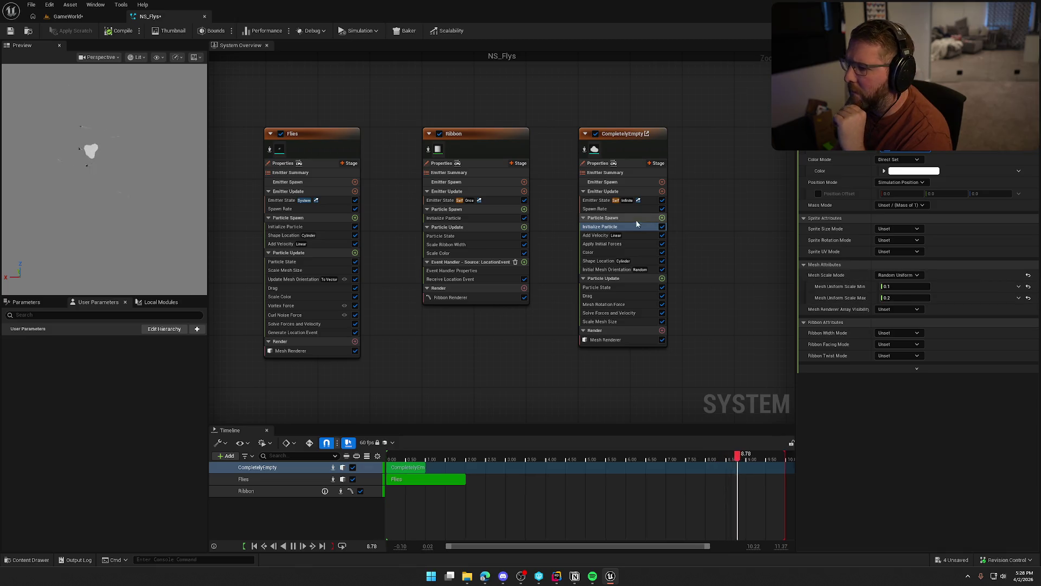
left_click(599, 209)
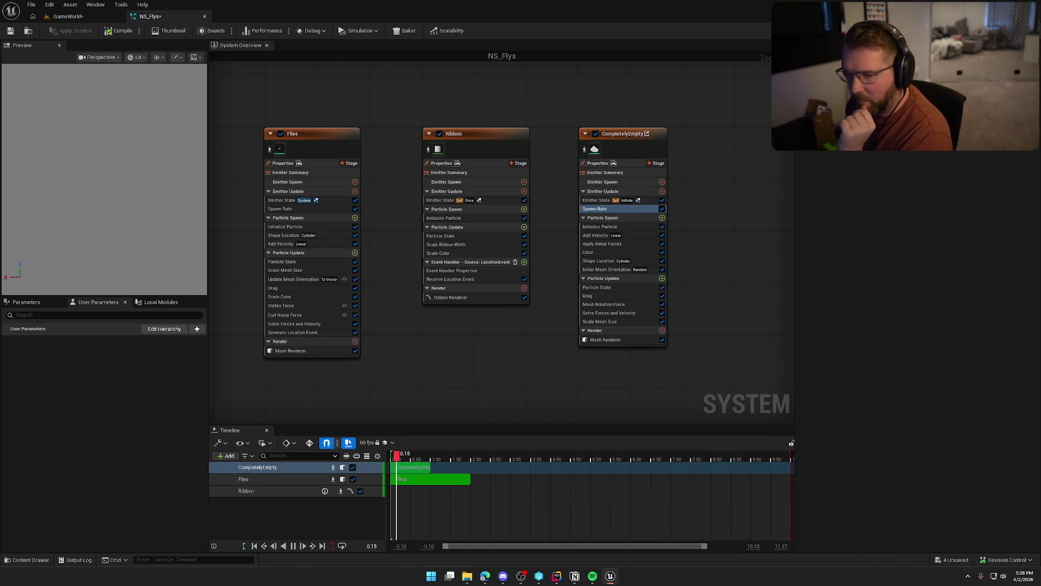
left_click(881, 285)
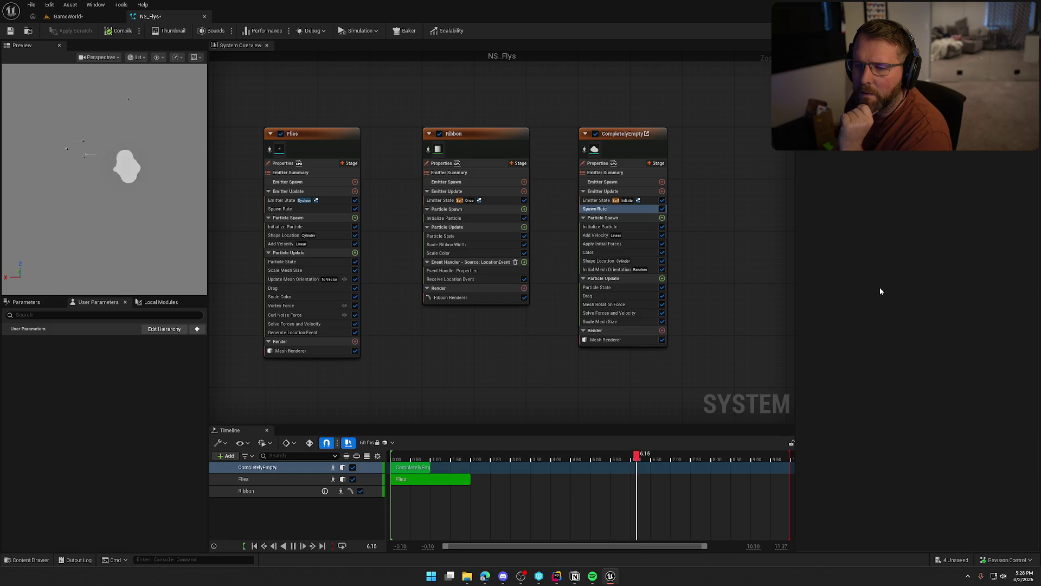
left_click(596, 253)
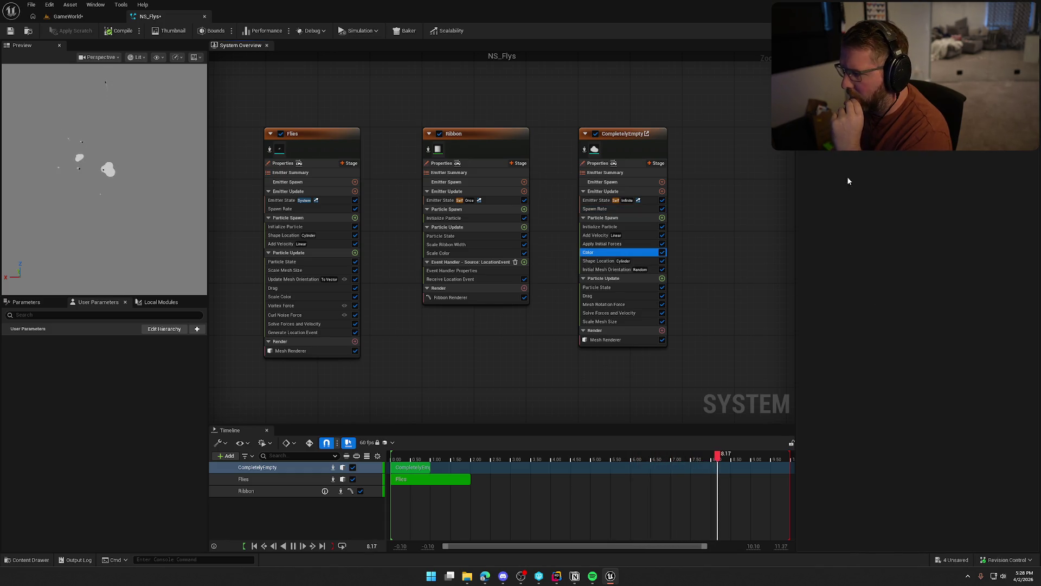
Add a Scale Color module with a bell-shaped curve, save NS_Flys, and return to GameWorld
left_click(662, 278)
type("c")
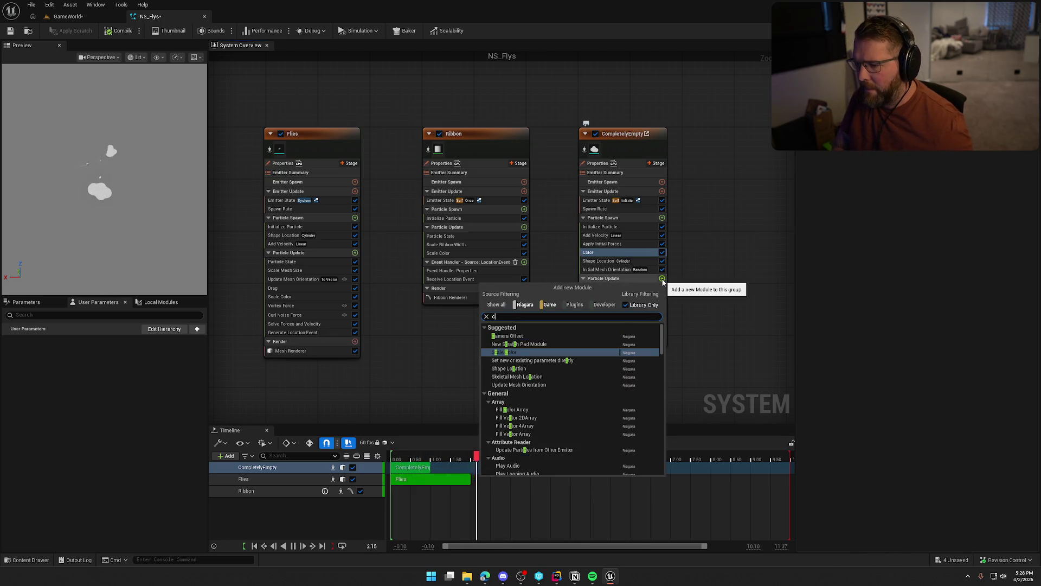
type("olor")
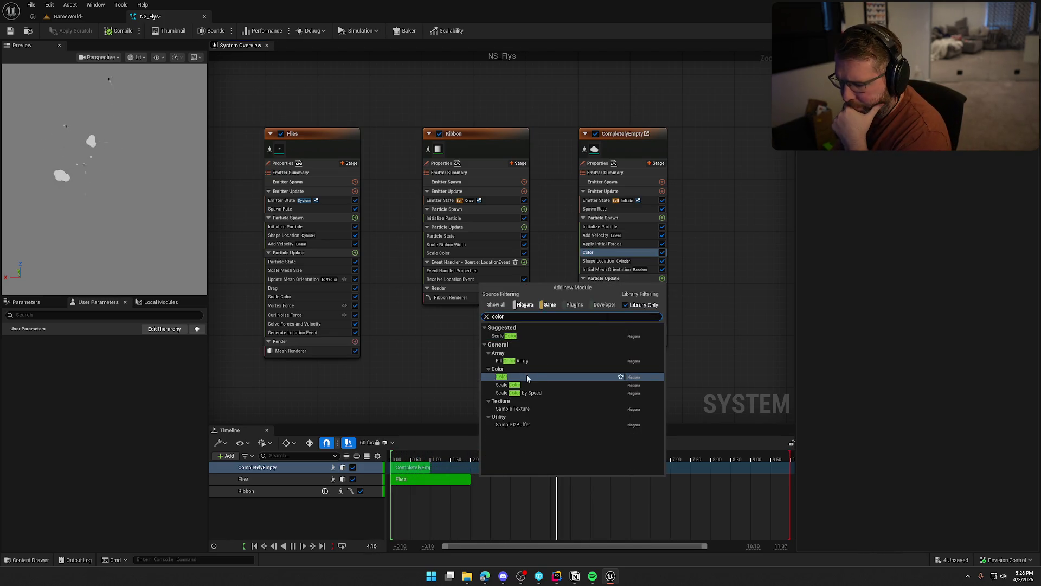
left_click(524, 337)
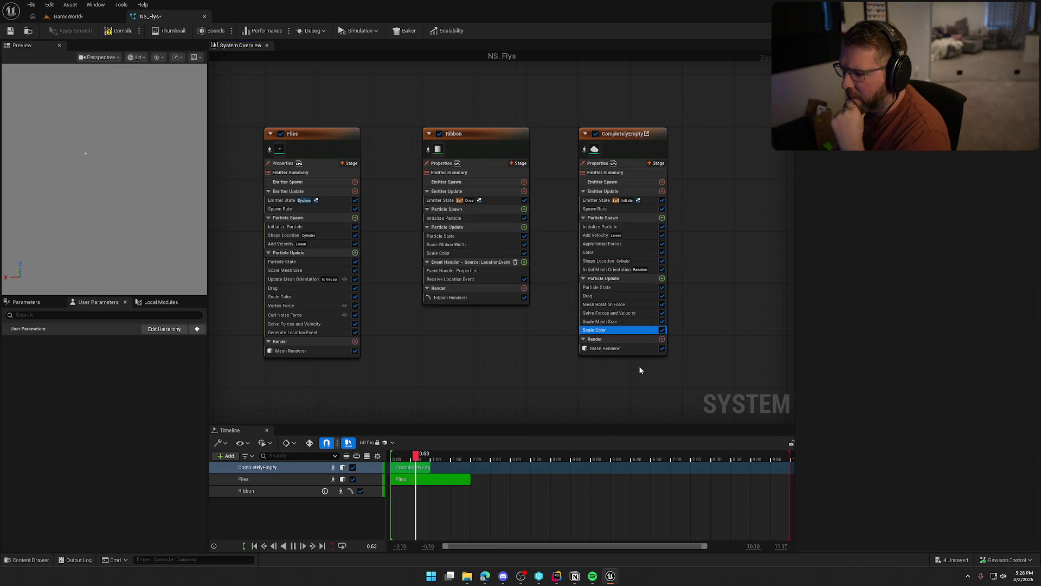
left_click(846, 146)
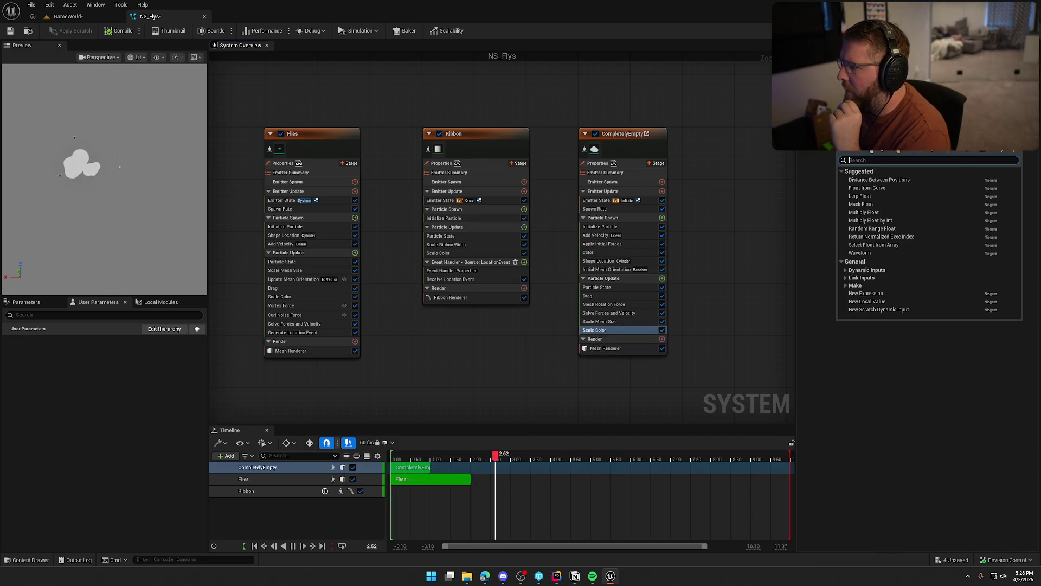
left_click(895, 188)
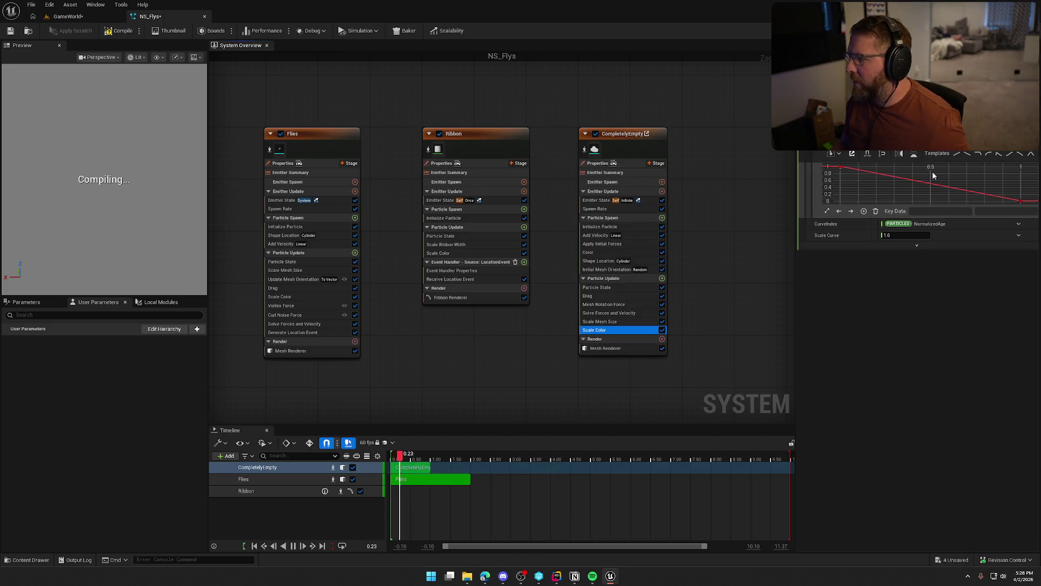
left_click(1026, 157)
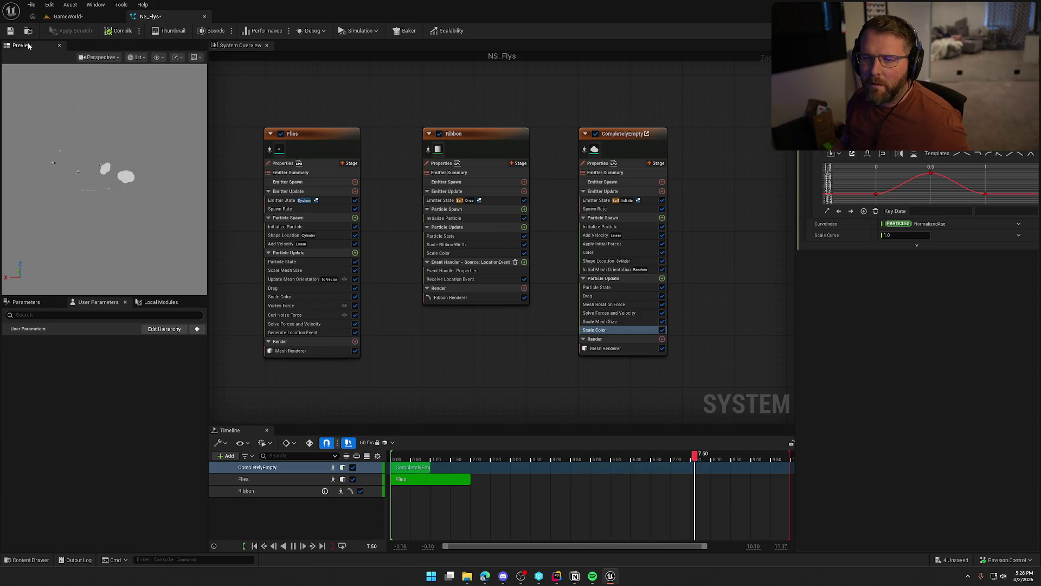
left_click(11, 31)
left_click(72, 16)
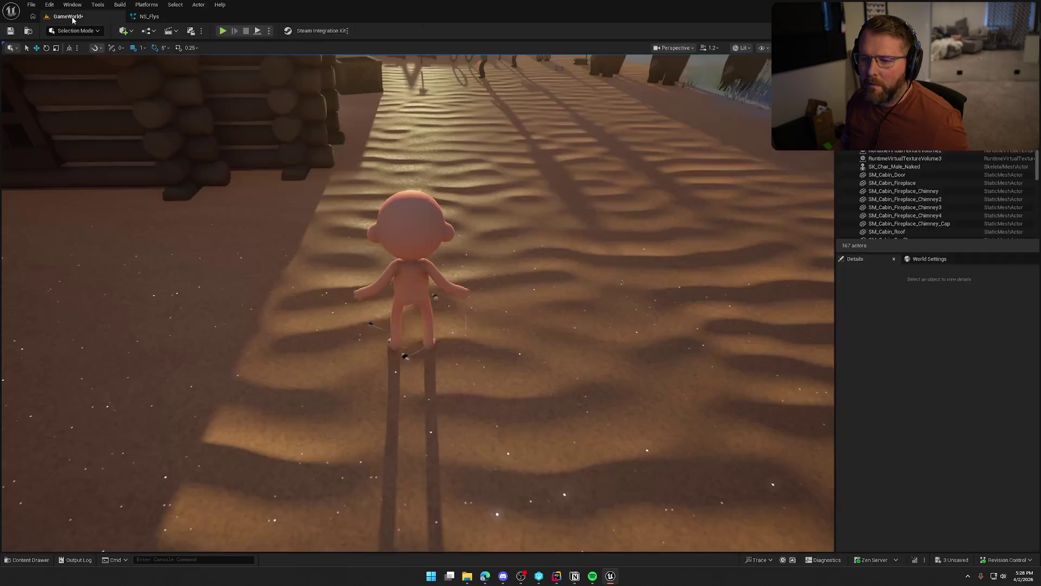
Pull the camera back to view the white puffs around the character, then go back to NS_Flys
left_click_drag(524, 363, 556, 393)
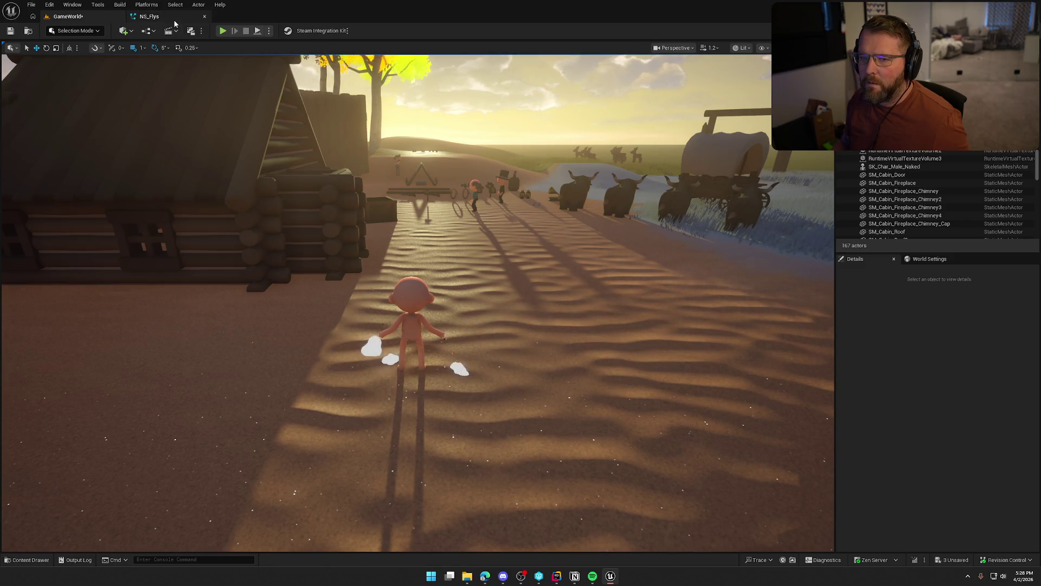
left_click(145, 17)
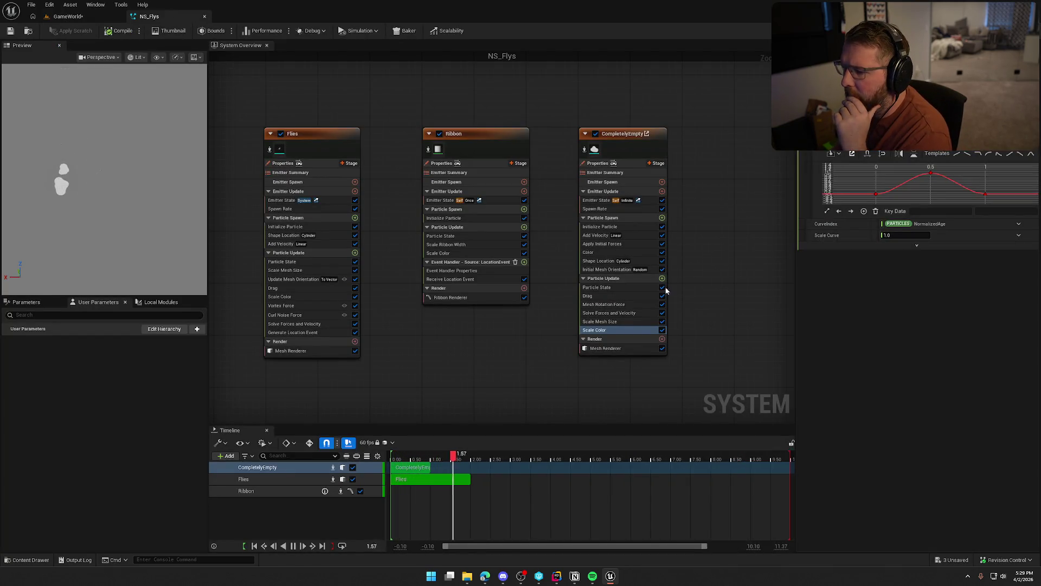
Set Scale Mesh Size's X, Y and Z scale to 0.5
left_click(611, 321)
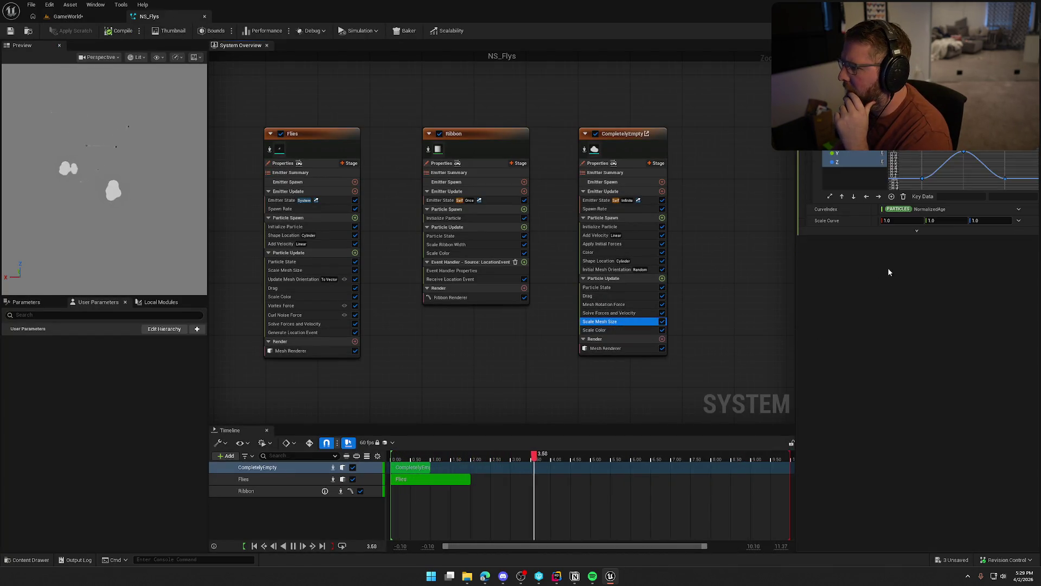
left_click(899, 221)
type("0.5")
key("Tab")
type("0.5")
key("Tab")
key("Return")
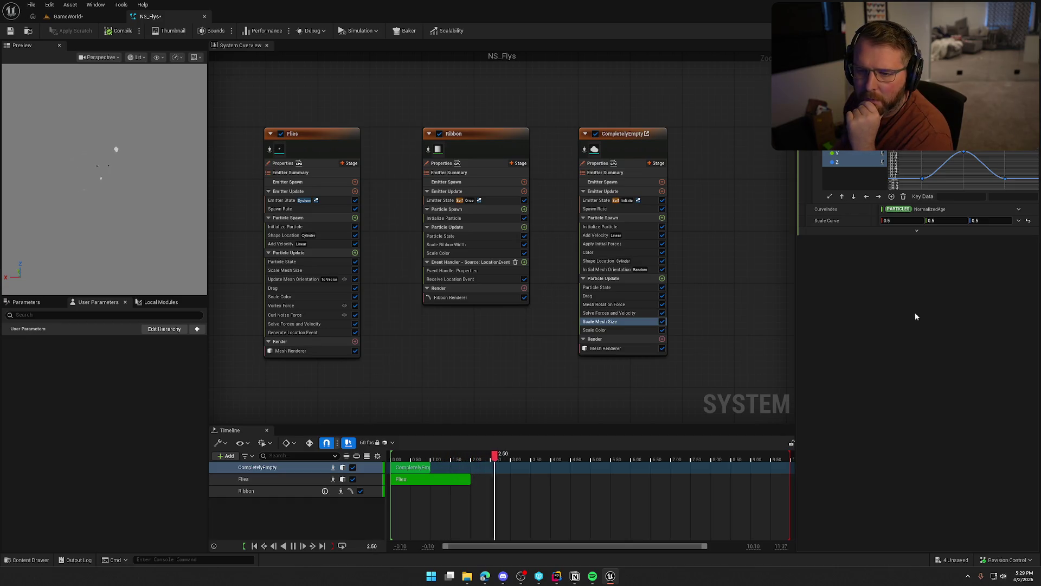
Review the cylinder Shape Location and Drag settings and save NS_Flys
left_click(599, 260)
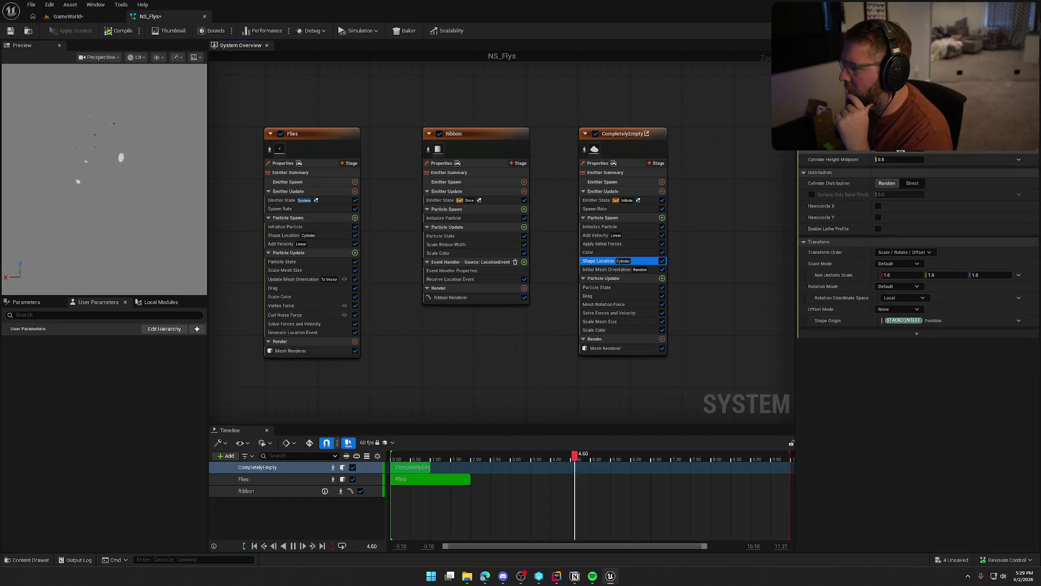
left_click(900, 159)
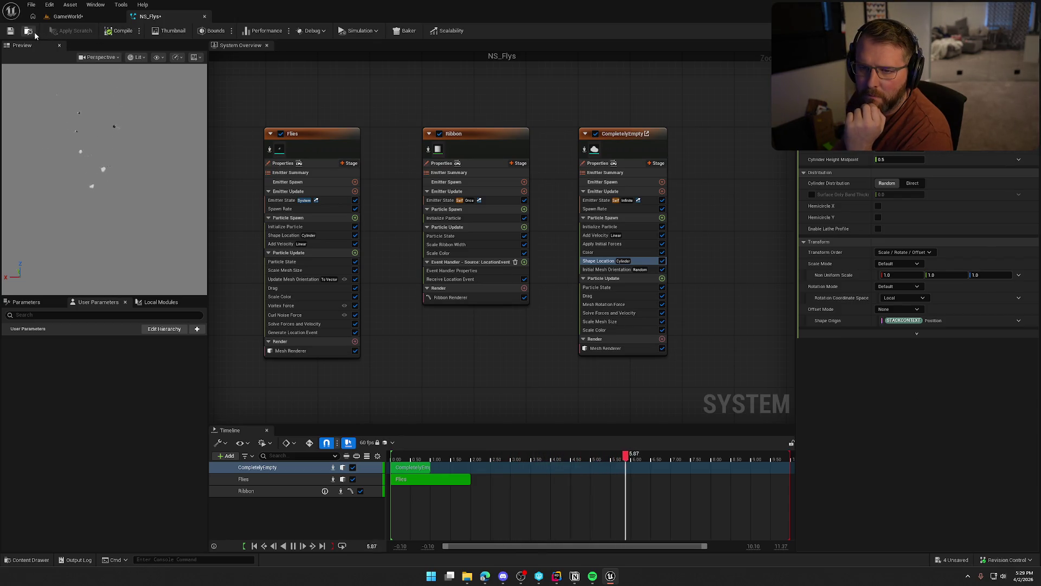
left_click(11, 33)
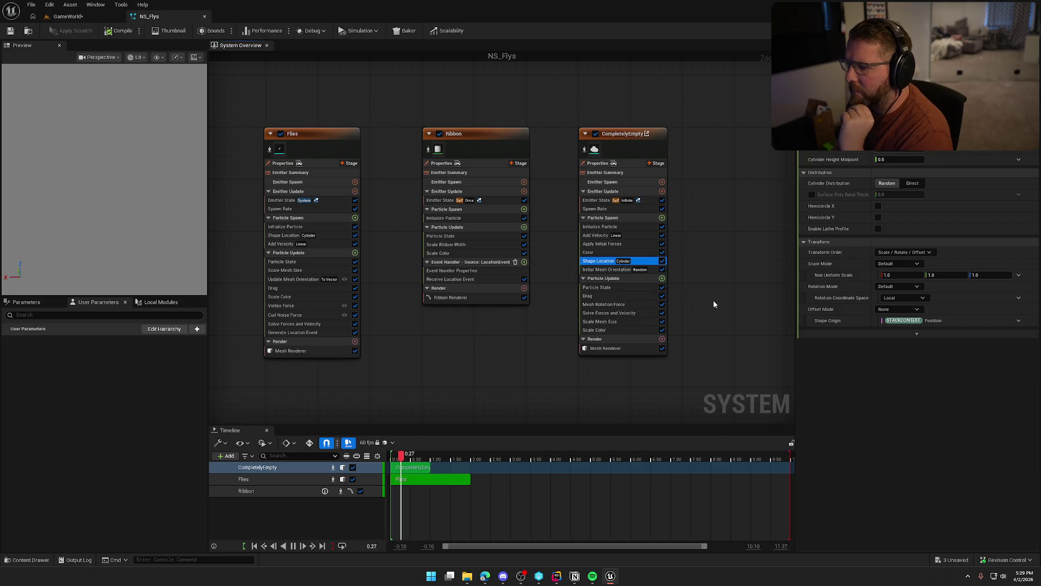
left_click(601, 296)
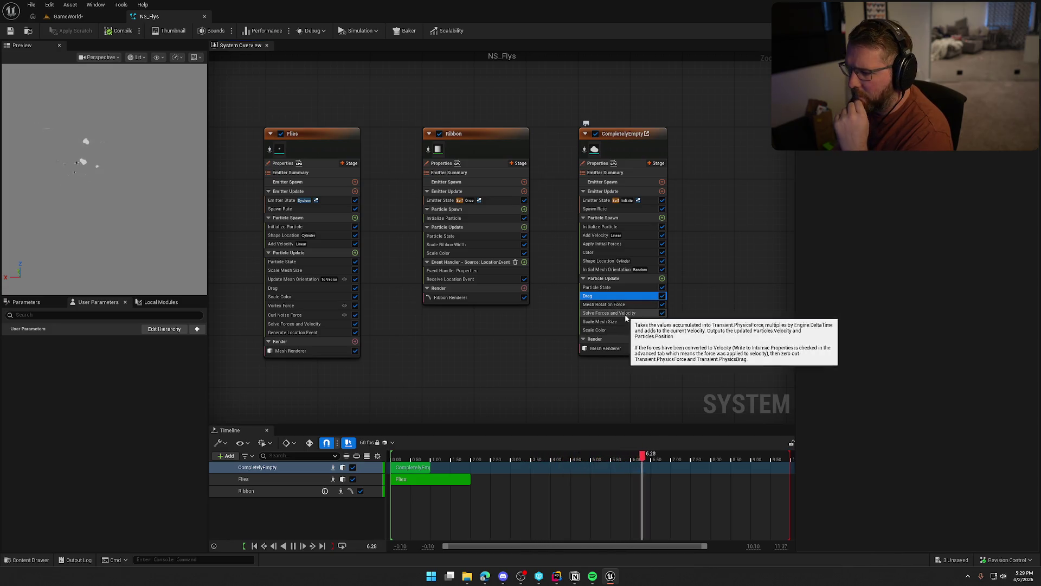
left_click(662, 279)
Add Gravity Force (searched 'gra') to CompletelyEmpty's Particle Update, save, and view GameWorld
type("gra")
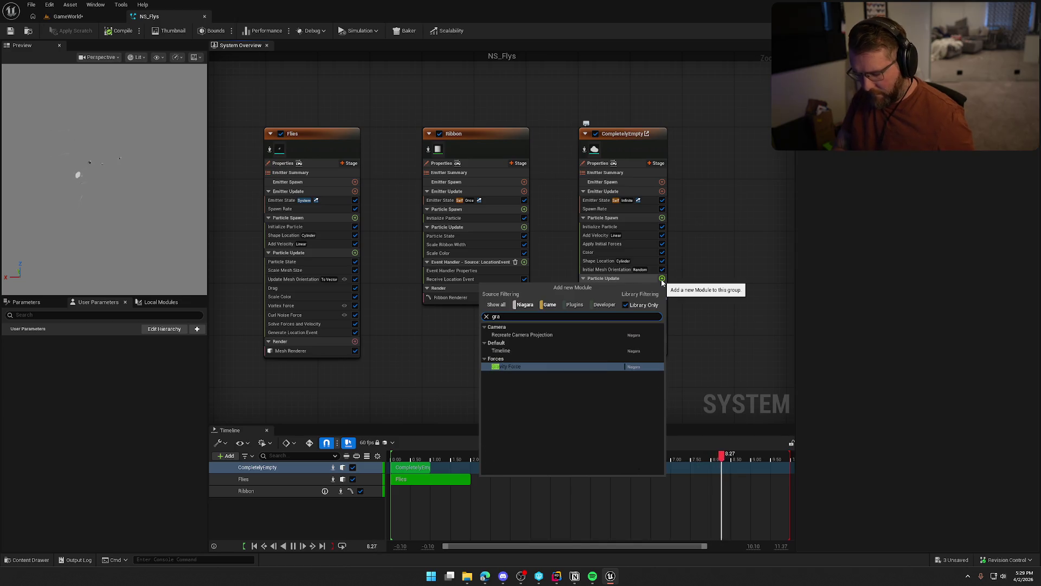
left_click(510, 367)
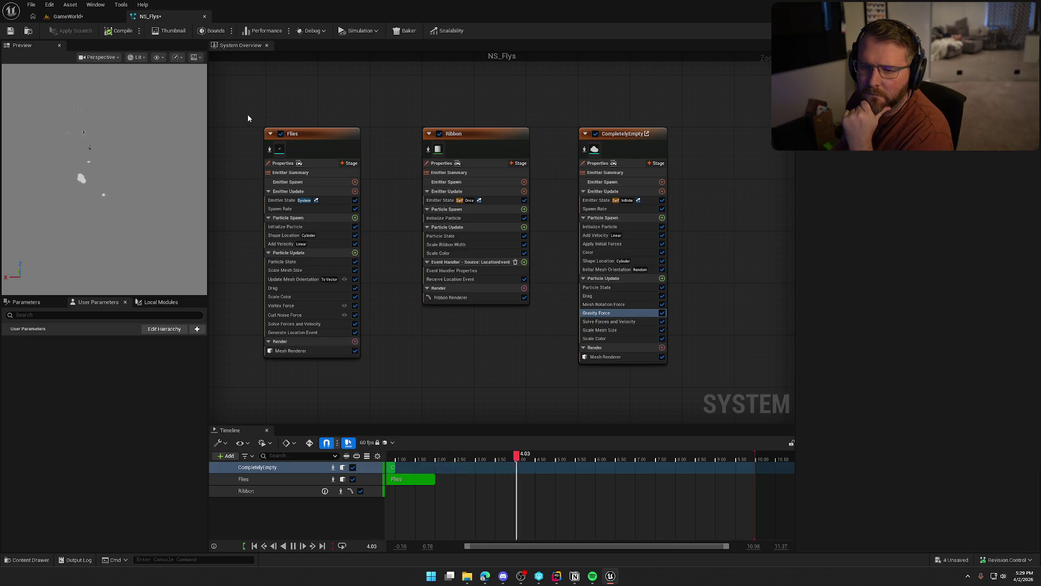
left_click(9, 31)
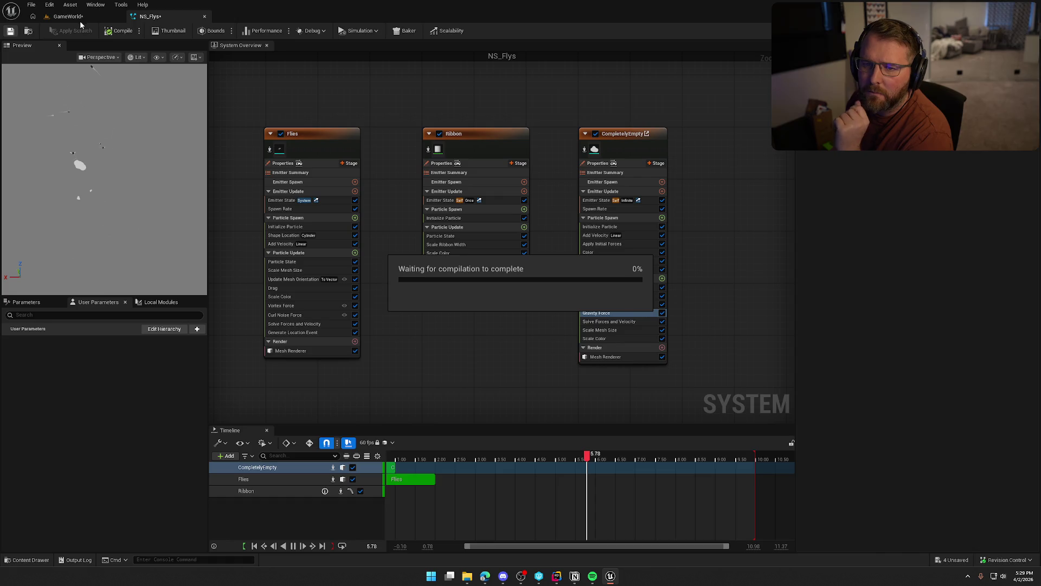
left_click(83, 17)
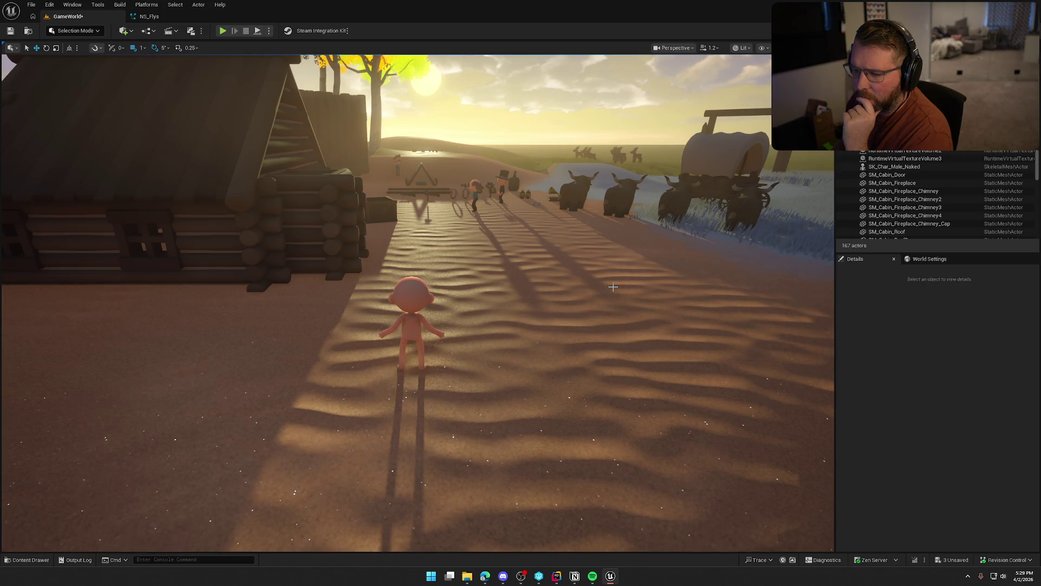
Save NS_Flys and compare the falling puffs in GameWorld, then select Initialize Particle
left_click(146, 17)
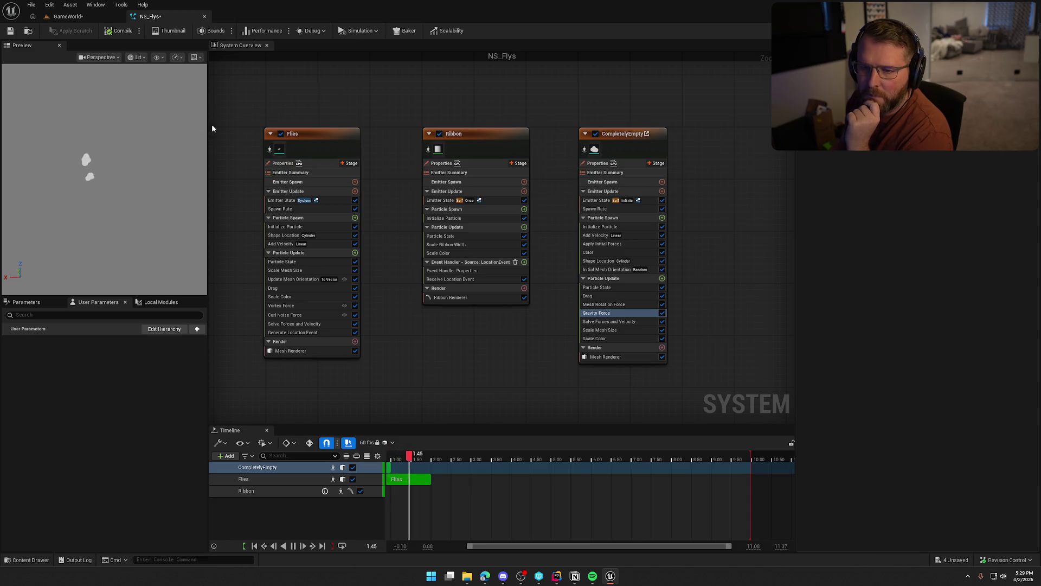
left_click(8, 31)
left_click(80, 18)
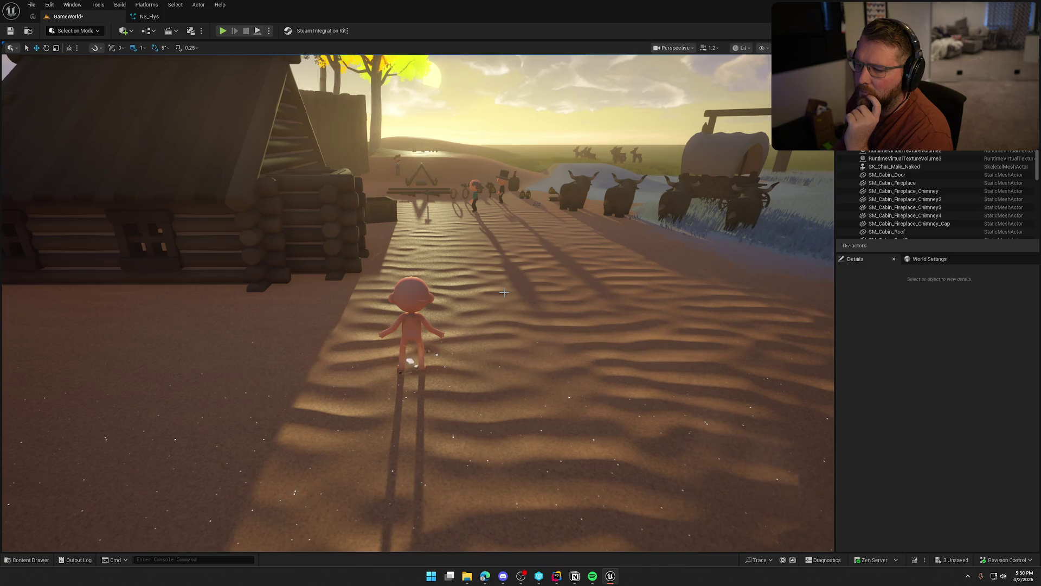
left_click(148, 16)
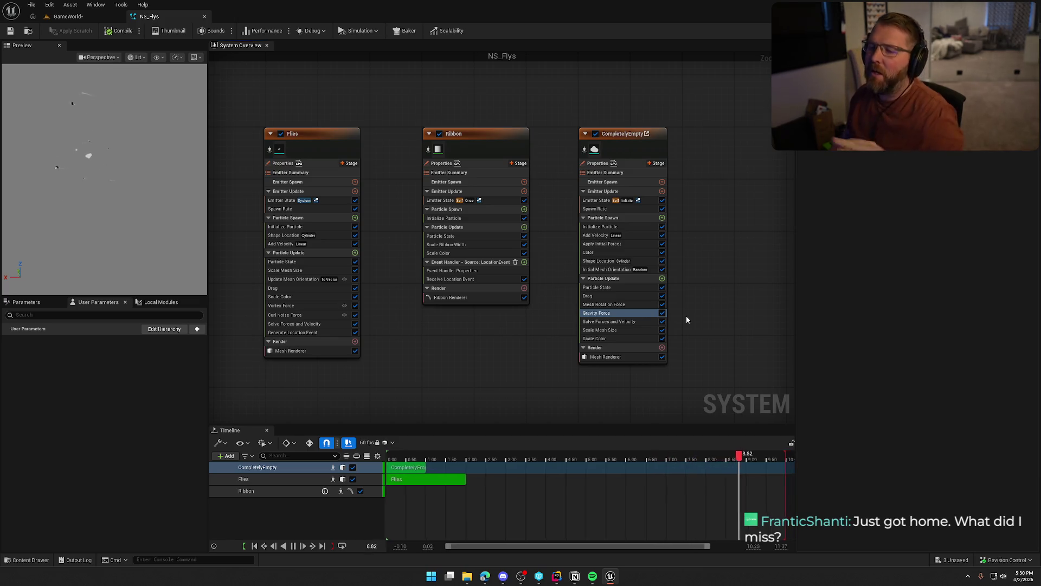
left_click(600, 227)
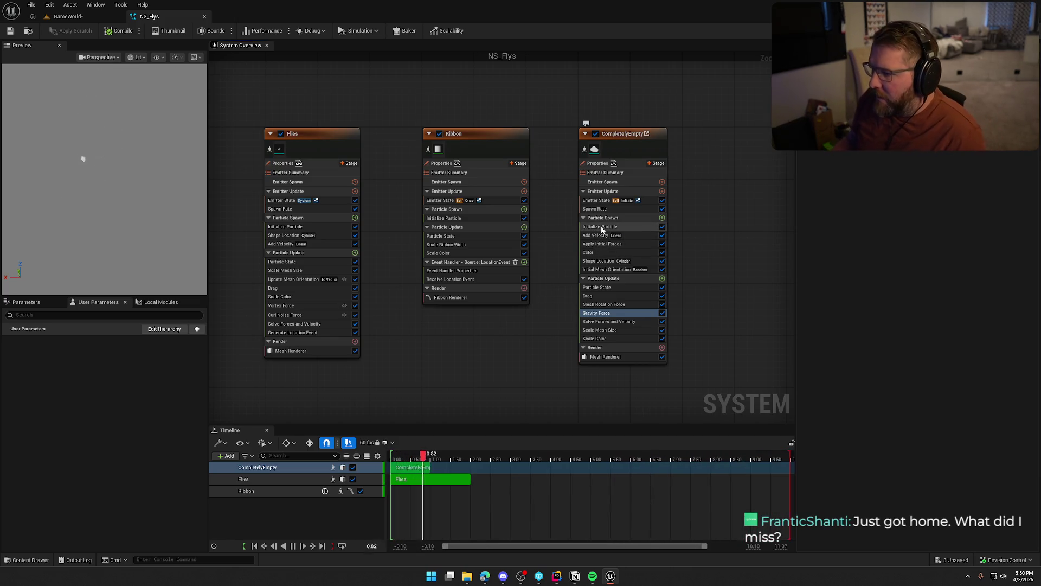
Set Initialize Particle's color to purple (CC62FF) and open the Mesh Renderer's SM_Poof mesh
left_click(917, 171)
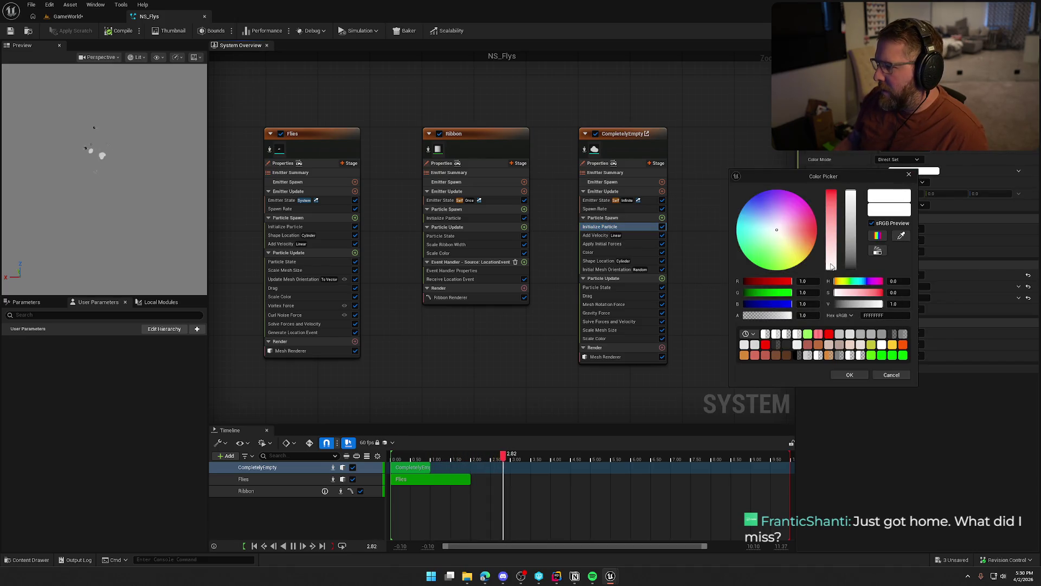
left_click_drag(776, 217, 779, 194)
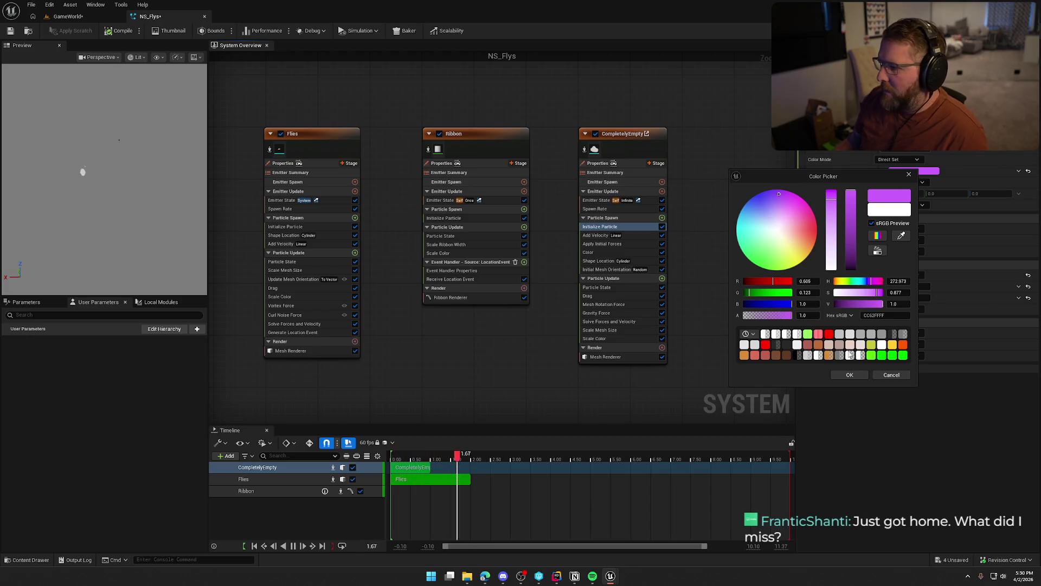
left_click(850, 375)
left_click(605, 357)
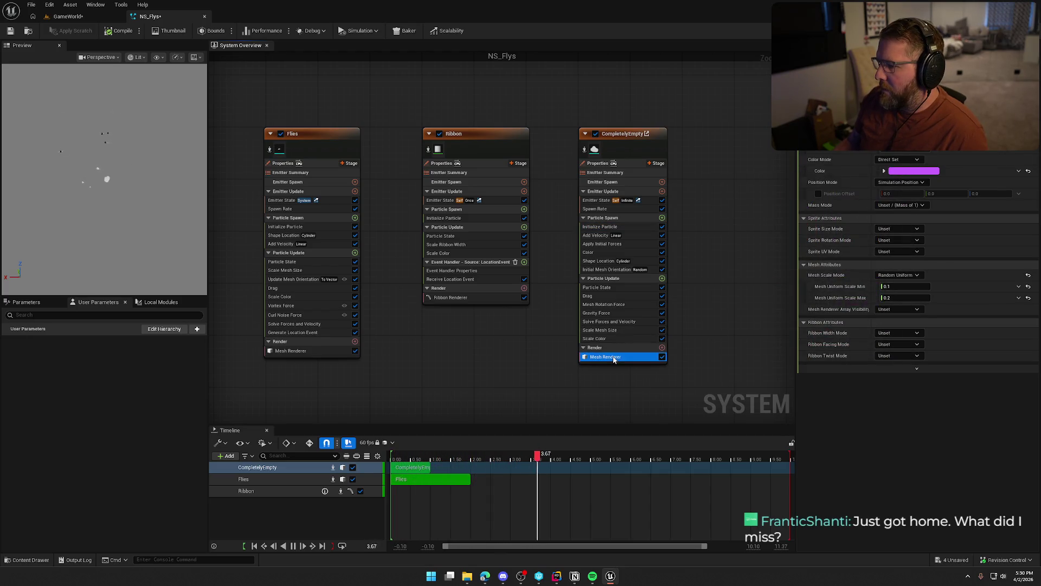
double_click(889, 125)
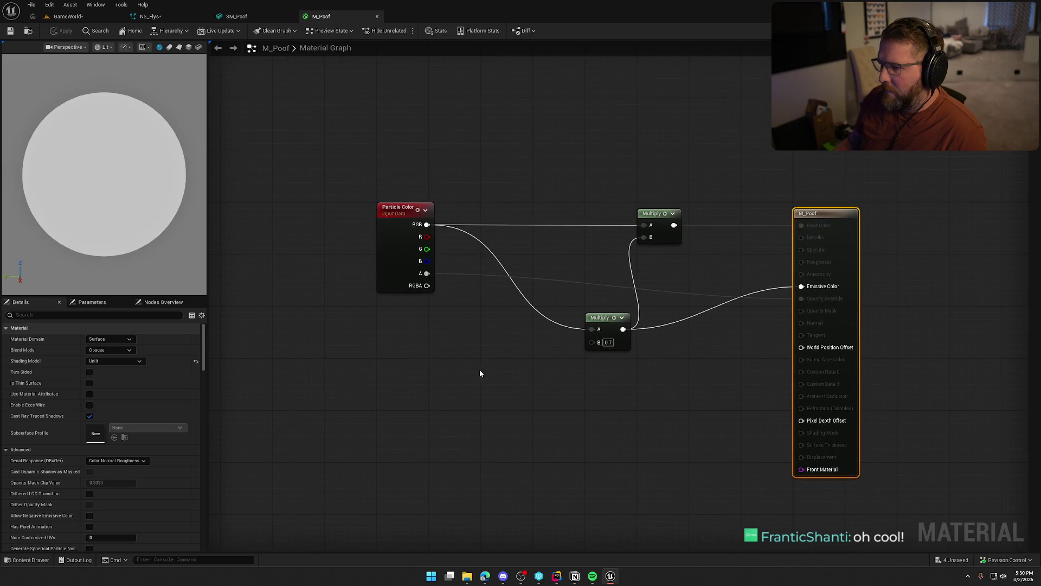
In NS_Flys, set CompletelyEmpty's Color to translucent lavender (DB90FF40, alpha 0.25)
left_click(236, 16)
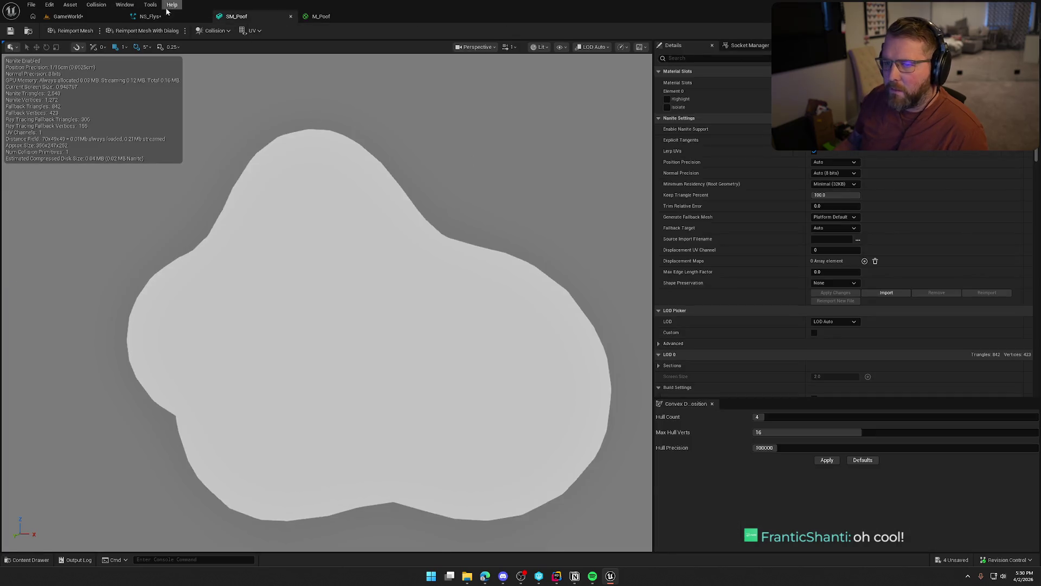
left_click(163, 15)
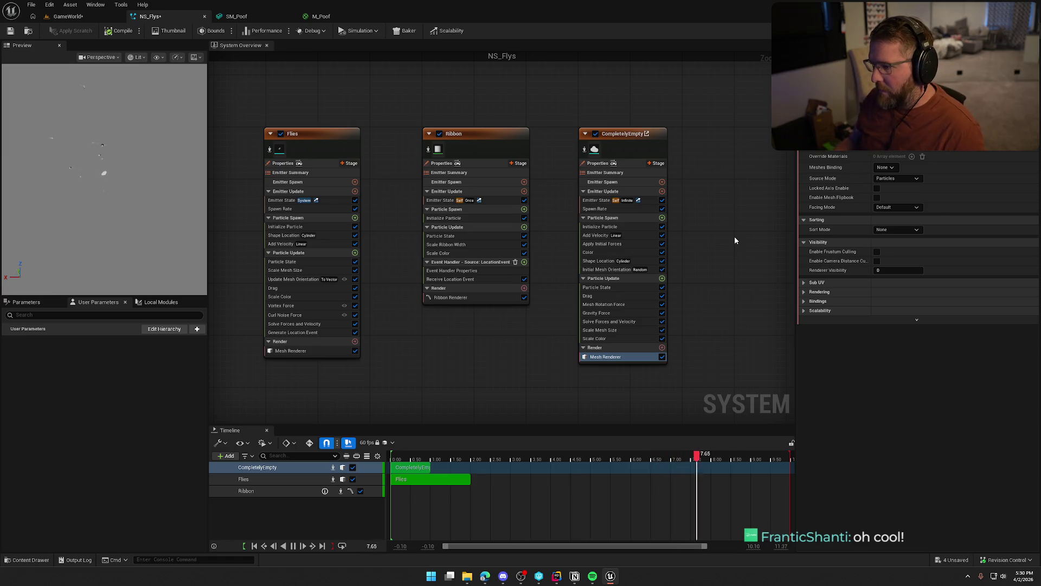
left_click(602, 253)
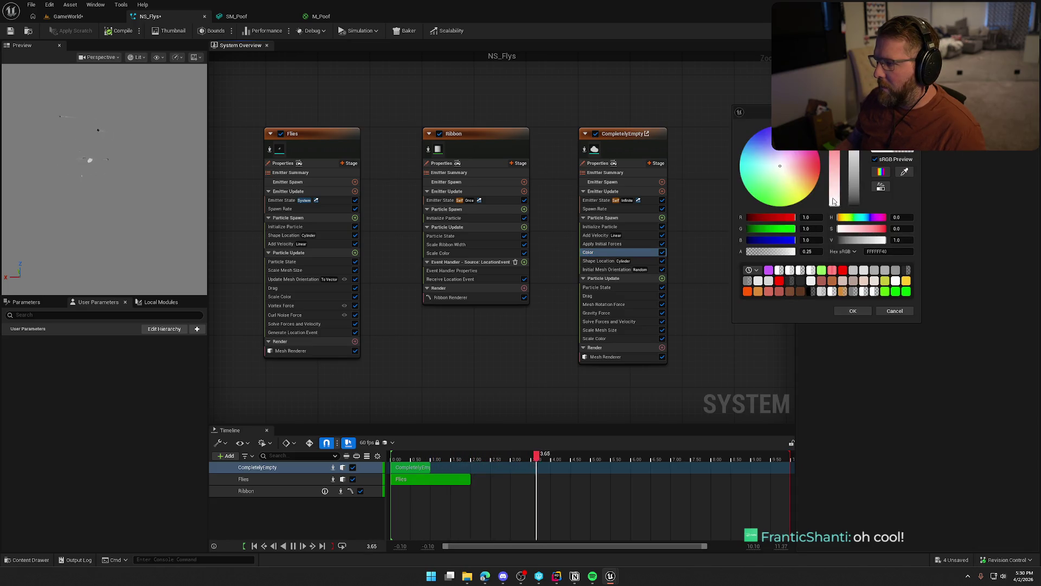
left_click_drag(780, 150, 763, 132)
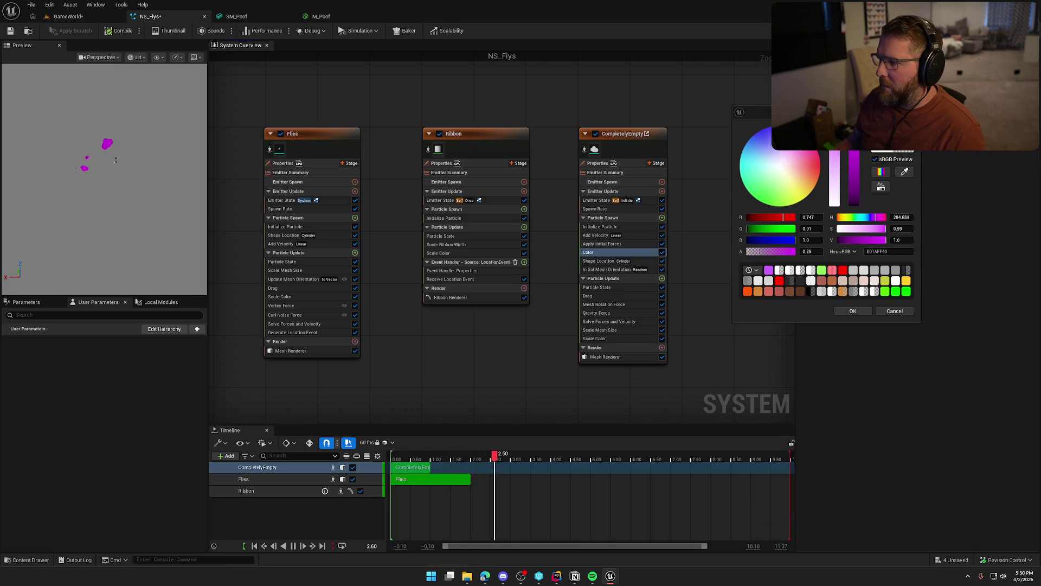
left_click_drag(764, 133, 769, 140)
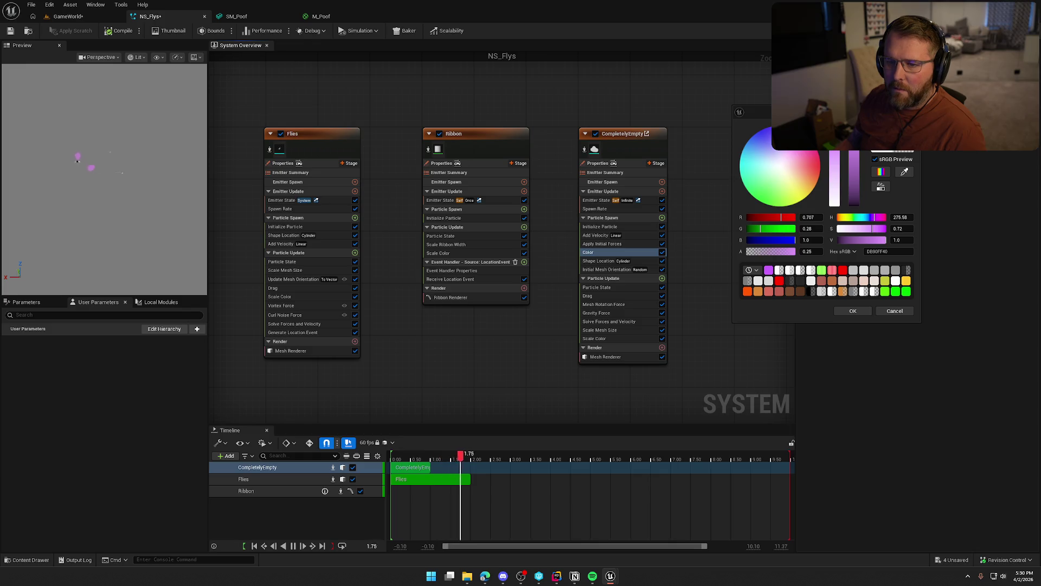
left_click(854, 313)
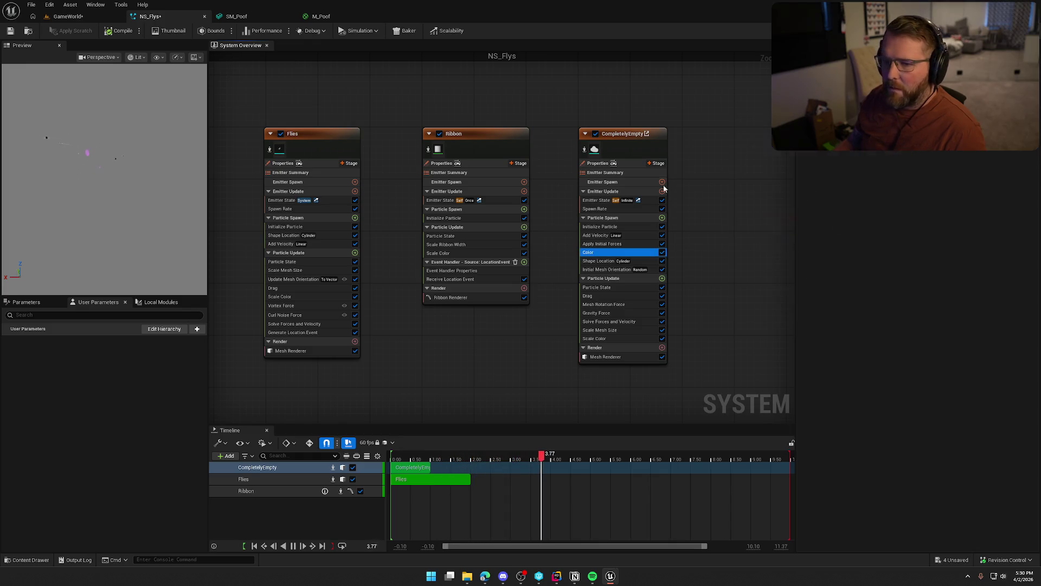
Delete the Mesh Rotation Force module from CompletelyEmpty's Particle Update
left_click(714, 134)
left_click(607, 269)
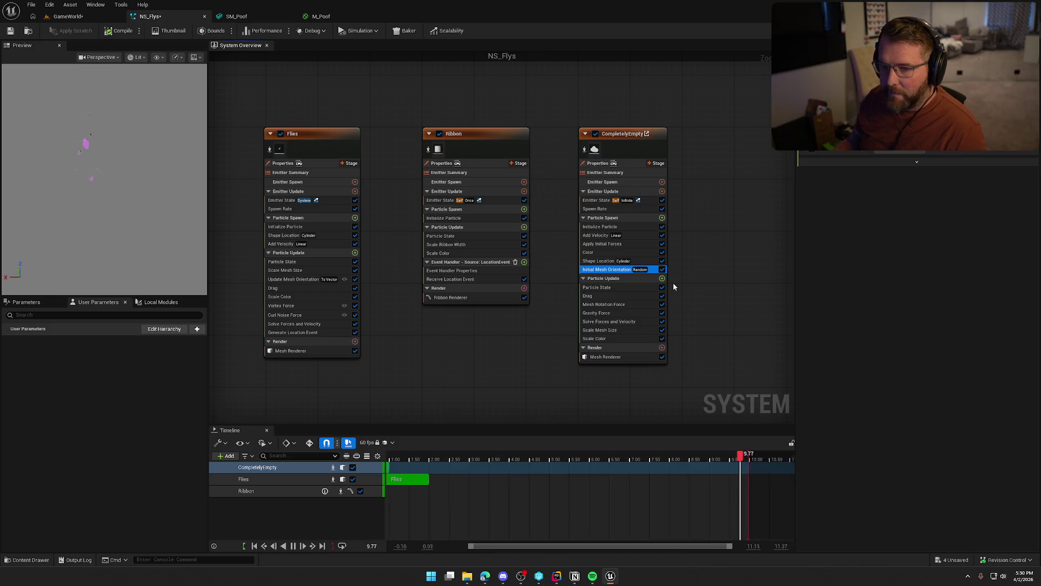
left_click(610, 305)
key("Delete")
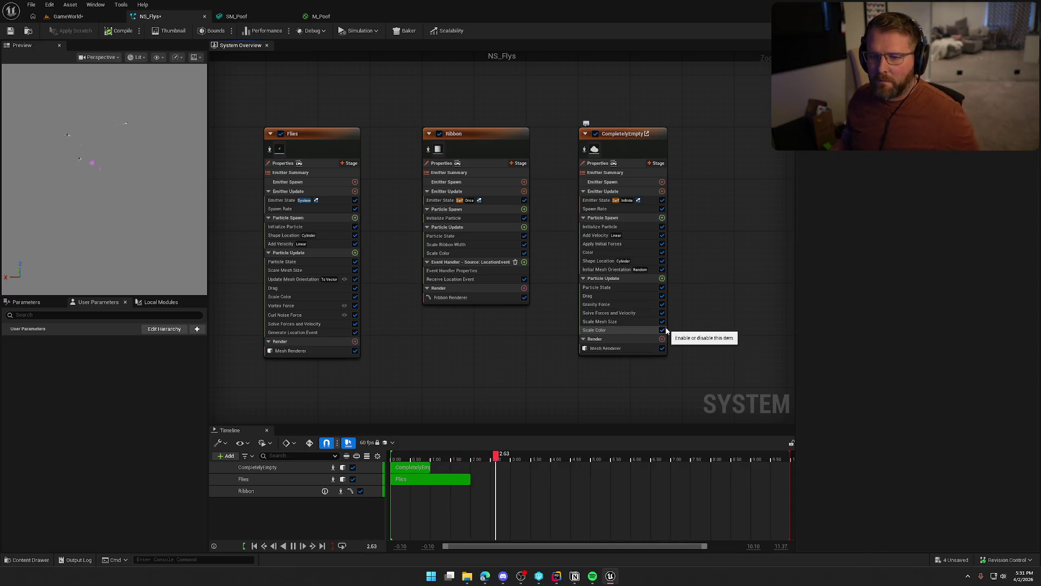
Add Update Mesh Orientation set to To Vector, with Facing Direction linked to Velocity
left_click(661, 278)
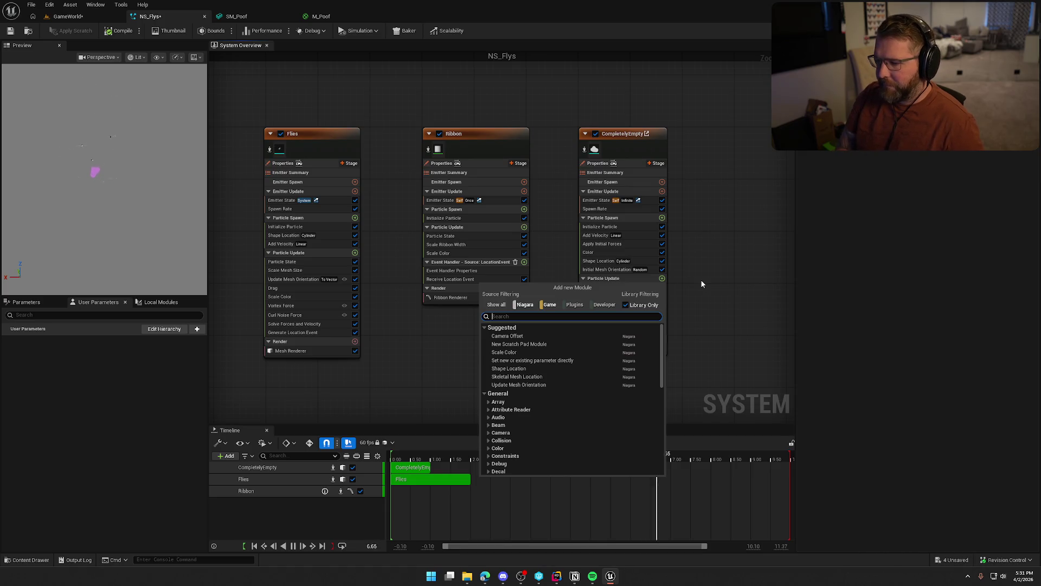
key("Escape")
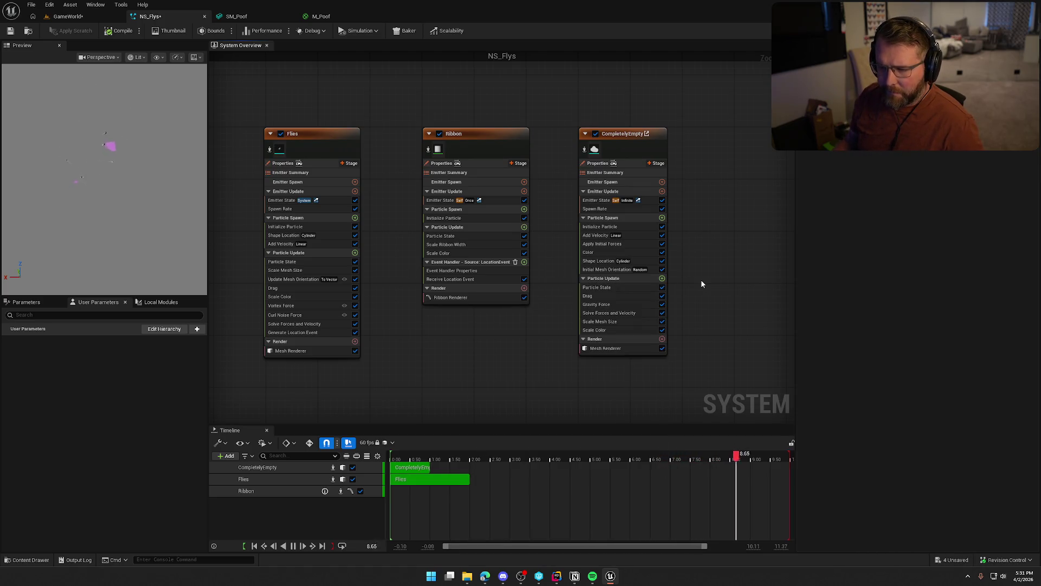
left_click(662, 278)
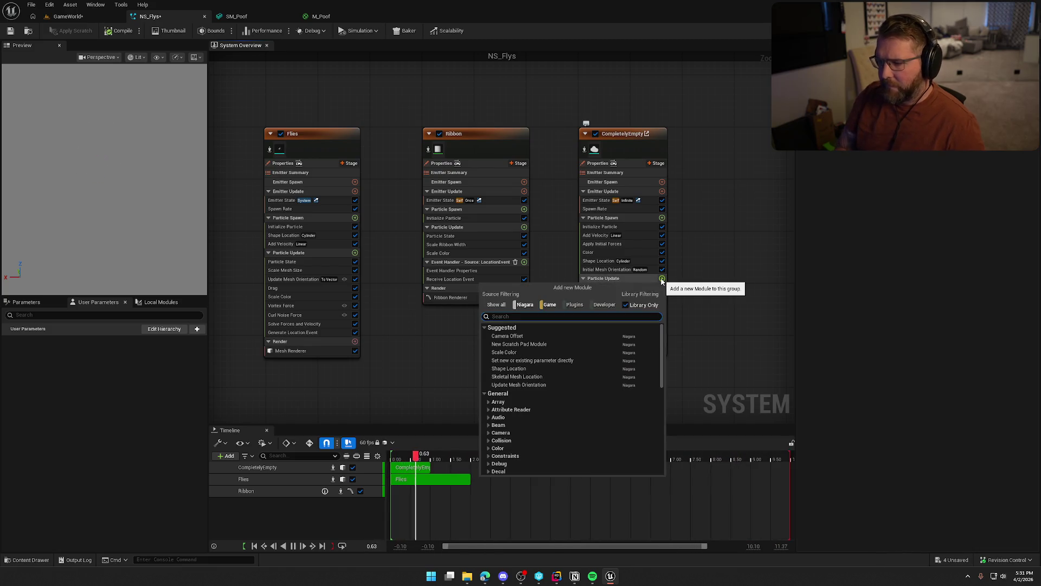
type("upd")
left_click(522, 336)
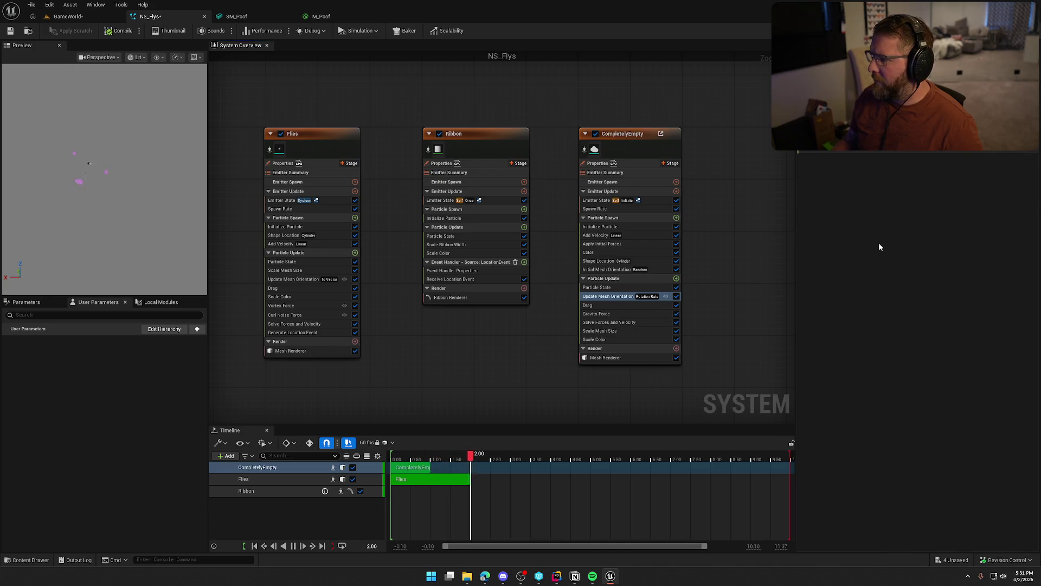
left_click(903, 140)
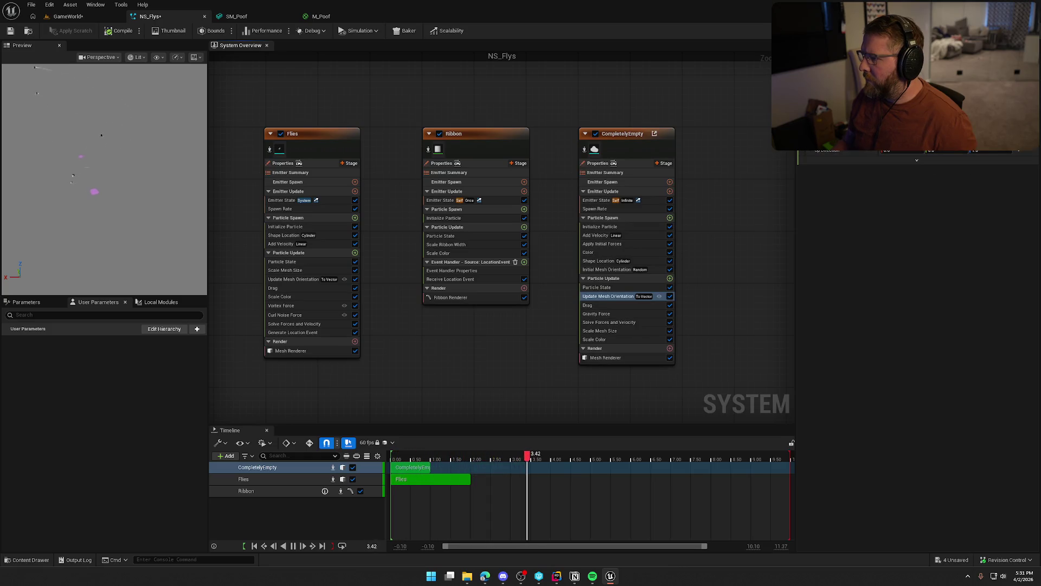
left_click(1018, 141)
type("vel")
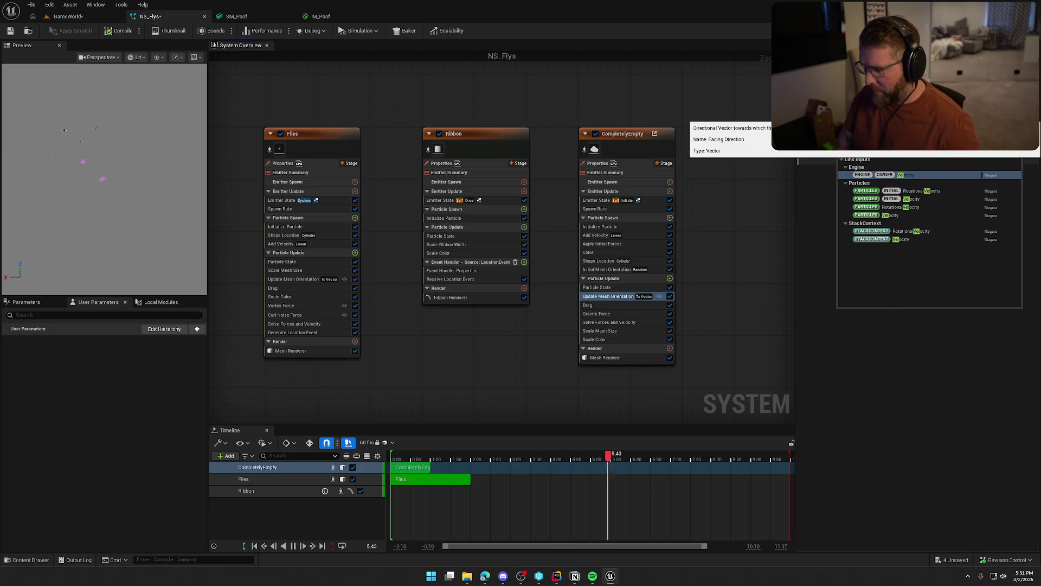
left_click(897, 213)
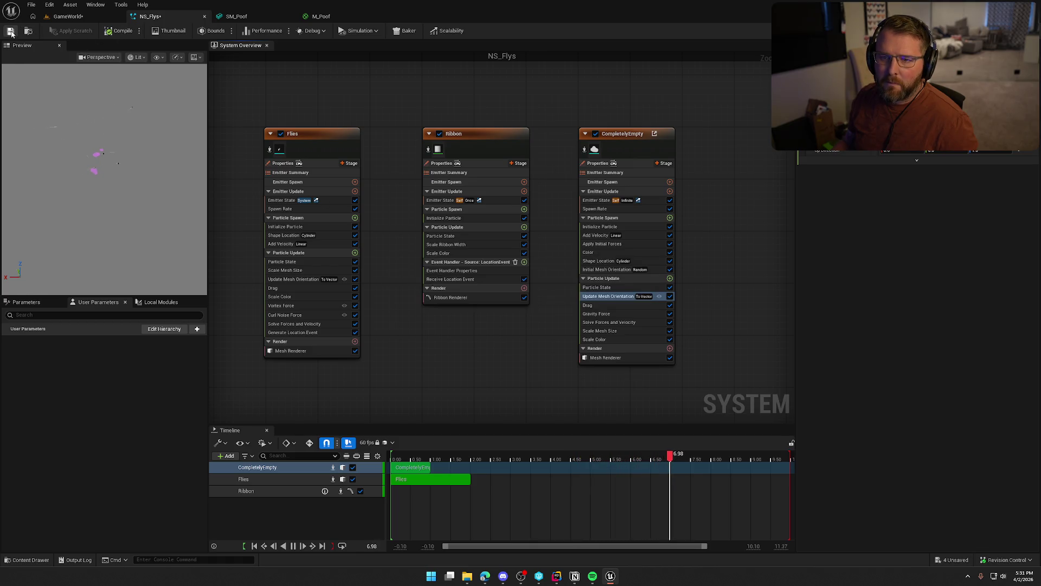
Close the SM_Poof and M_Poof editors and save NS_Flys
left_click(93, 19)
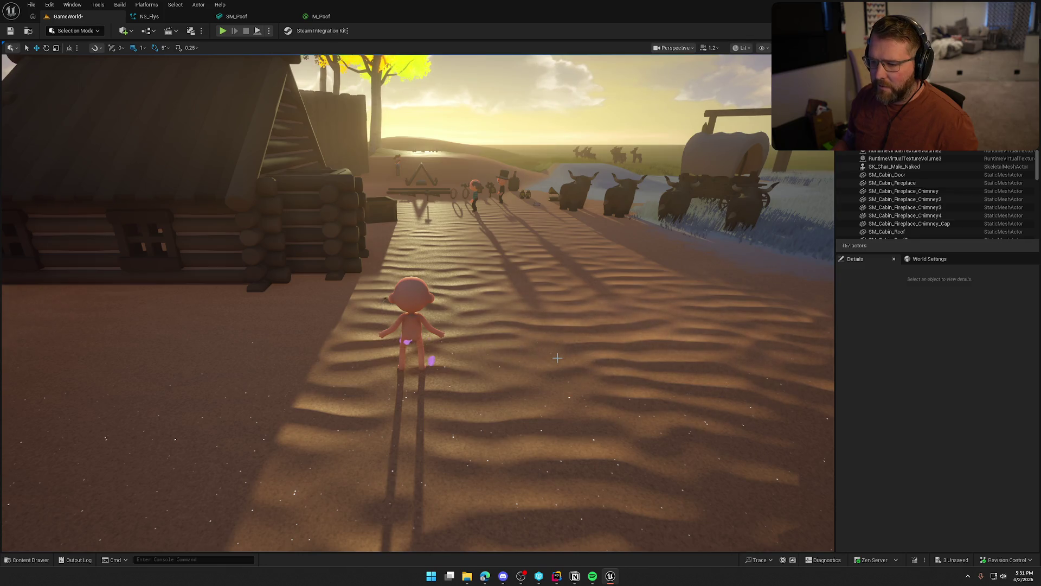
left_click(247, 20)
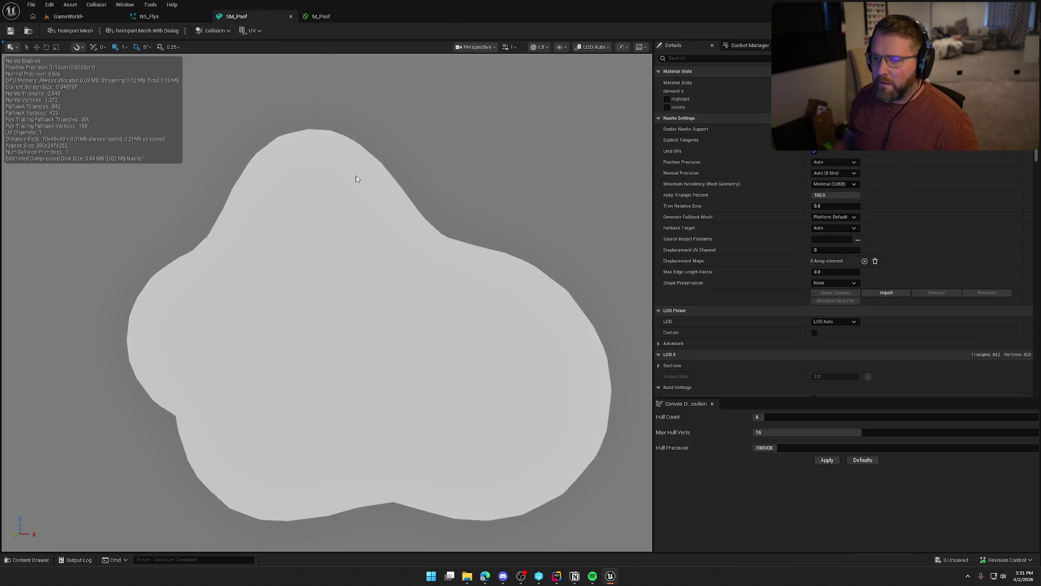
middle_click(265, 15)
middle_click(265, 14)
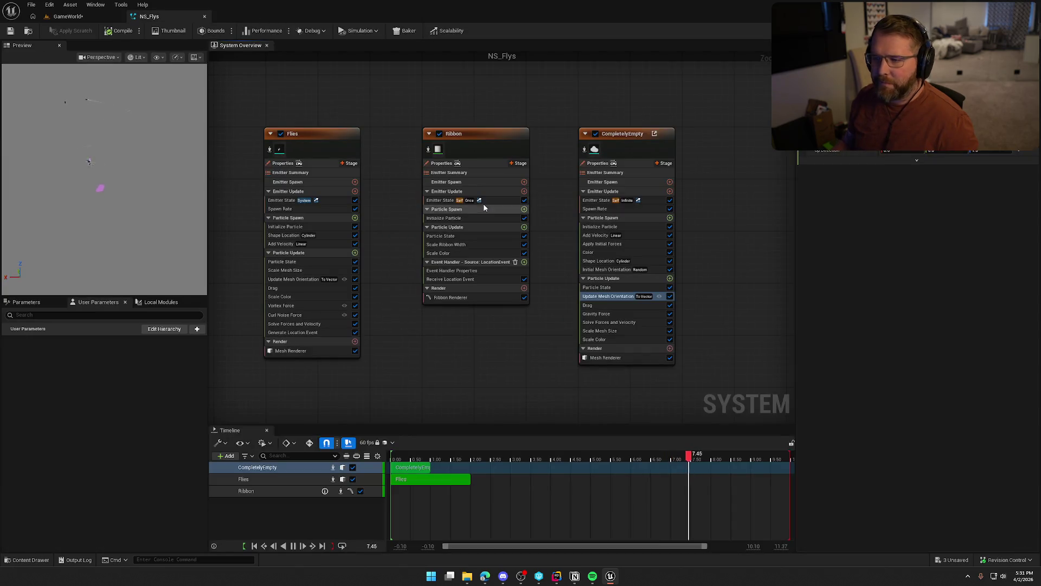
left_click(613, 209)
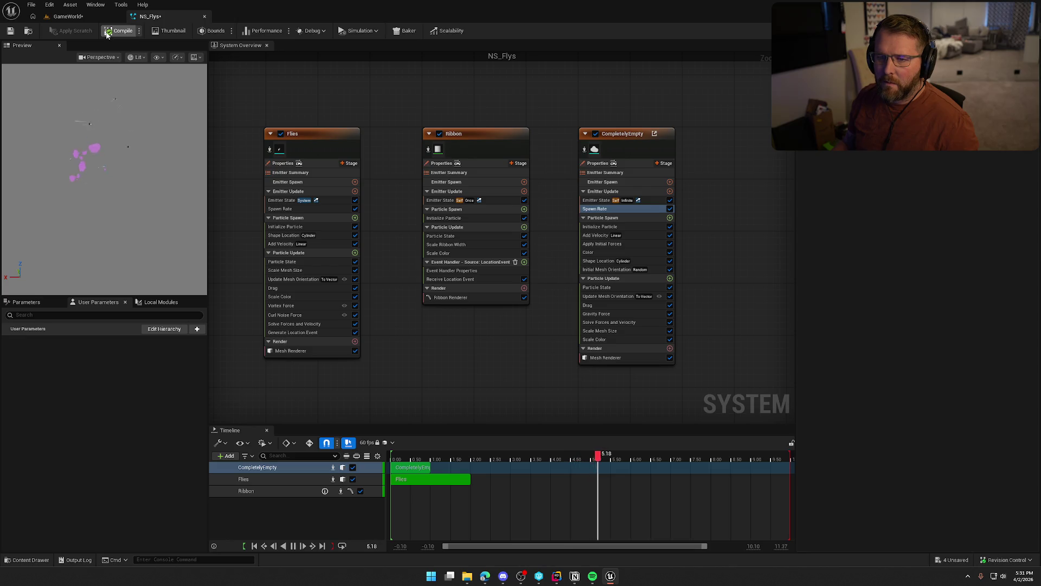
left_click(9, 31)
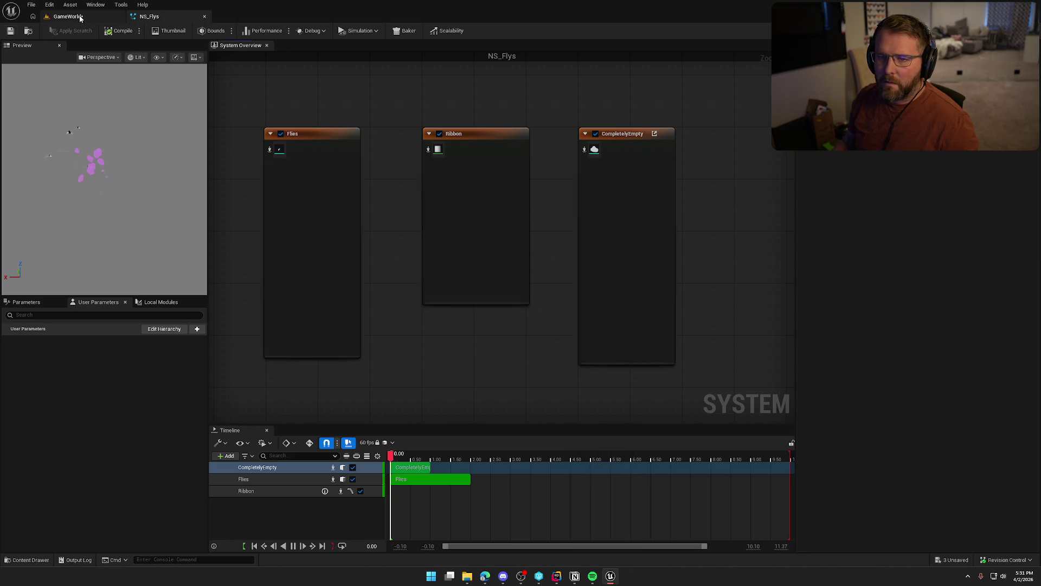
Raise the character's Niagara component to Z 67 and orbit the view around it
left_click(80, 17)
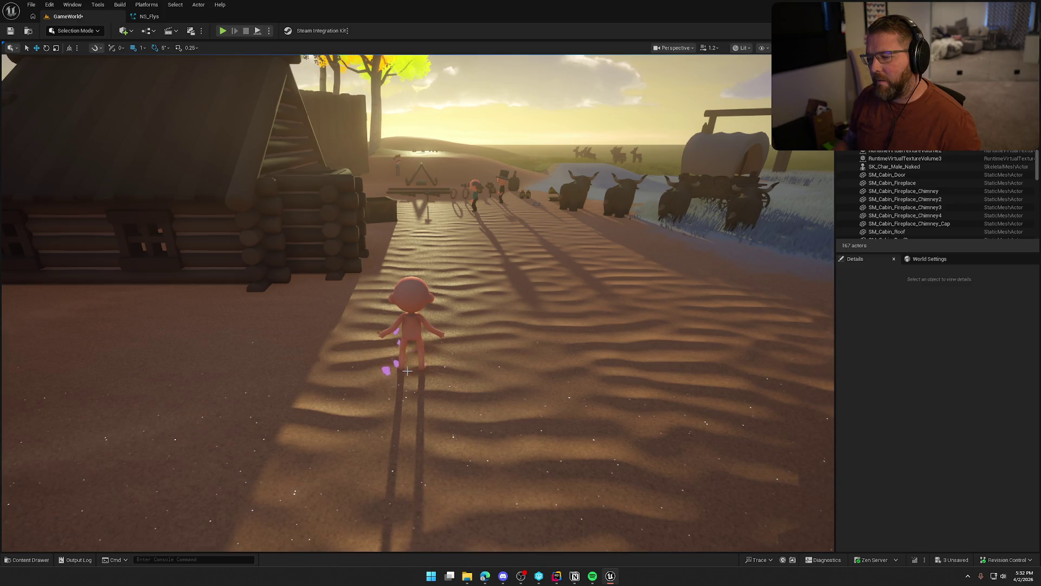
left_click(427, 339)
left_click(886, 305)
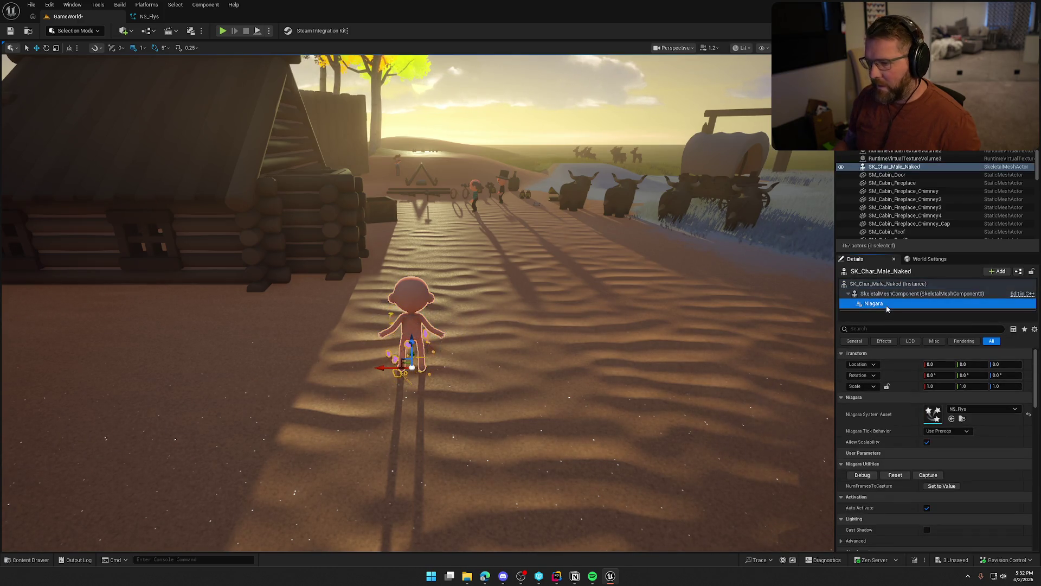
left_click_drag(412, 341, 406, 305)
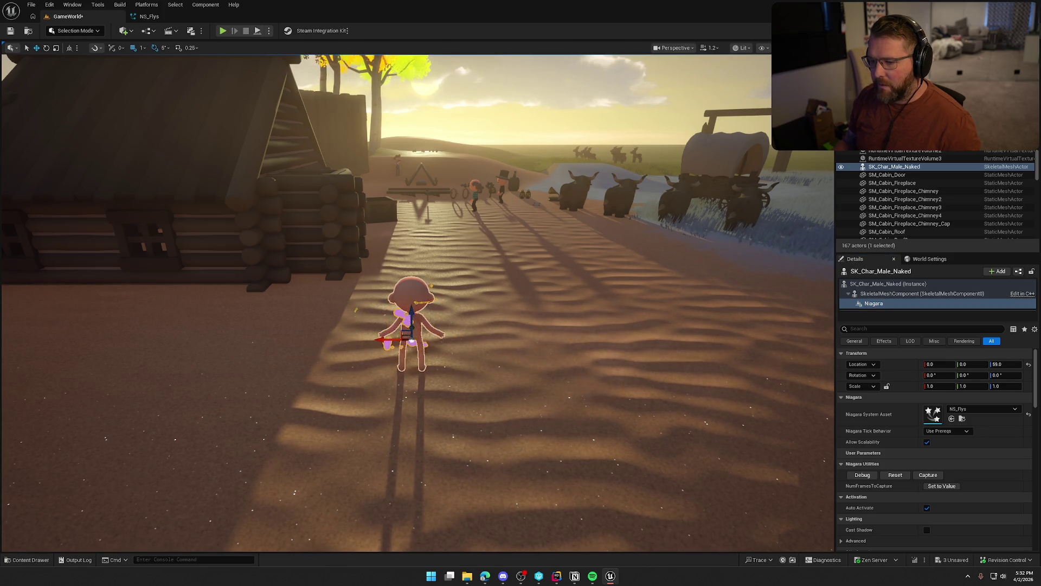
left_click(534, 357)
key("Escape")
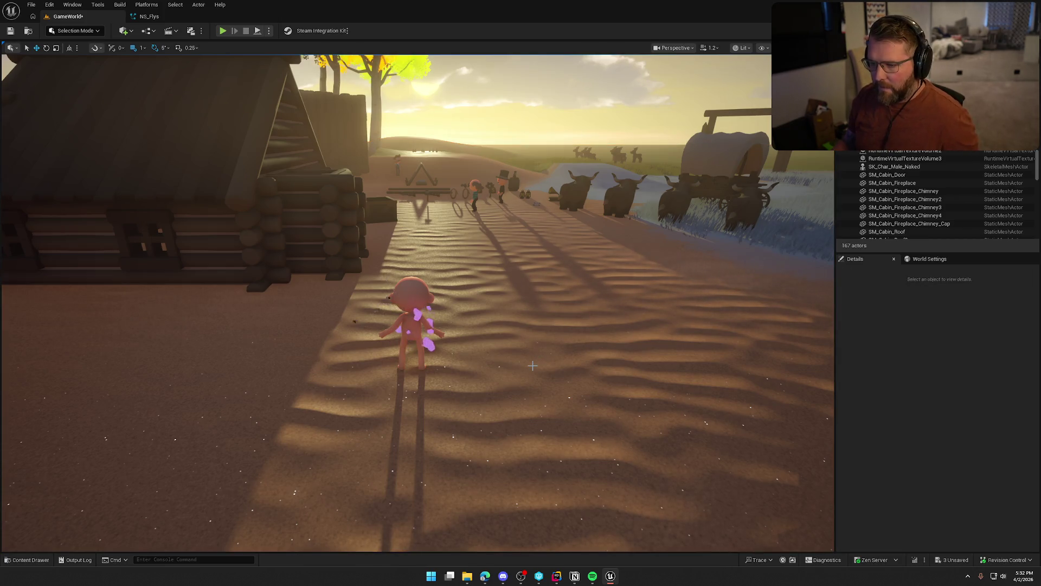
left_click_drag(546, 328, 293, 328)
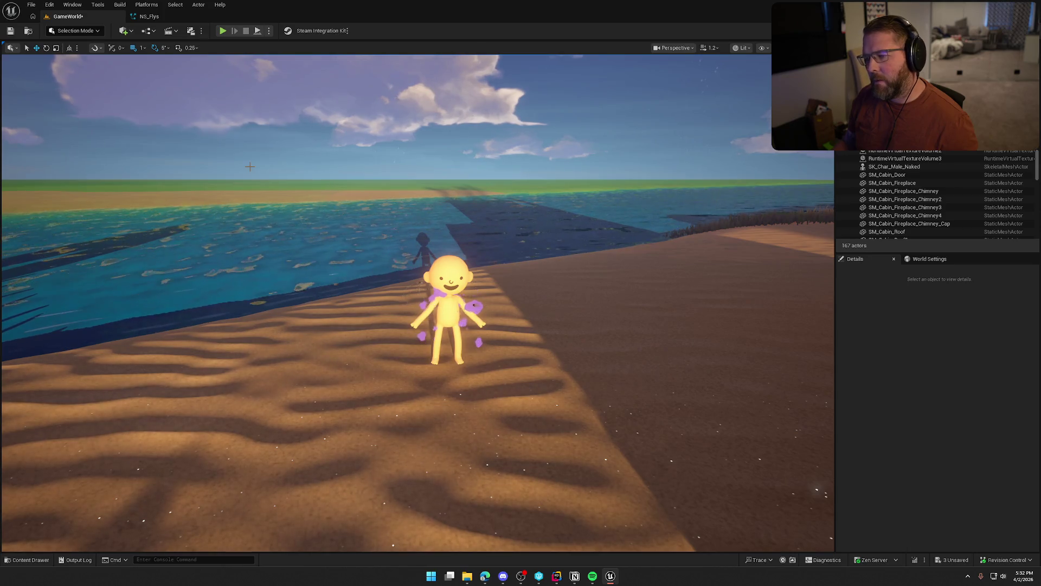
Compile and save NS_Flys and check the result in the GameWorld level
left_click(142, 15)
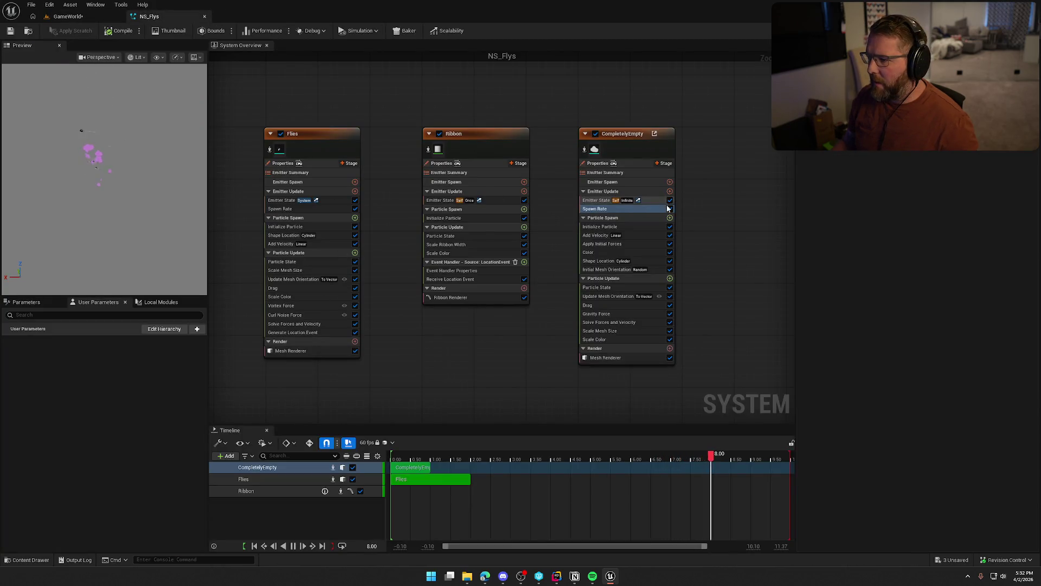
left_click(606, 227)
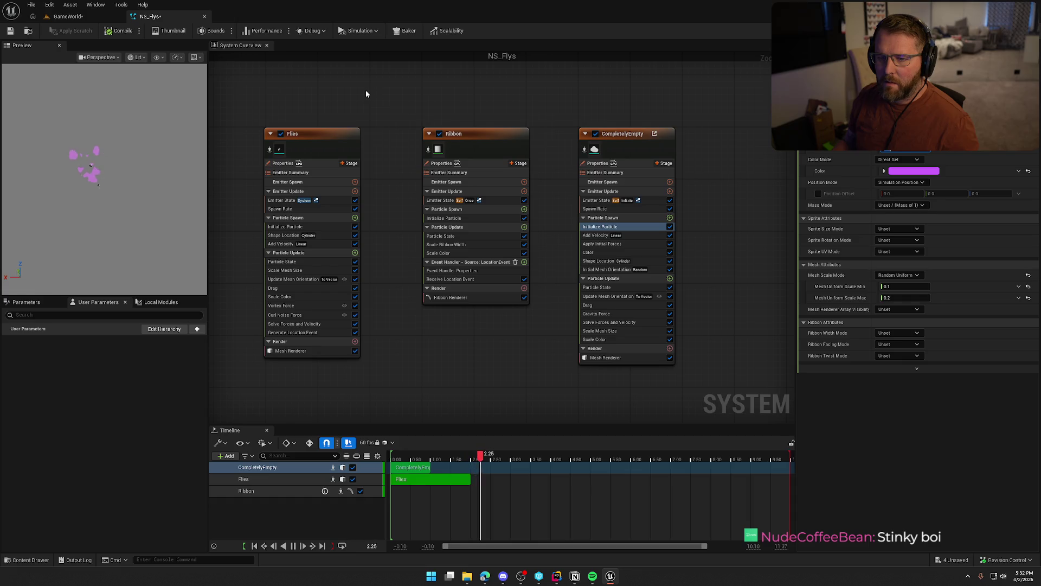
left_click(111, 32)
left_click(10, 30)
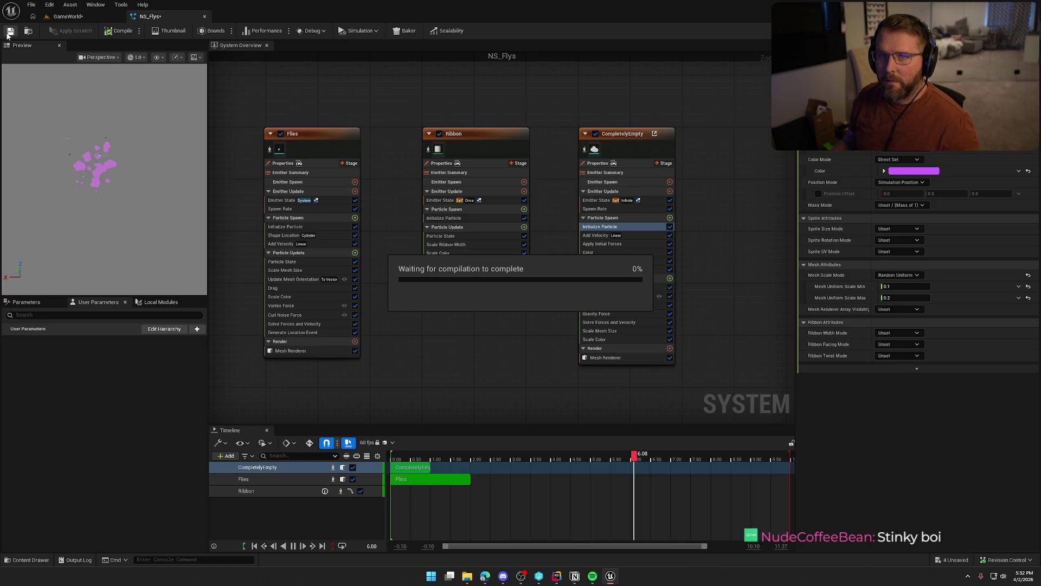
left_click(73, 15)
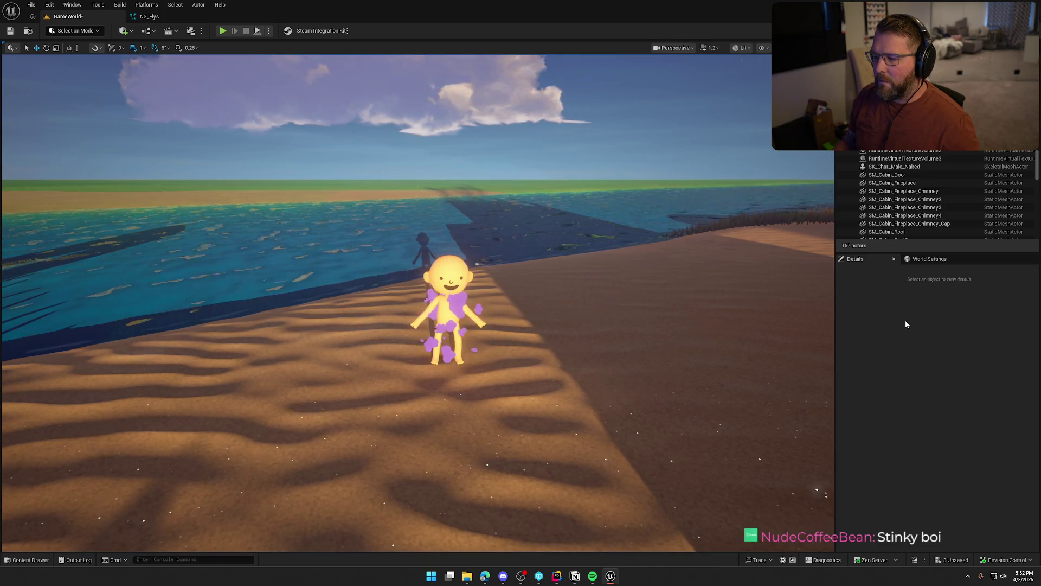
left_click(149, 17)
left_click(626, 295)
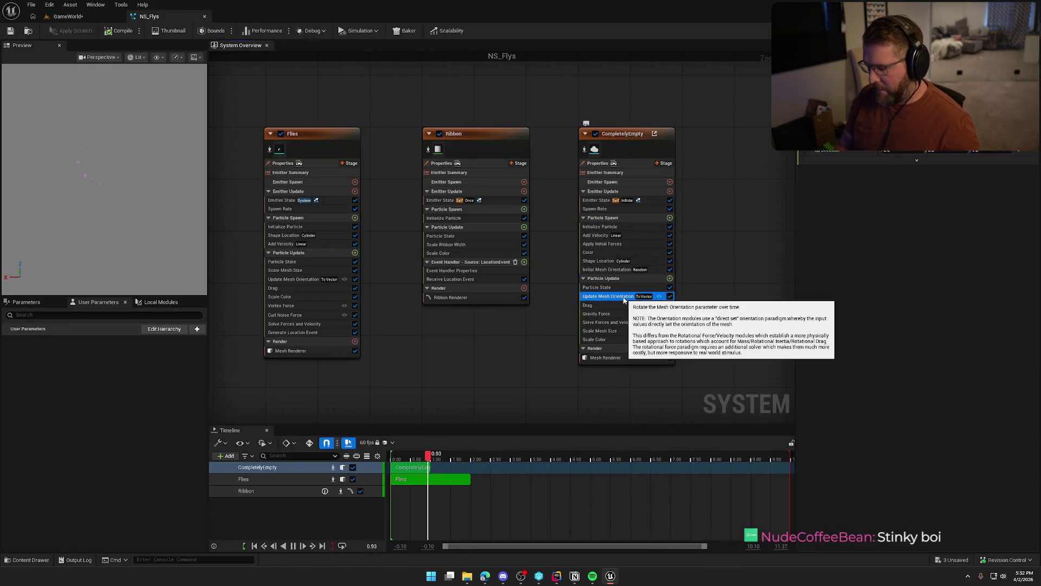
Replace Update Mesh Orientation with a Random Vector-driven Mesh Rotation Force, save, and view the level
key("Delete")
left_click(662, 279)
type("rota")
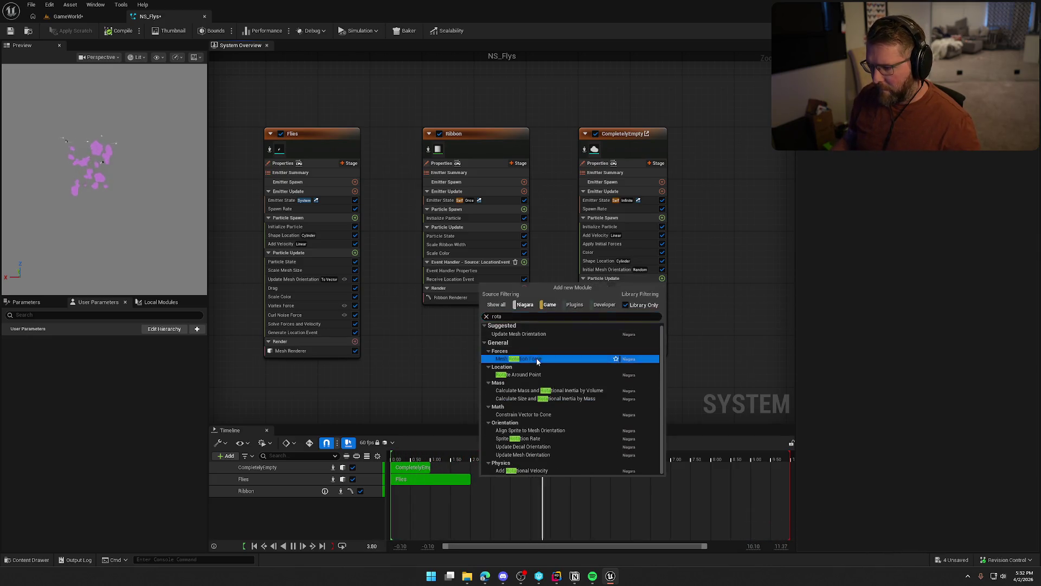
left_click(559, 358)
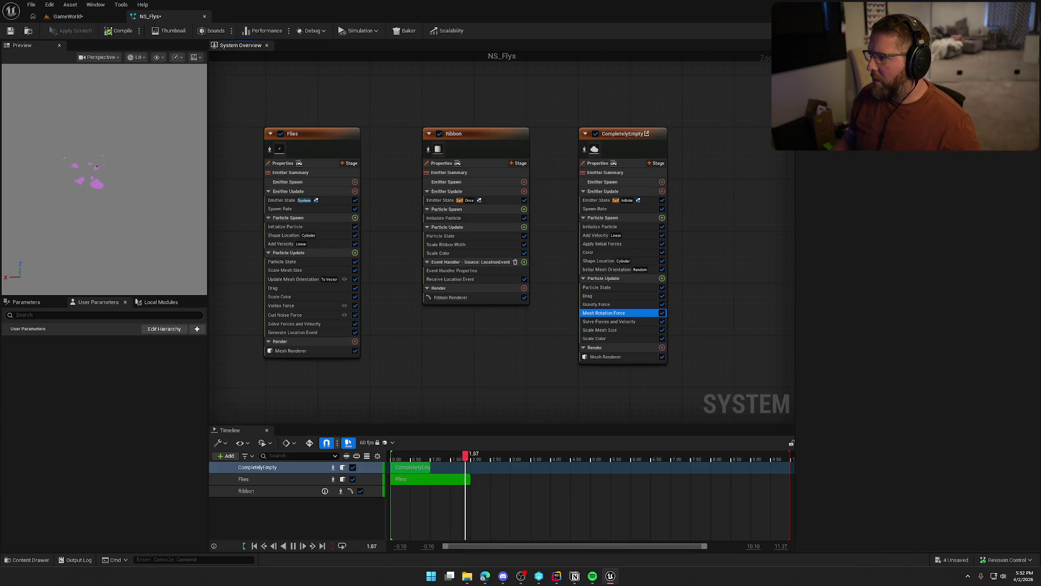
left_click(844, 144)
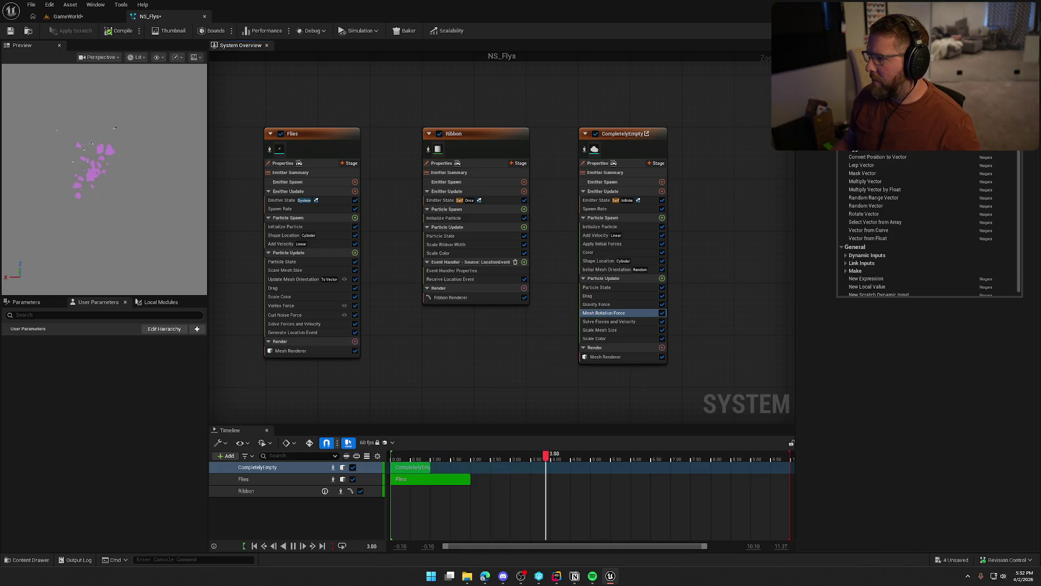
left_click(900, 204)
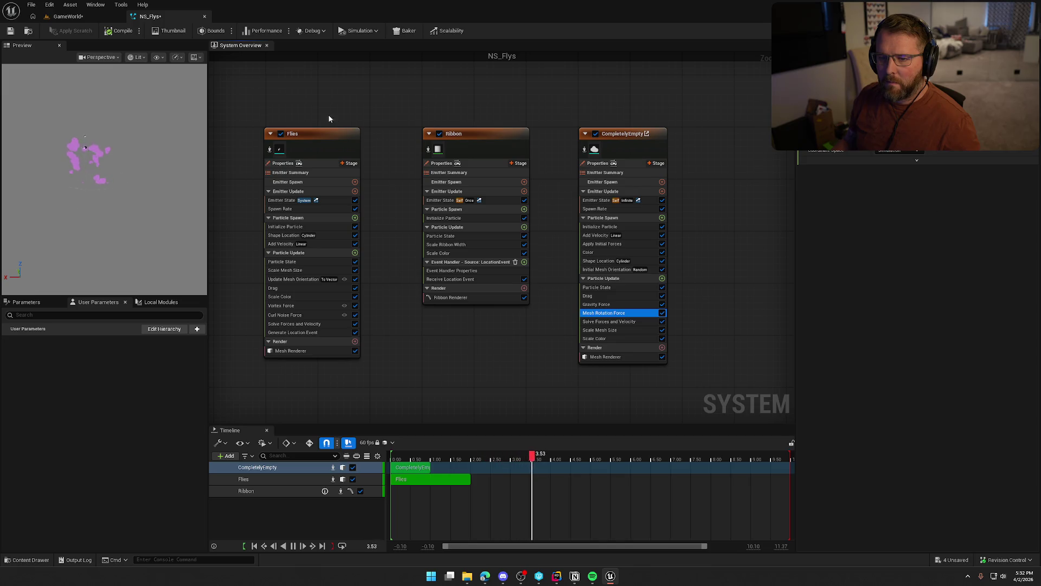
key("ctrl+s")
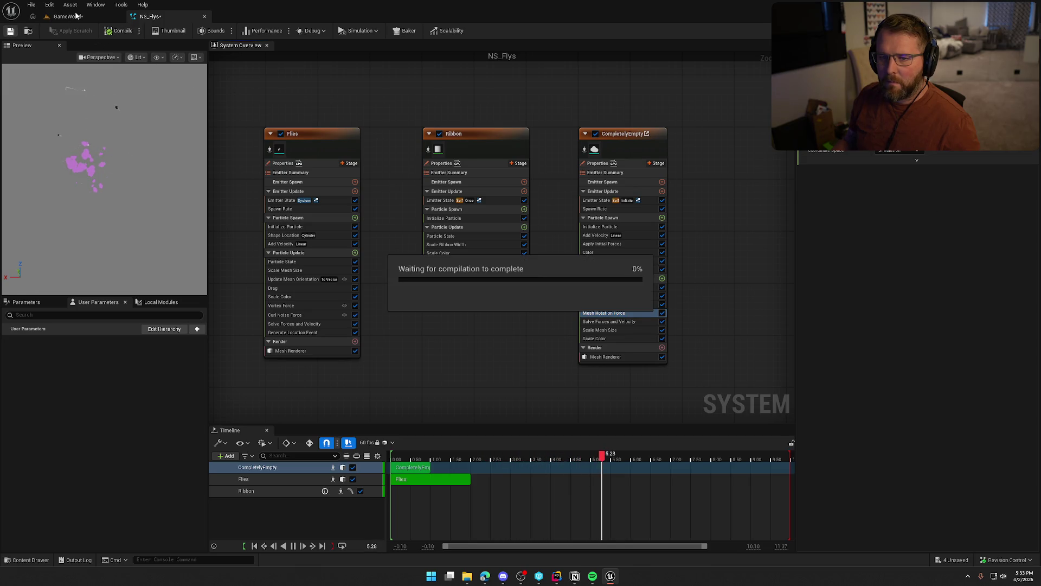
left_click(69, 16)
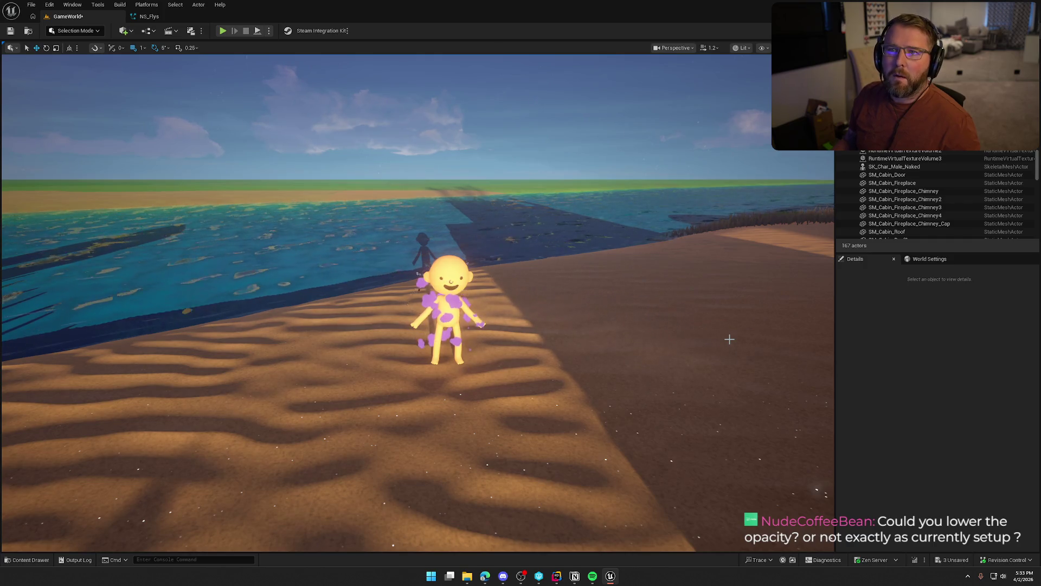
Review CompletelyEmpty's Color module and Mesh Renderer settings in NS_Flys
left_click(149, 16)
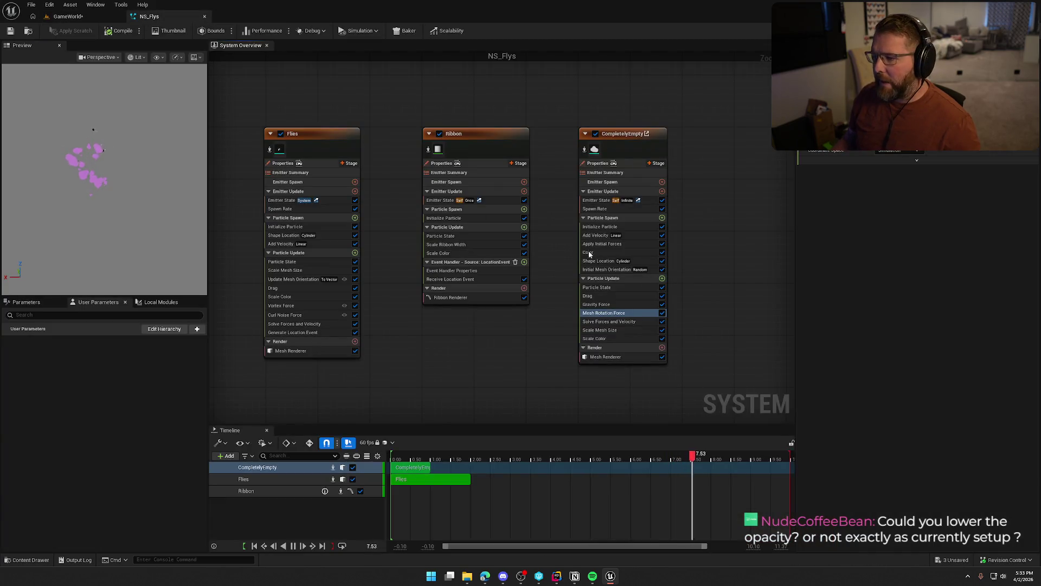
left_click(604, 244)
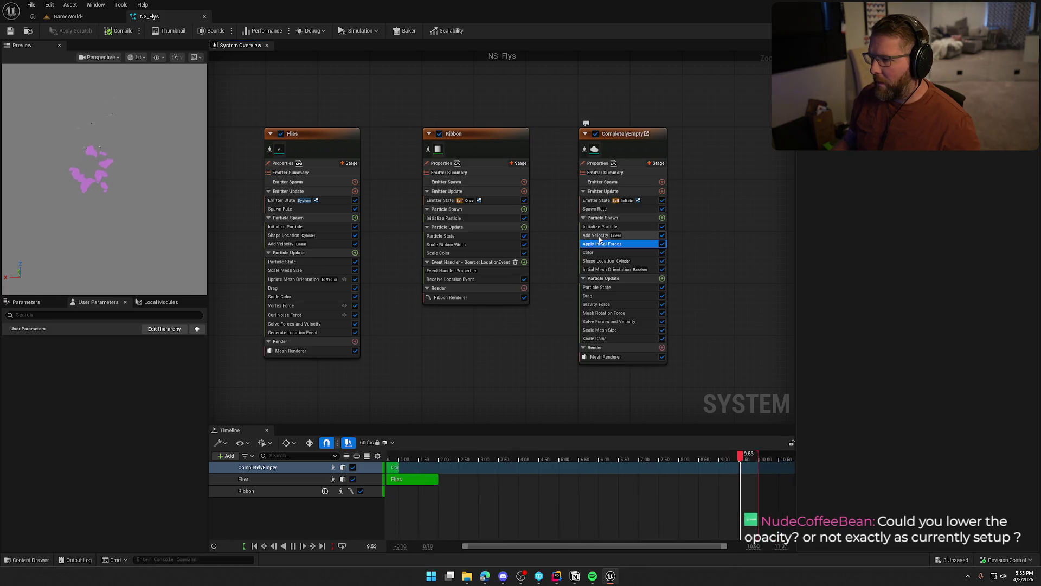
left_click(603, 253)
double_click(602, 253)
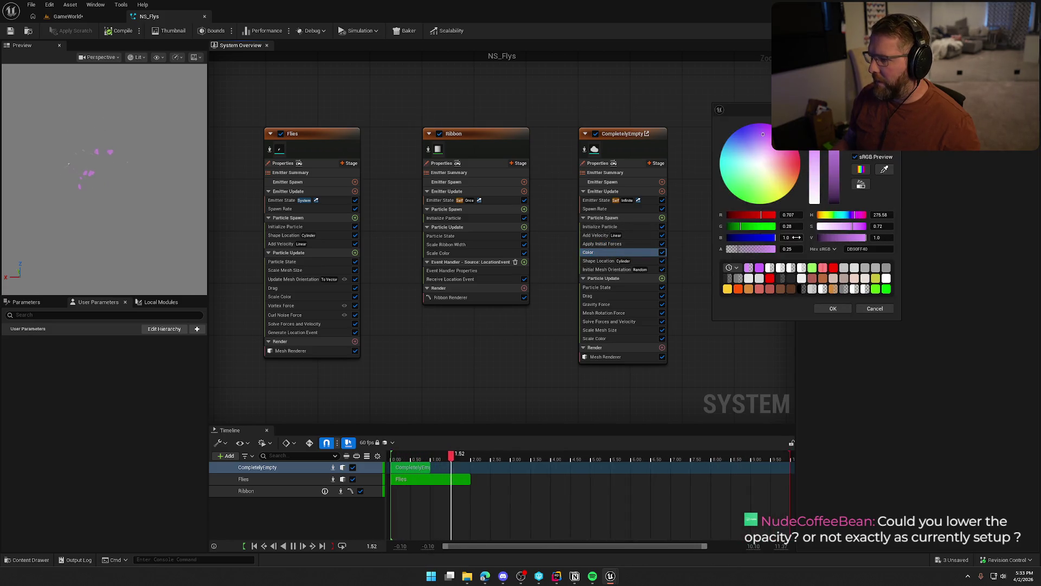
left_click(871, 310)
left_click(632, 358)
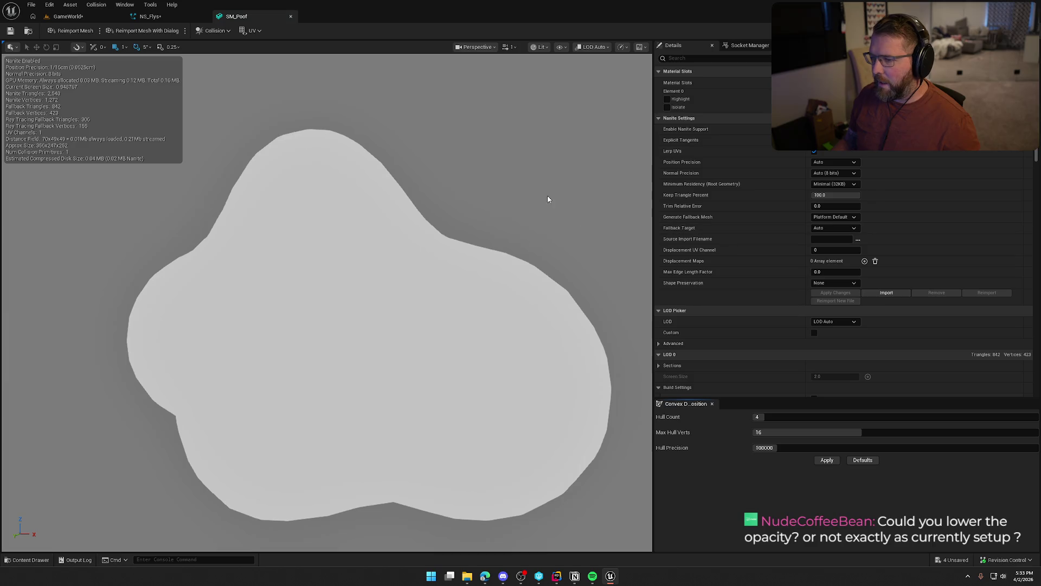
Open M_Poof, set its Blend Mode to TranslucentGreyTransmittance, and apply the change
key("ctrl+space")
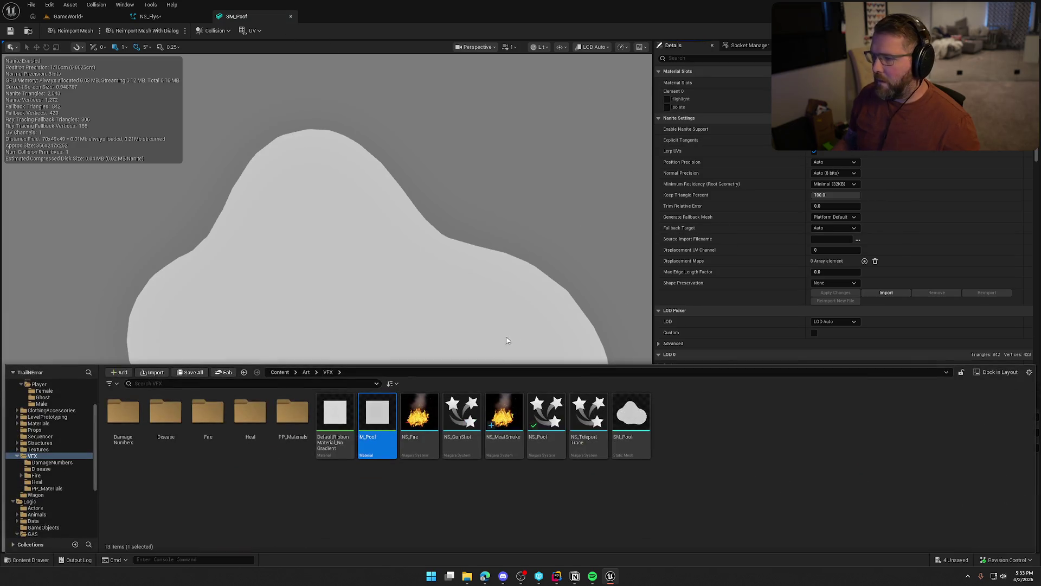
double_click(380, 417)
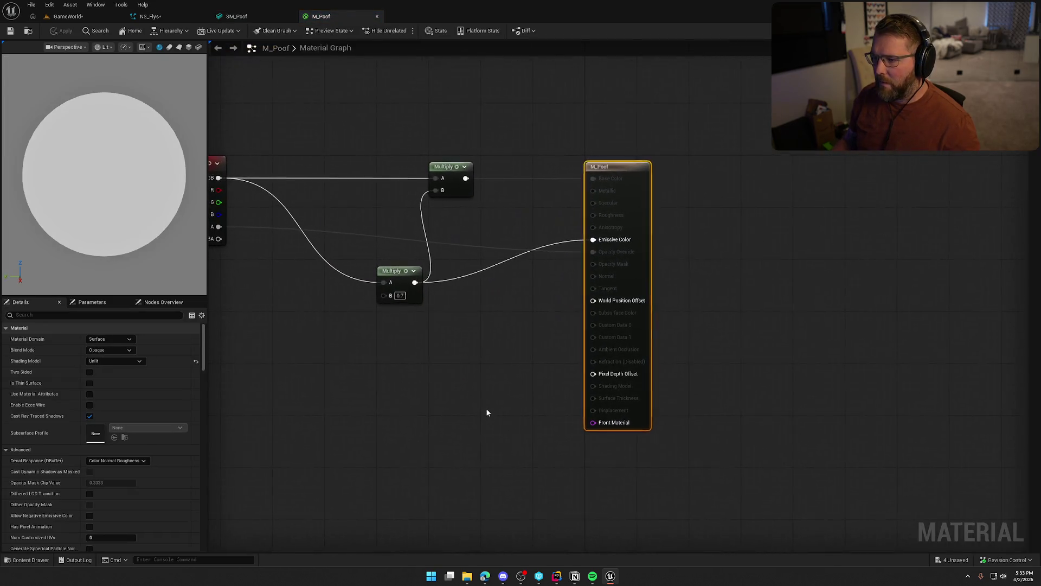
left_click(611, 332)
left_click(115, 351)
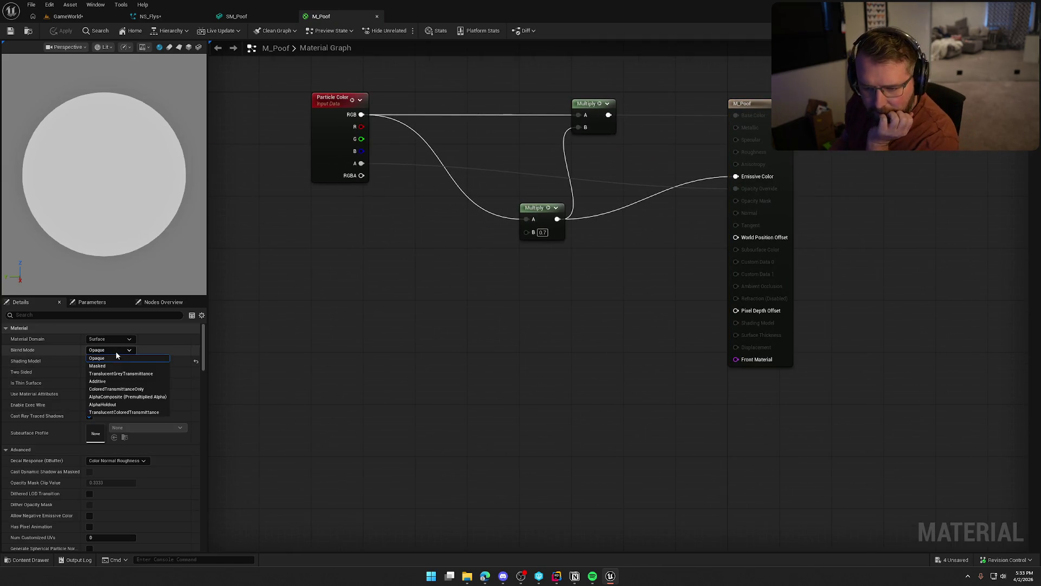
left_click(128, 374)
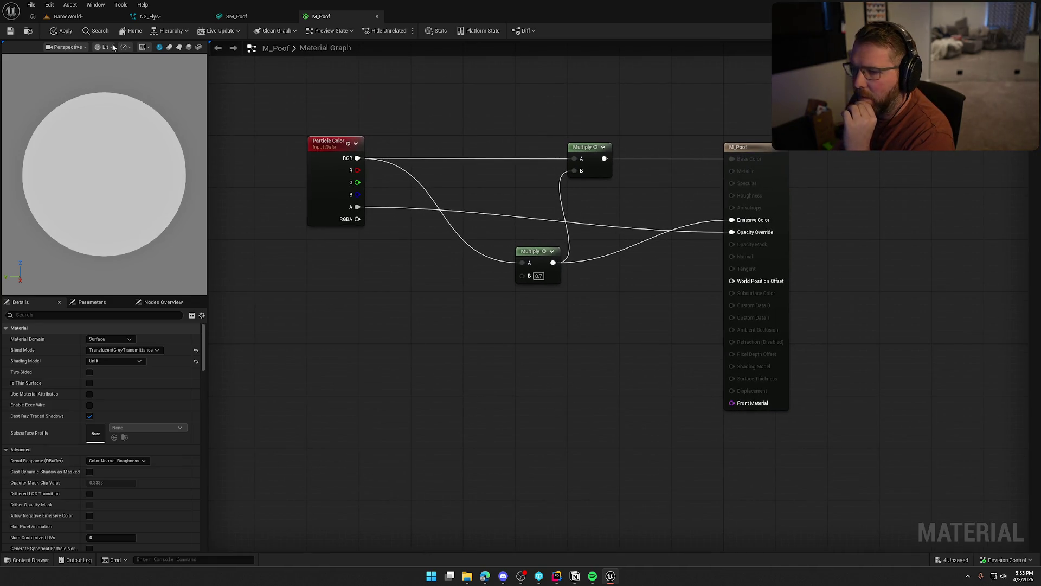
left_click(61, 32)
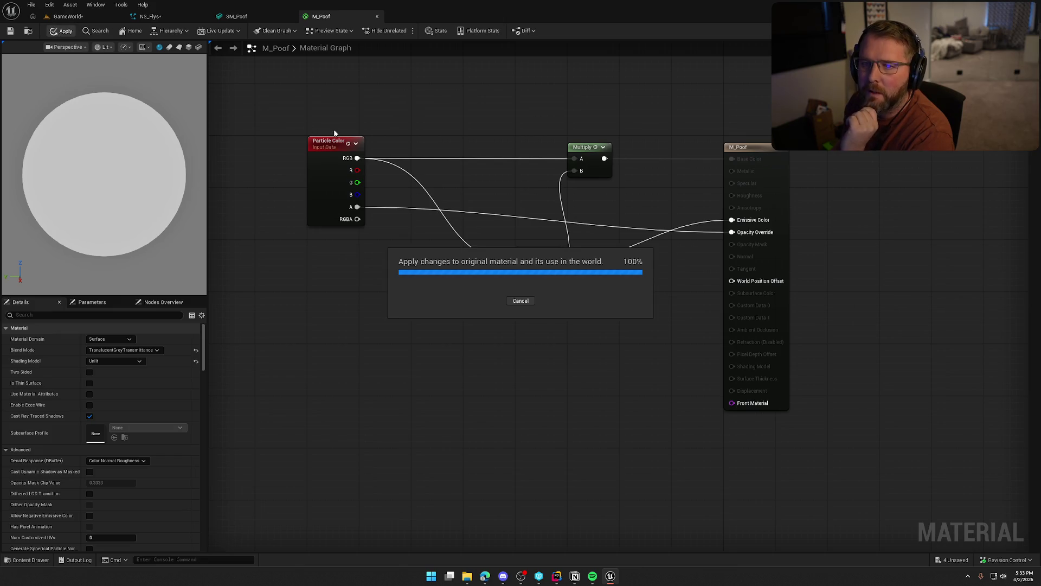
left_click(244, 16)
left_click(177, 21)
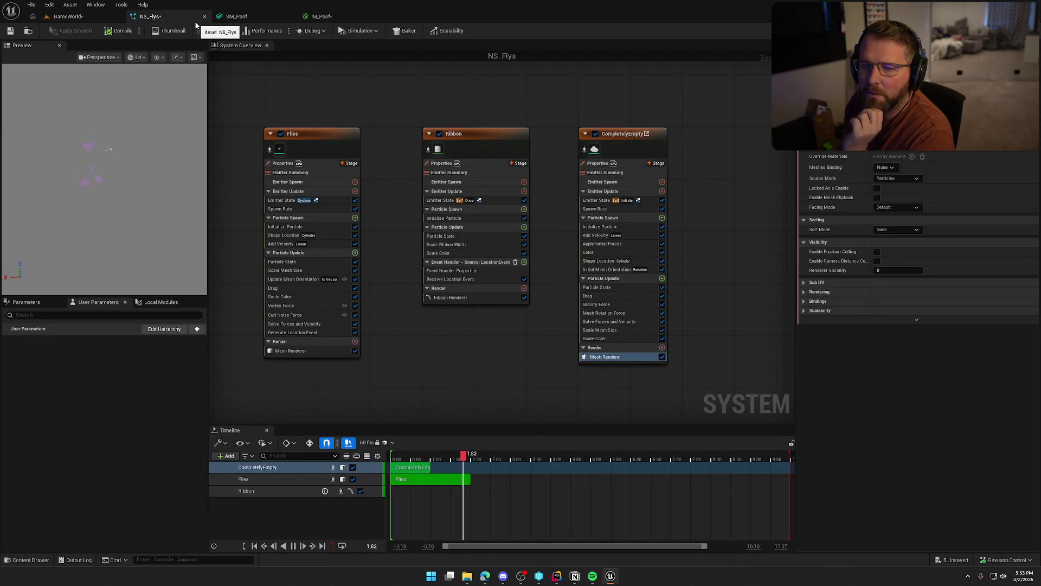
Recompile NS_Flys and check the current purple puffs beside the character in the level
left_click(115, 31)
left_click(68, 16)
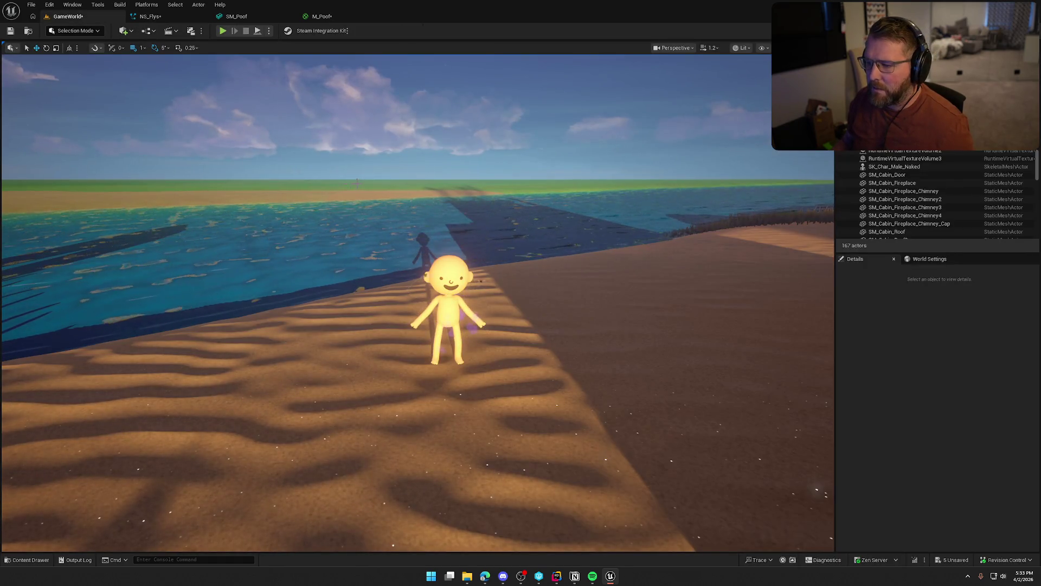
left_click_drag(448, 250, 324, 239)
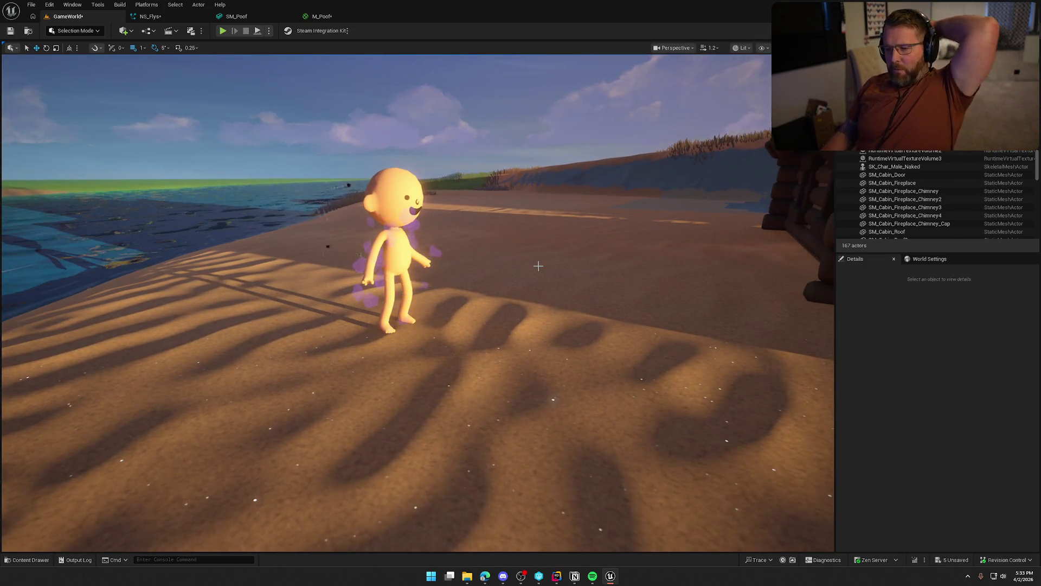
left_click(334, 17)
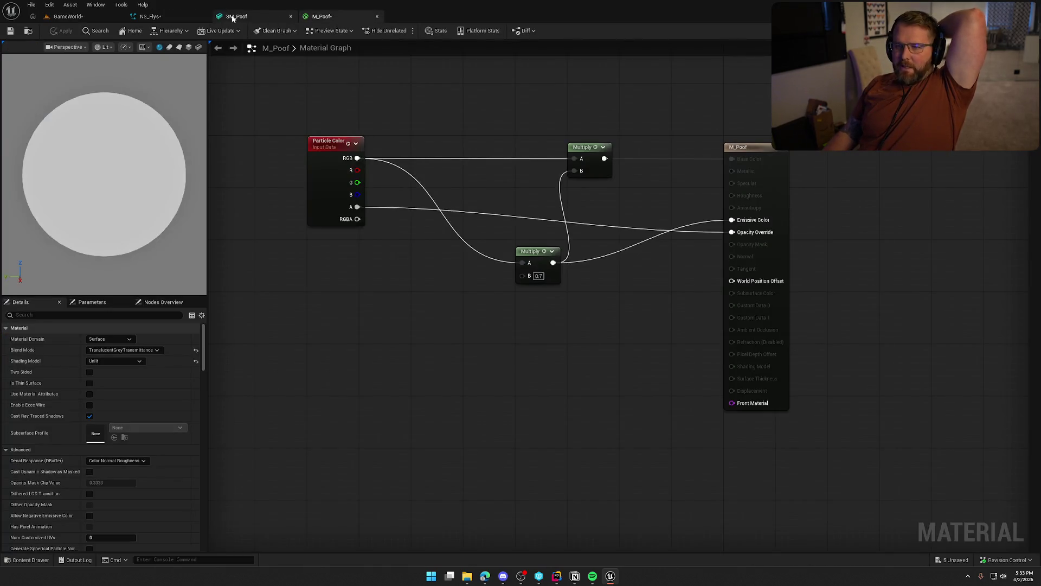
left_click(152, 17)
Set the particle Color module to a pale light green at 0.25 alpha and save NS_Flys
left_click(602, 252)
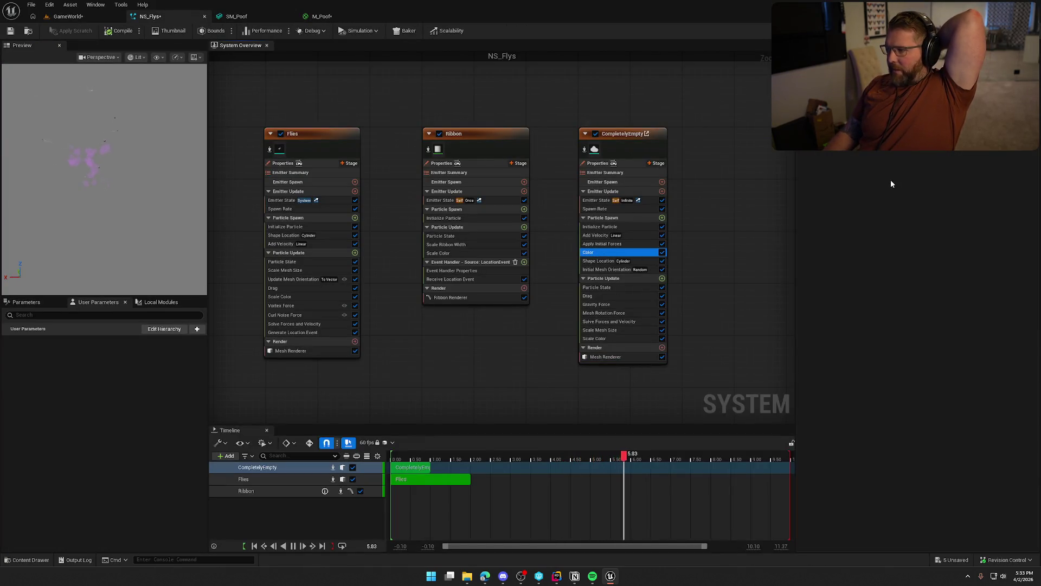
left_click(772, 194)
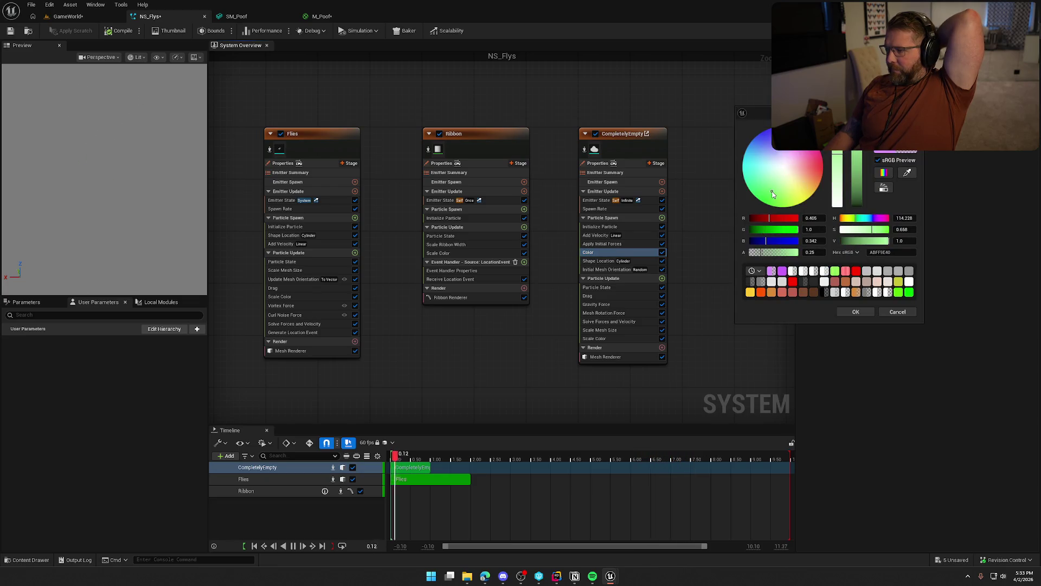
left_click_drag(772, 192, 776, 193)
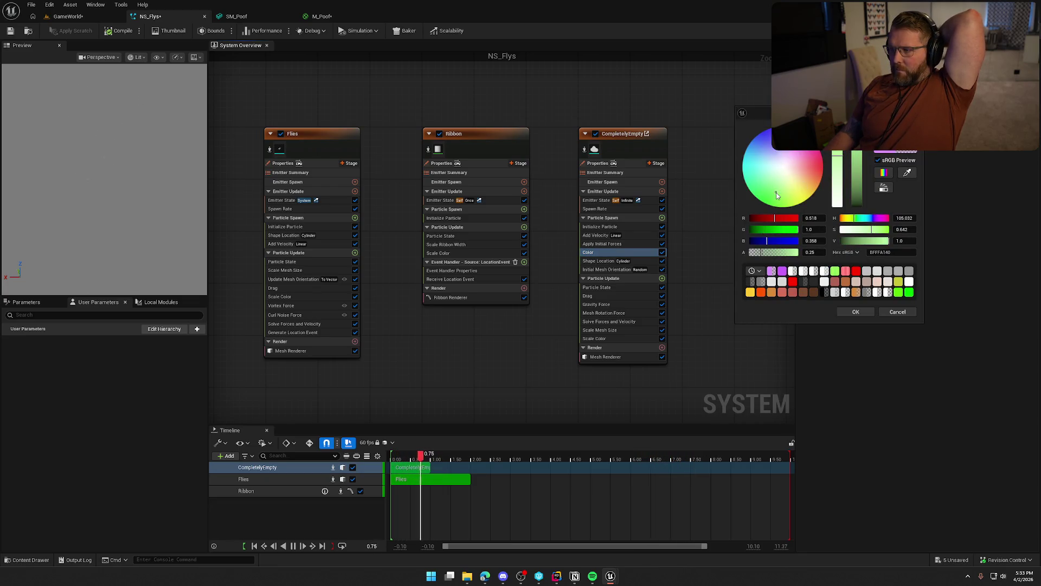
key("Return")
left_click(10, 31)
left_click(111, 19)
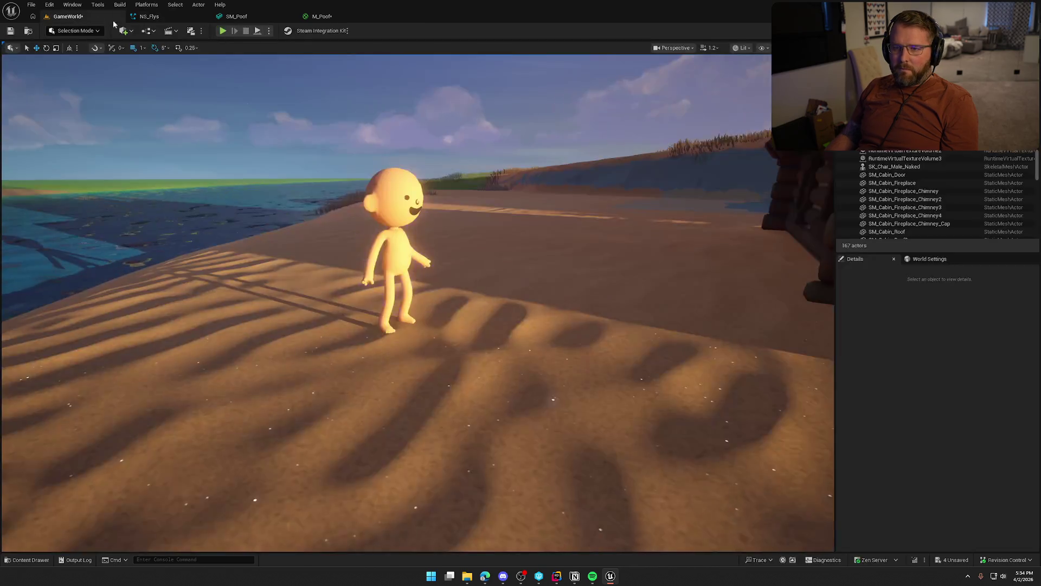
Fly close to the character to inspect the green puffs, then view the M_Poof material graph
mouse_move(437, 276)
left_mouse_down()
mouse_move(437, 255)
mouse_move(438, 276)
left_mouse_up()
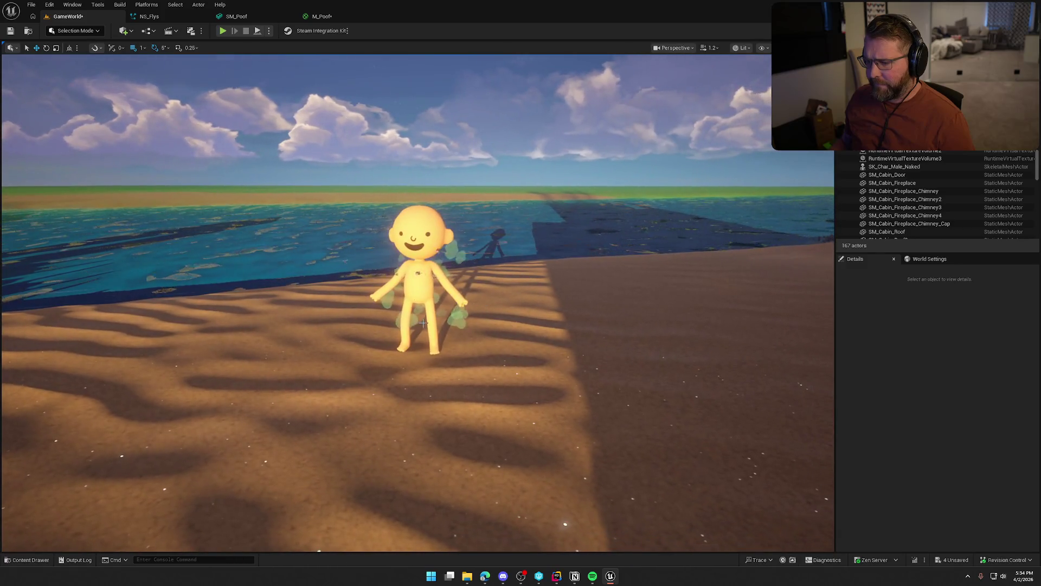
left_click(423, 323)
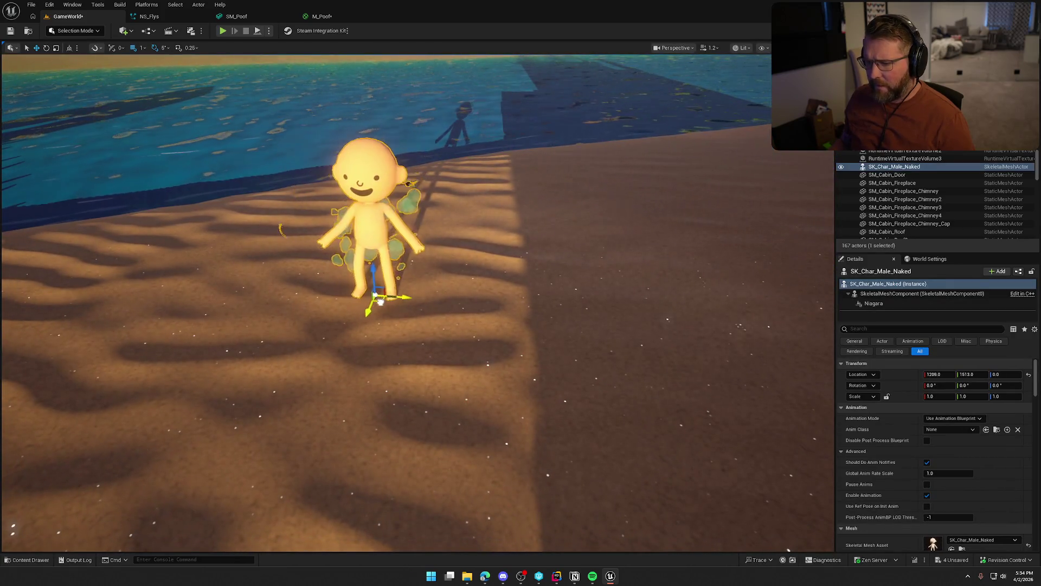
key("Escape")
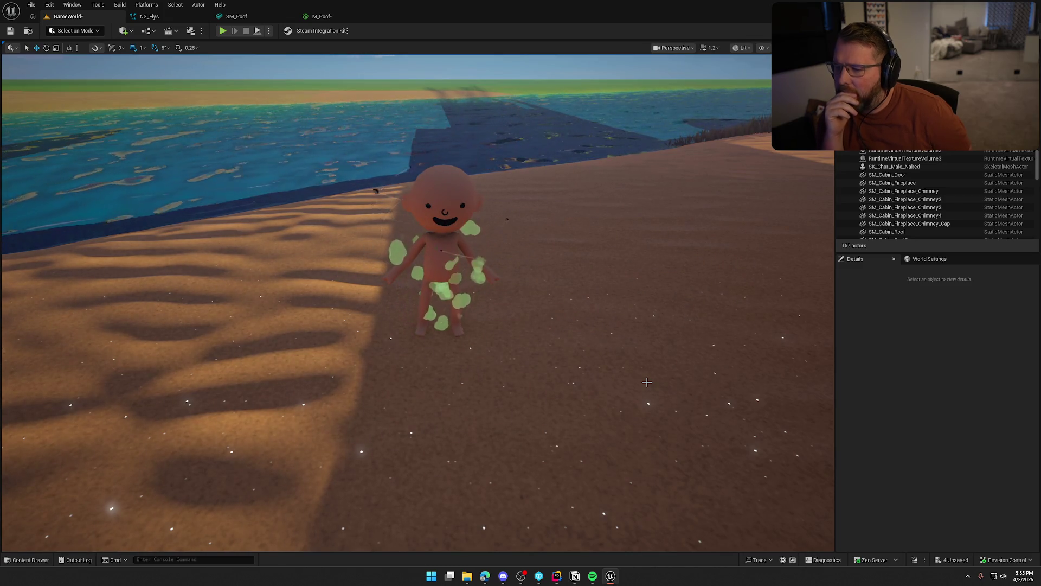
left_click(321, 17)
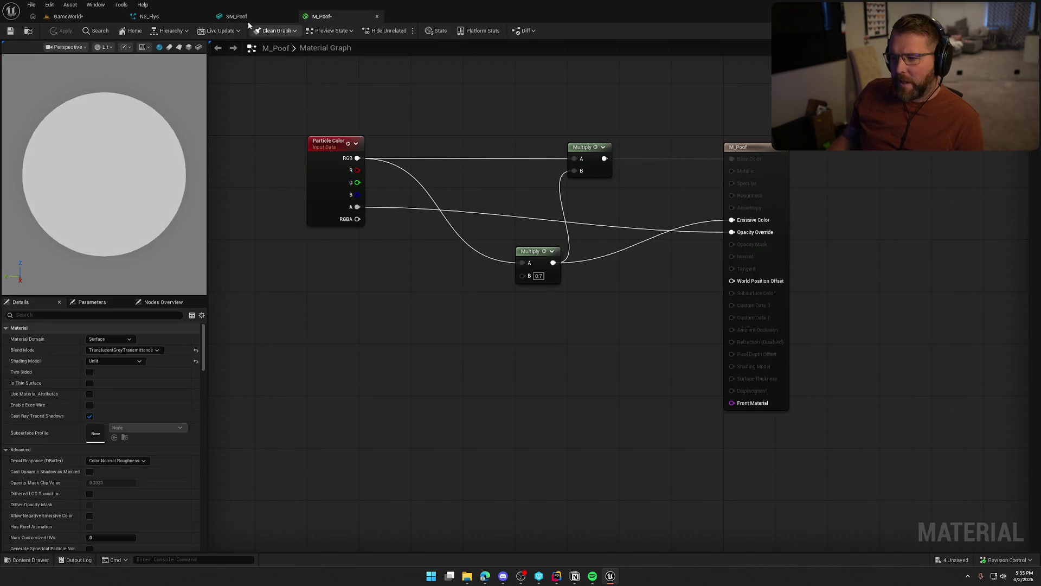
Save NS_Flys and fly the level viewport around the character toward the log cabin
left_click(248, 21)
left_click(149, 16)
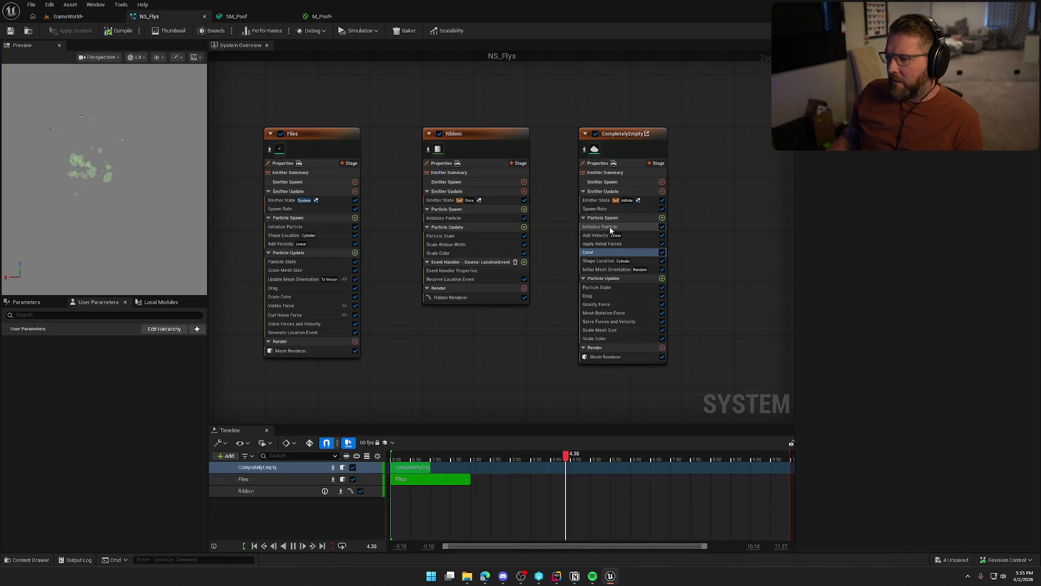
left_click(595, 208)
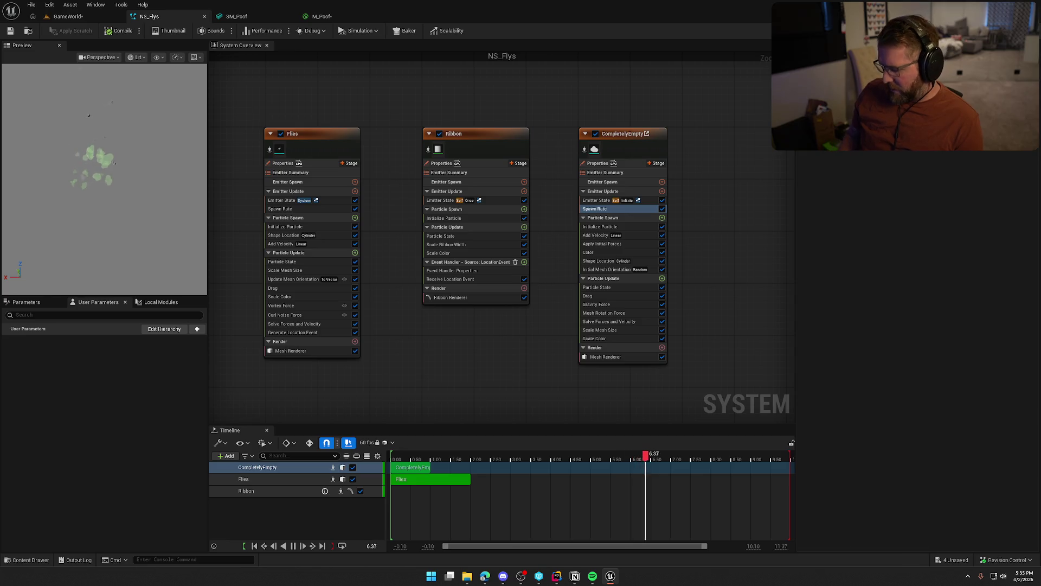
left_click(10, 32)
left_click(64, 17)
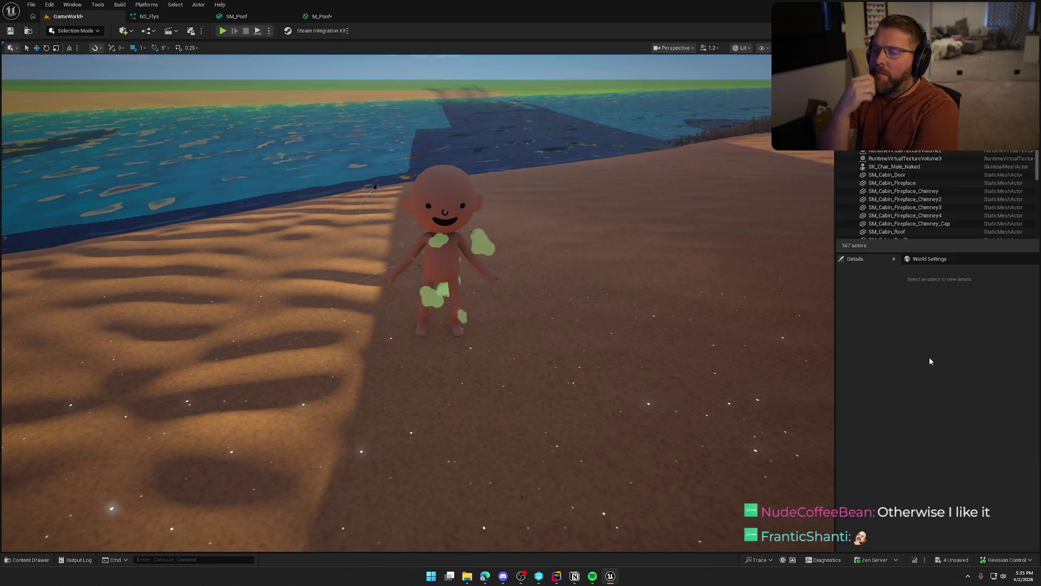
left_click_drag(813, 331, 829, 326)
mouse_move(417, 304)
left_mouse_down()
mouse_move(453, 290)
mouse_move(445, 315)
mouse_move(415, 293)
mouse_move(443, 361)
left_mouse_up()
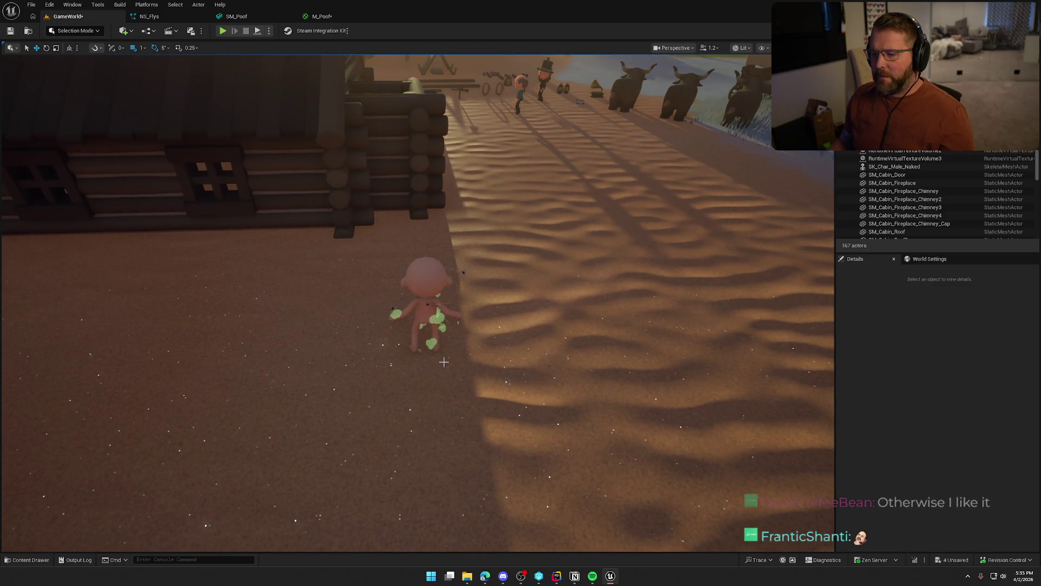
Playtest, running the character toward the cabin and river to watch the puffs, then open the Content Drawer
left_click(222, 30)
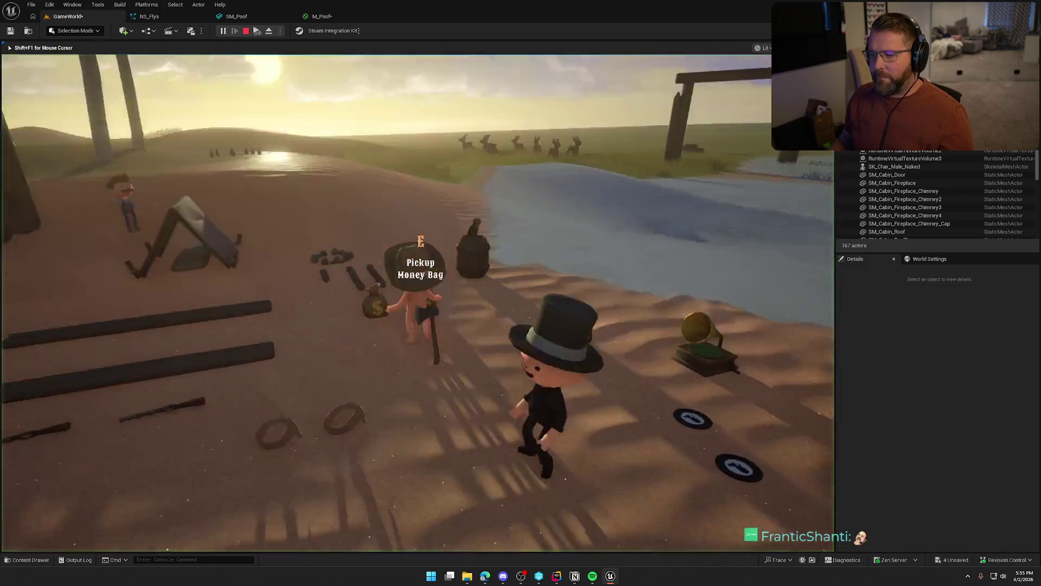
key("shift+w")
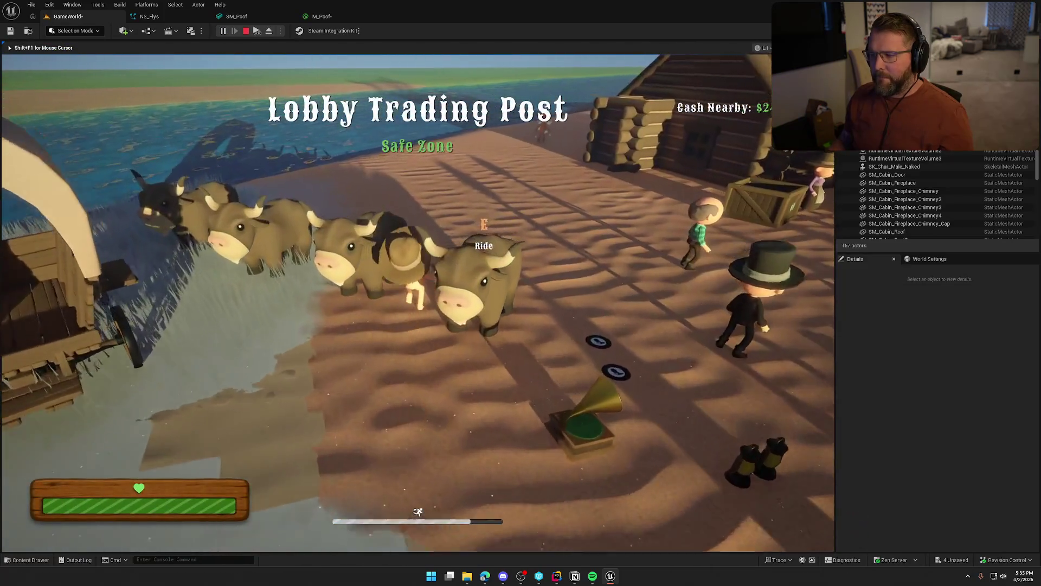
key("shift+w")
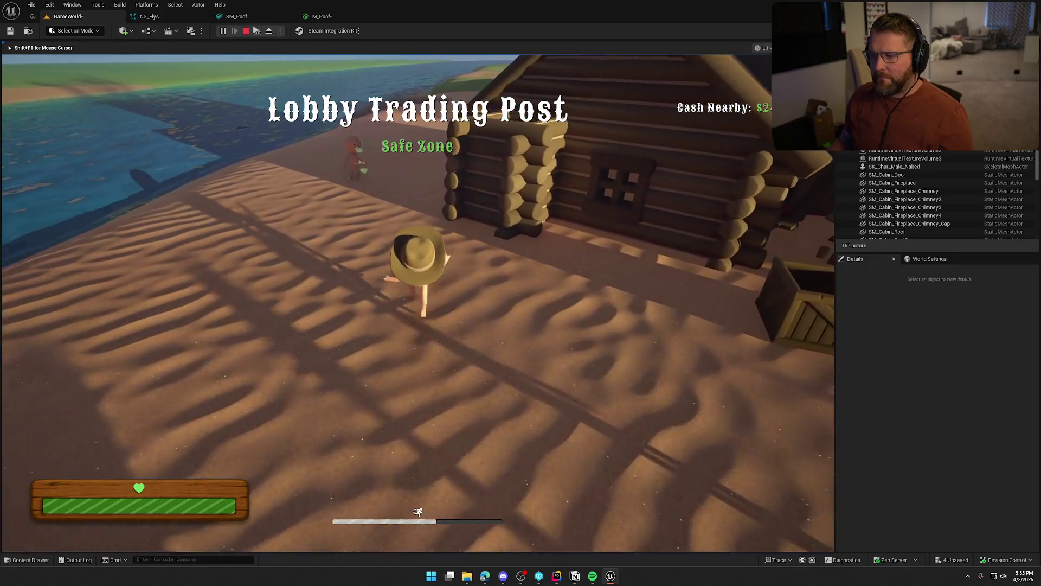
key("w")
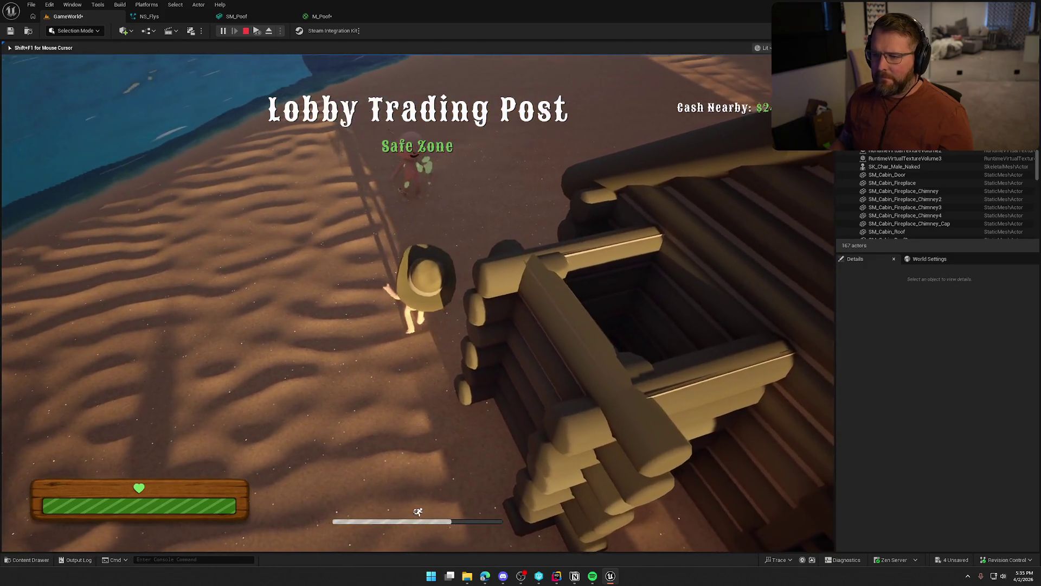
key("shift+w")
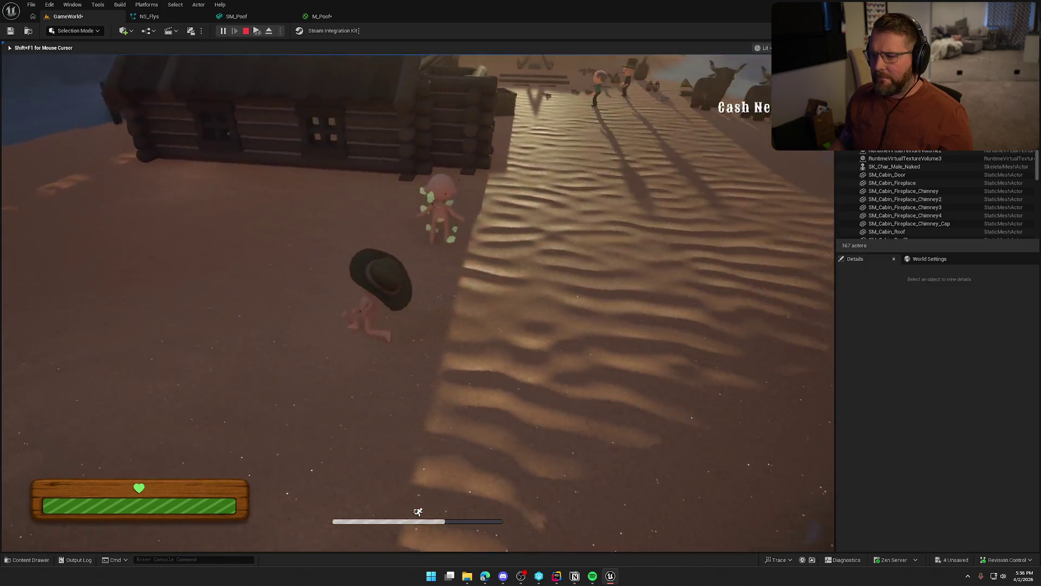
key("w")
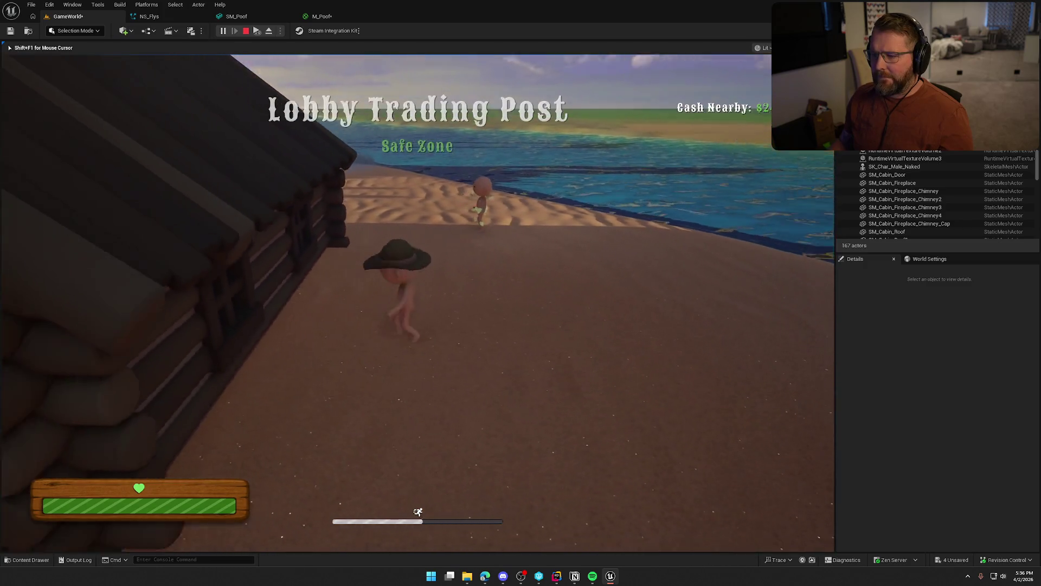
key("w")
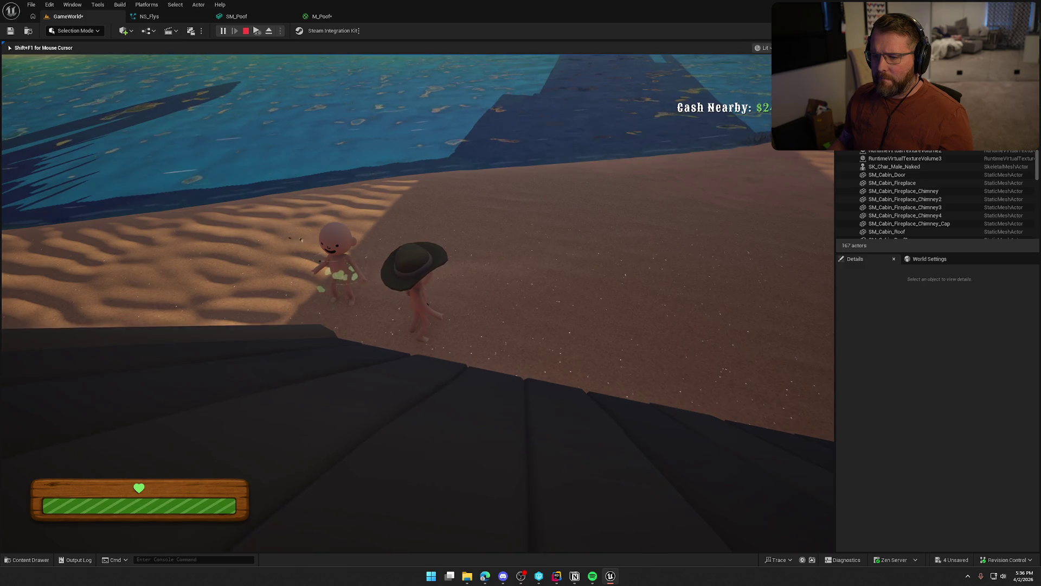
key("shift+w")
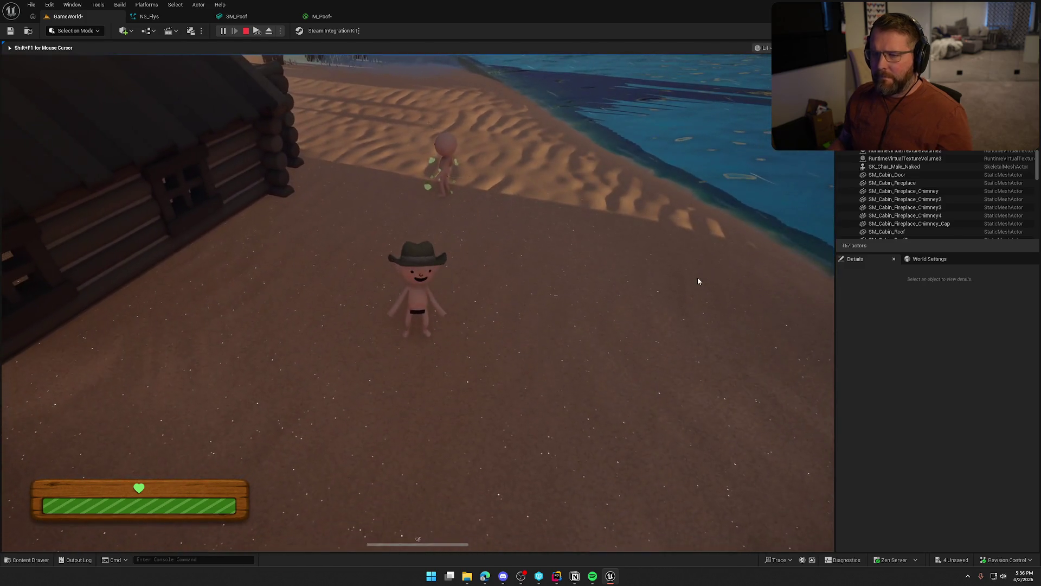
key("Escape")
key("ctrl+space")
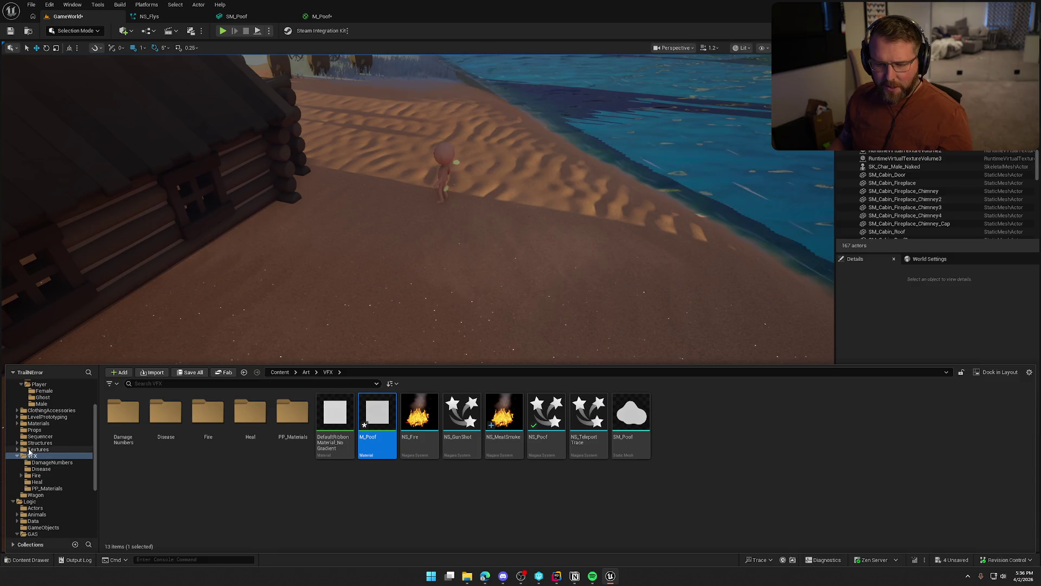
Open the bp_Player blueprint from the Logic > Player folder in the Content Drawer
left_click(17, 456)
scroll(48, 488, "down", 2)
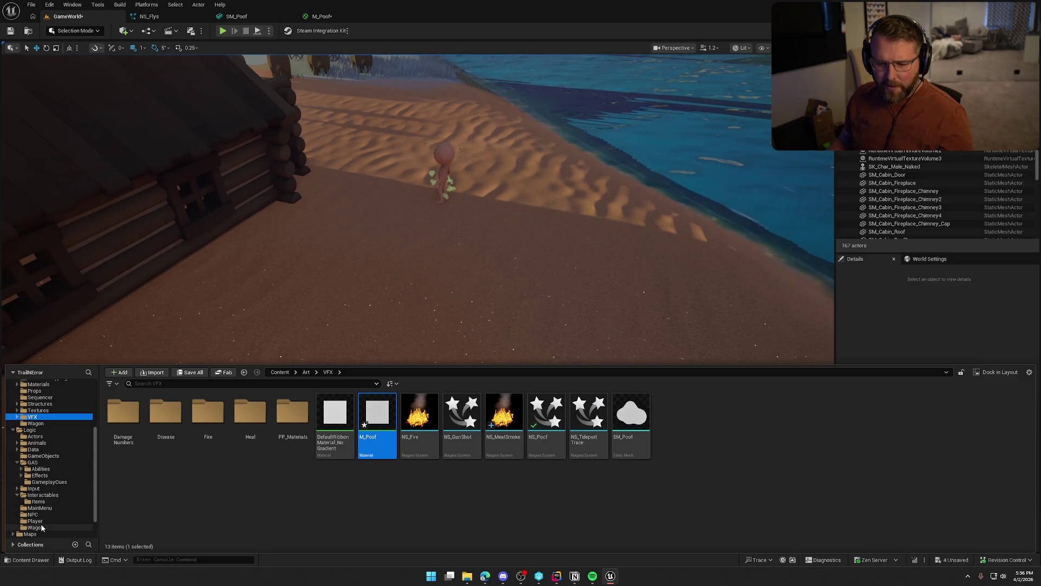
left_click(35, 521)
double_click(167, 412)
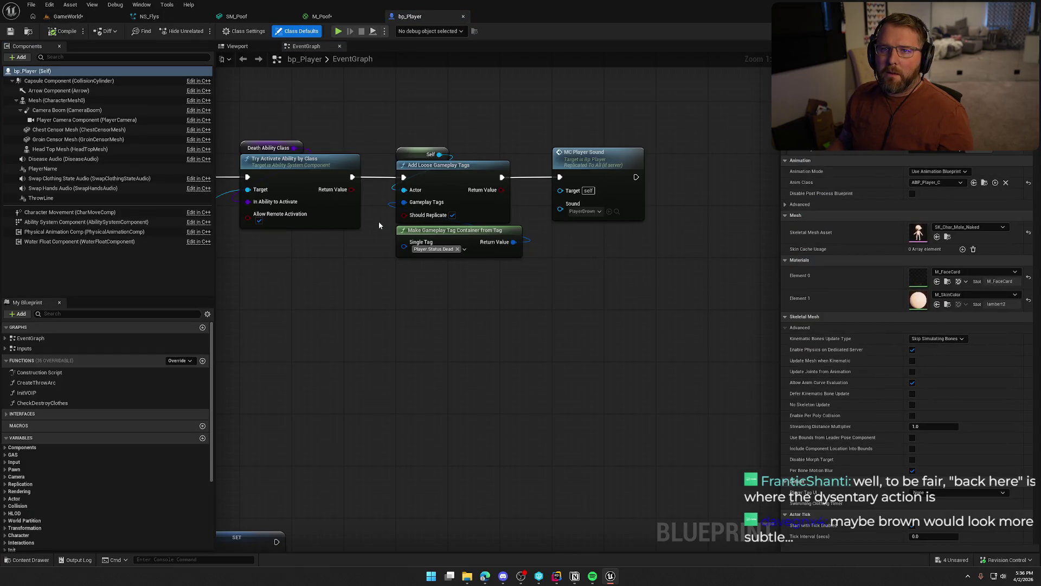
Look across bp_Player's event graph, then switch to the Viewport showing the character preview
left_click_drag(337, 131, 547, 143)
left_click_drag(246, 175, 304, 200)
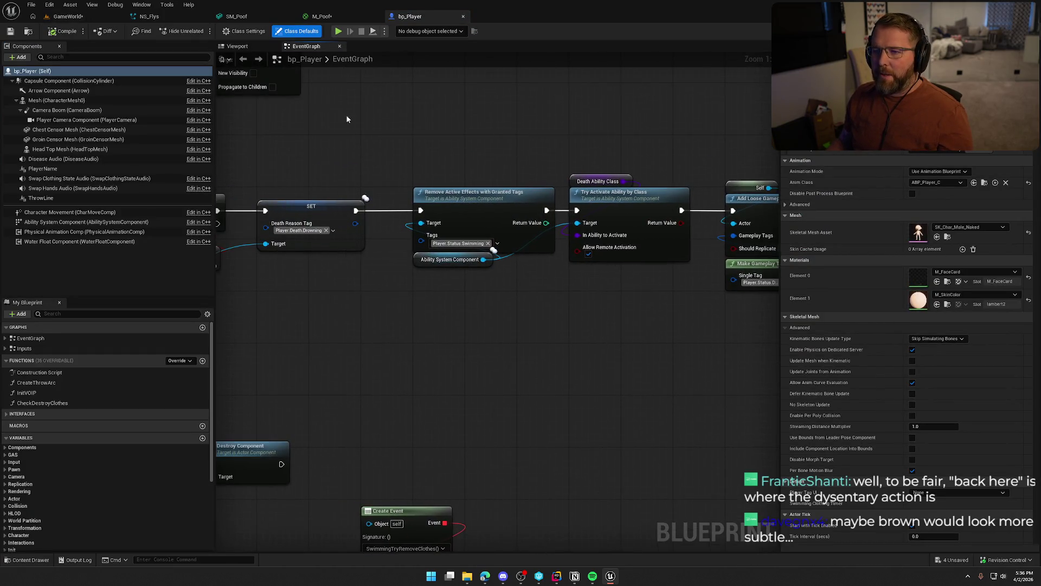
left_click_drag(271, 162, 379, 206)
left_click_drag(271, 135, 368, 174)
left_click_drag(271, 109, 369, 136)
left_click(237, 46)
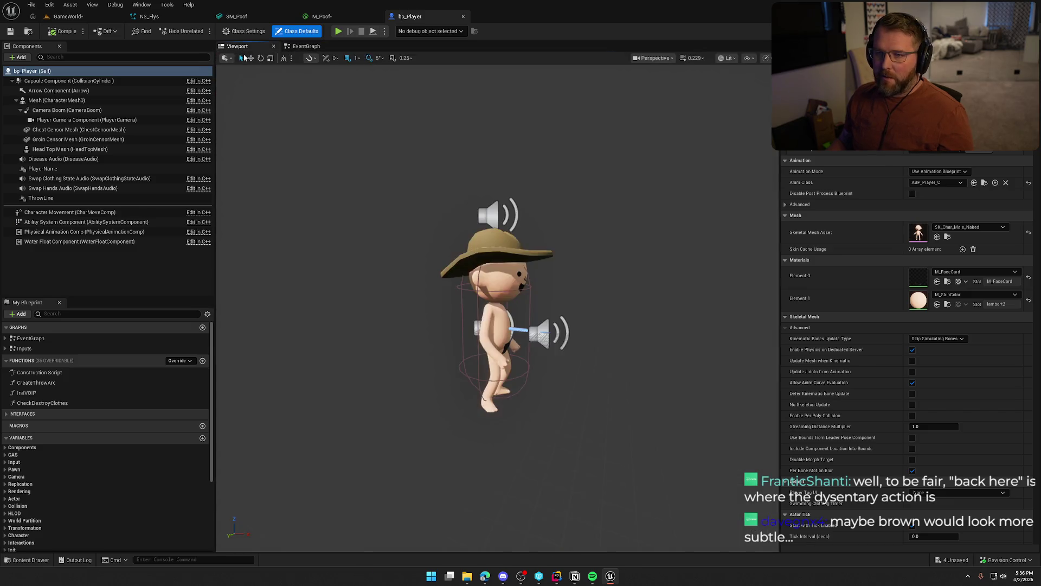
Add a Niagara Particle System component named 'Disease' under the character Mesh
left_click(54, 100)
left_click(19, 58)
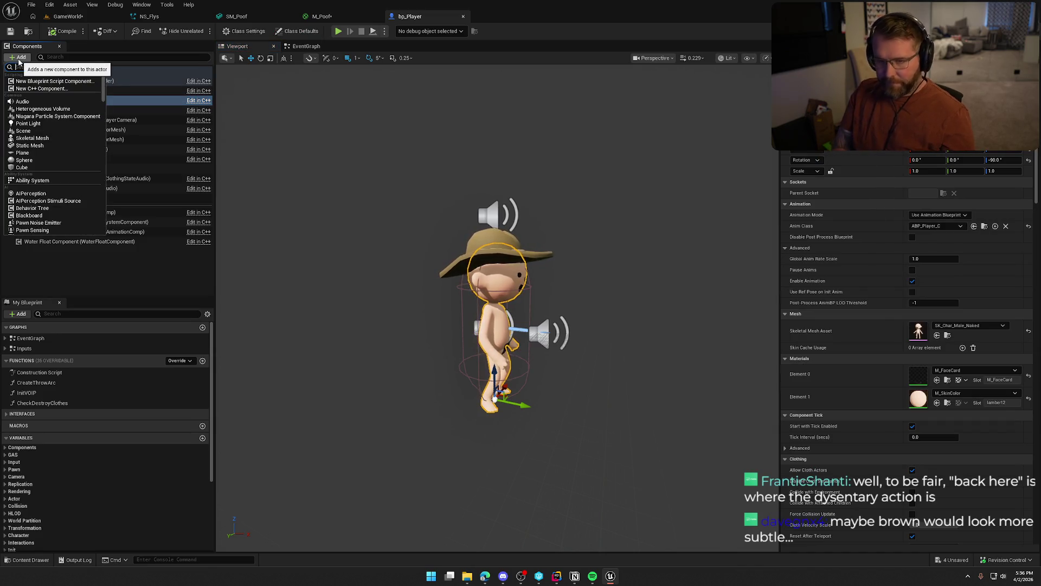
type("sys")
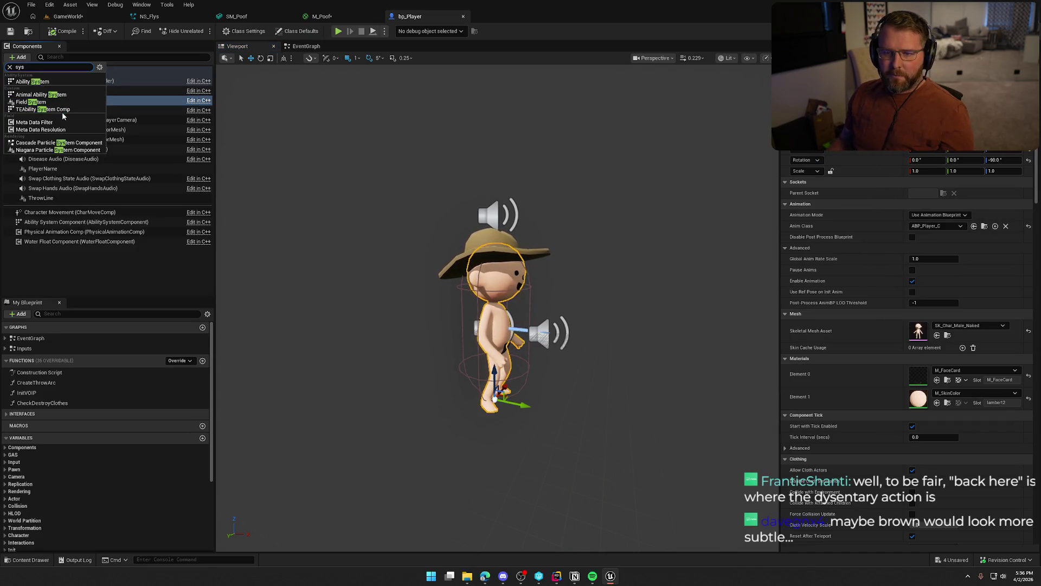
left_click(61, 151)
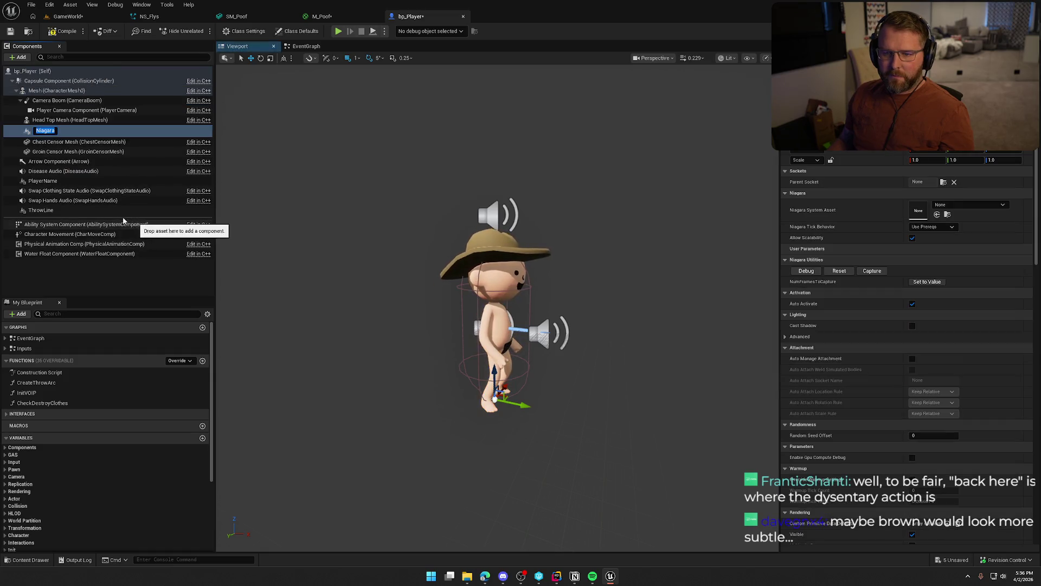
type("Dise")
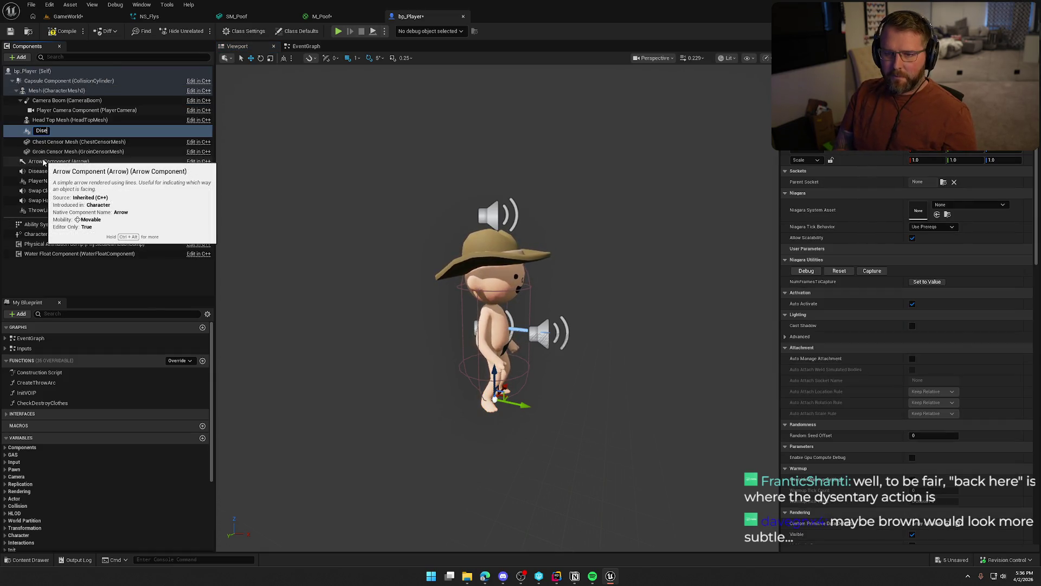
type("ase")
key("Return")
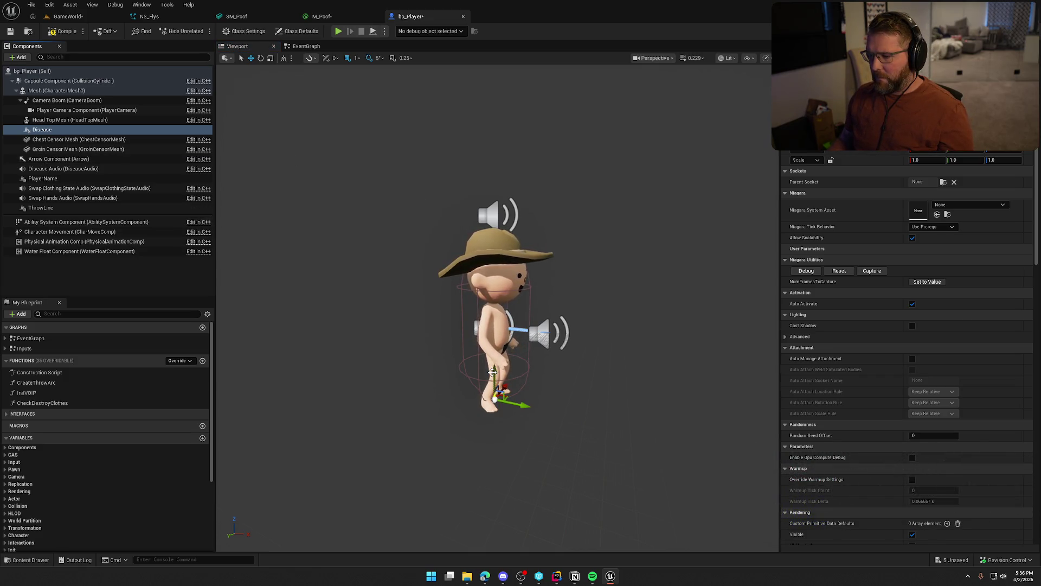
Attach Disease to the pelvis socket and assign NS_Flys as its Niagara System Asset
left_click(943, 182)
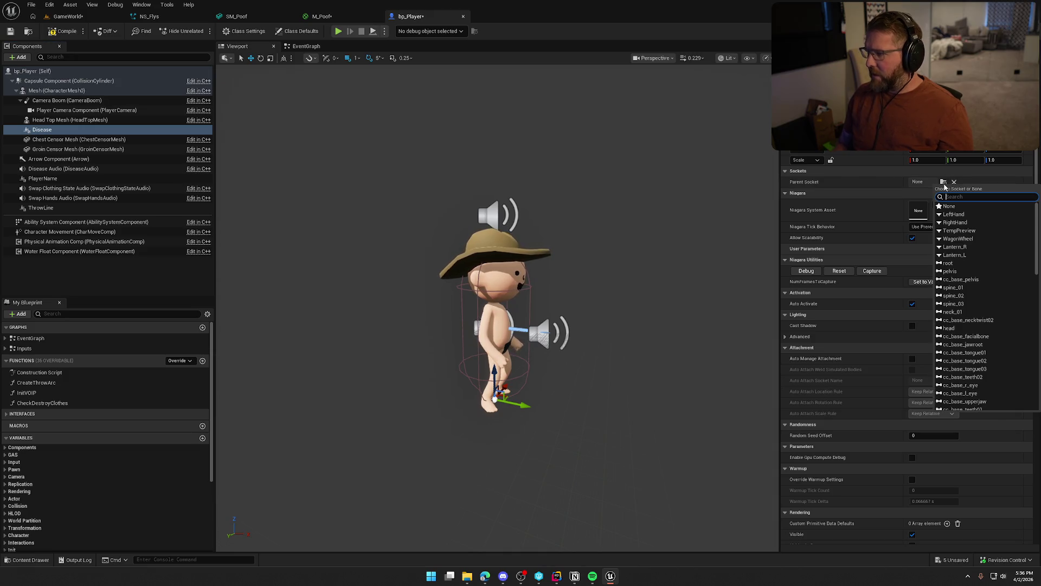
left_click(968, 271)
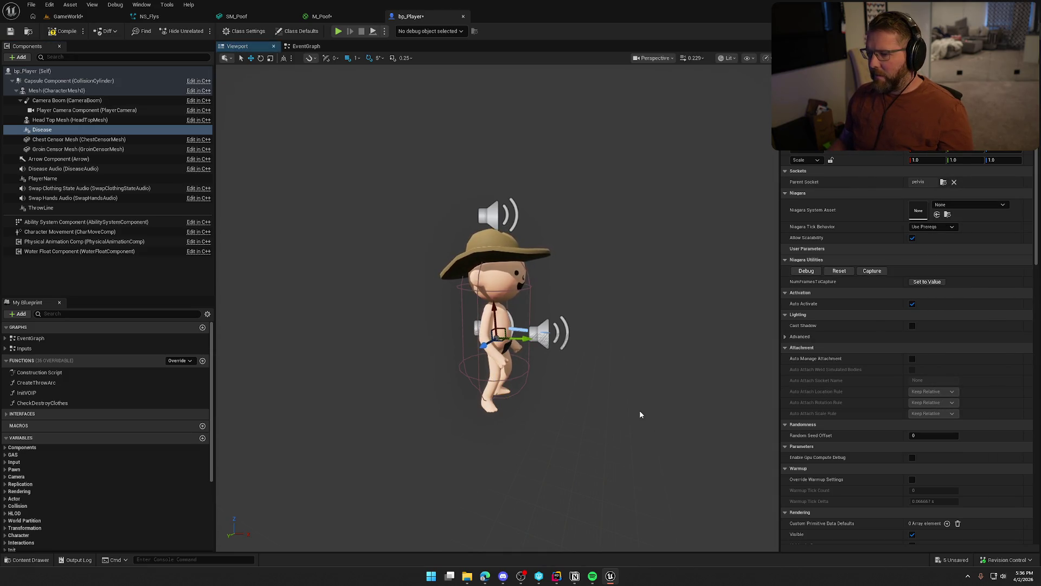
left_click(958, 204)
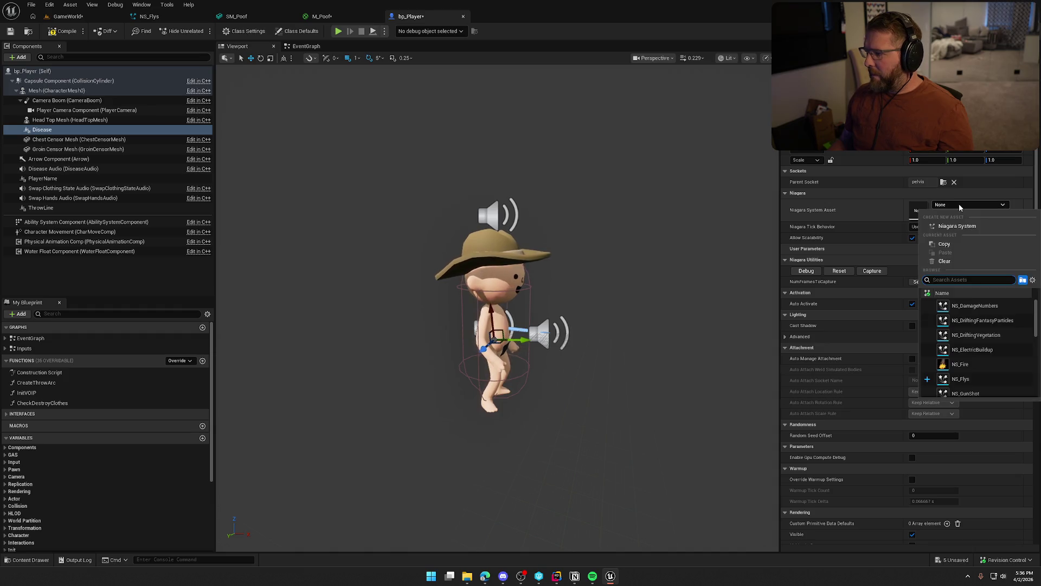
left_click(991, 380)
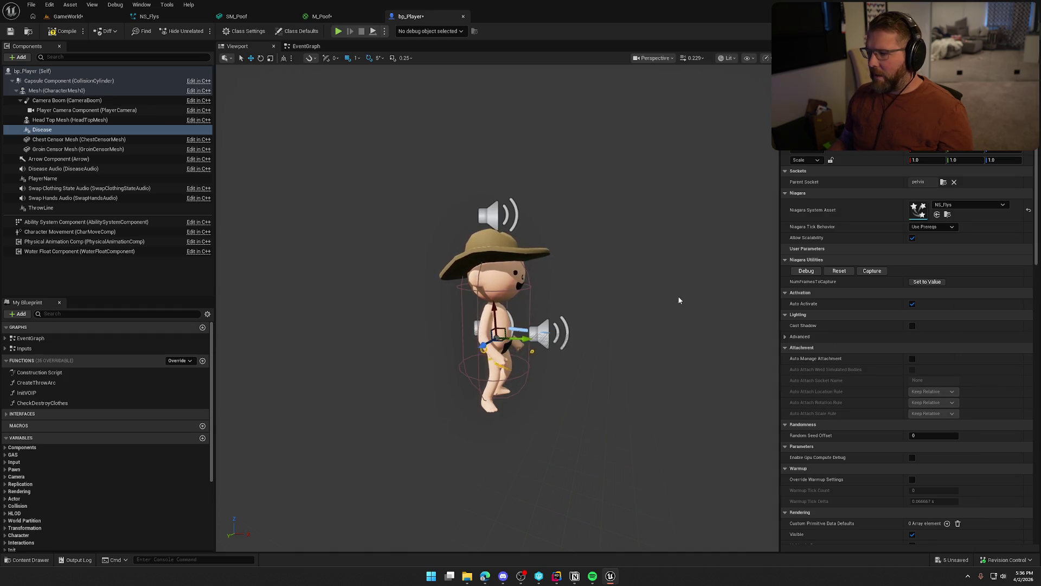